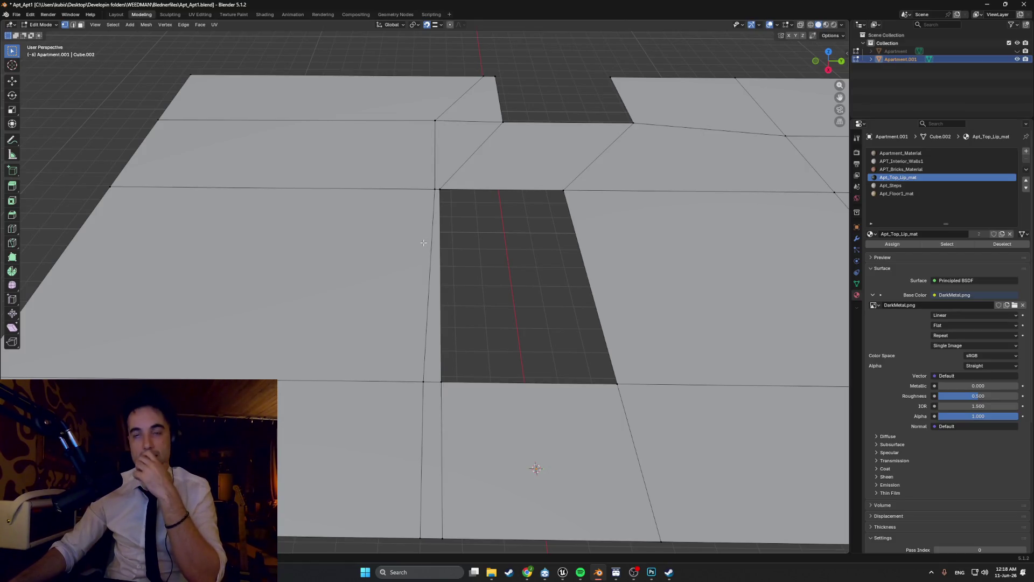
# Step: Select the four slab faces around the stair opening, then return to vertex selection
pyautogui.moveTo(445, 245)
pyautogui.mouseDown(button='middle')
pyautogui.moveTo(469, 268)
pyautogui.moveTo(431, 268)
pyautogui.mouseUp(button='middle')
pyautogui.scroll(-3, 444, 240)
pyautogui.scroll(2, 442, 271)
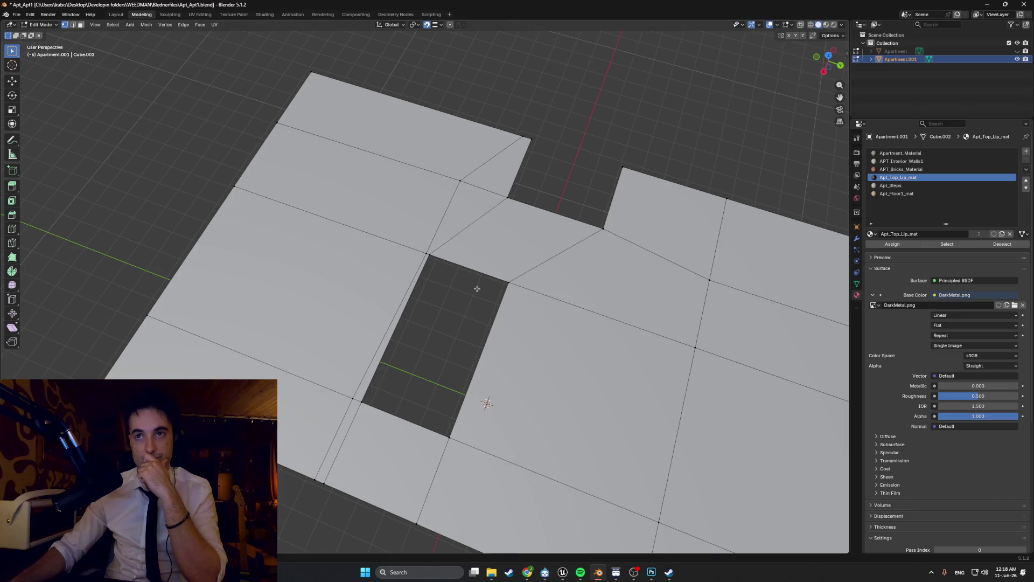
pyautogui.press('3')
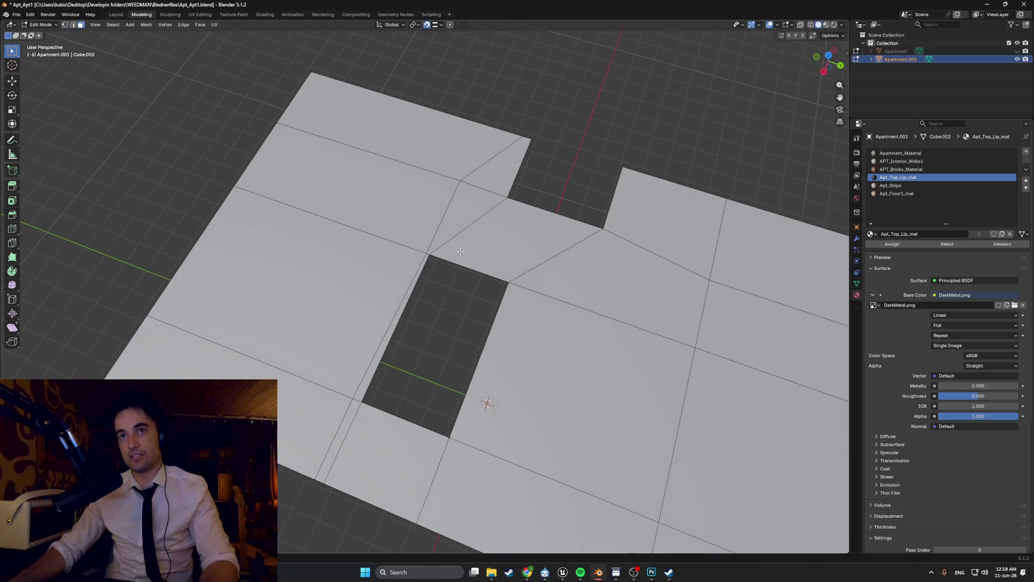
pyautogui.click(350, 185)
pyautogui.click(472, 211)
pyautogui.keyDown('shift'); pyautogui.click(500, 183); pyautogui.keyUp('shift')
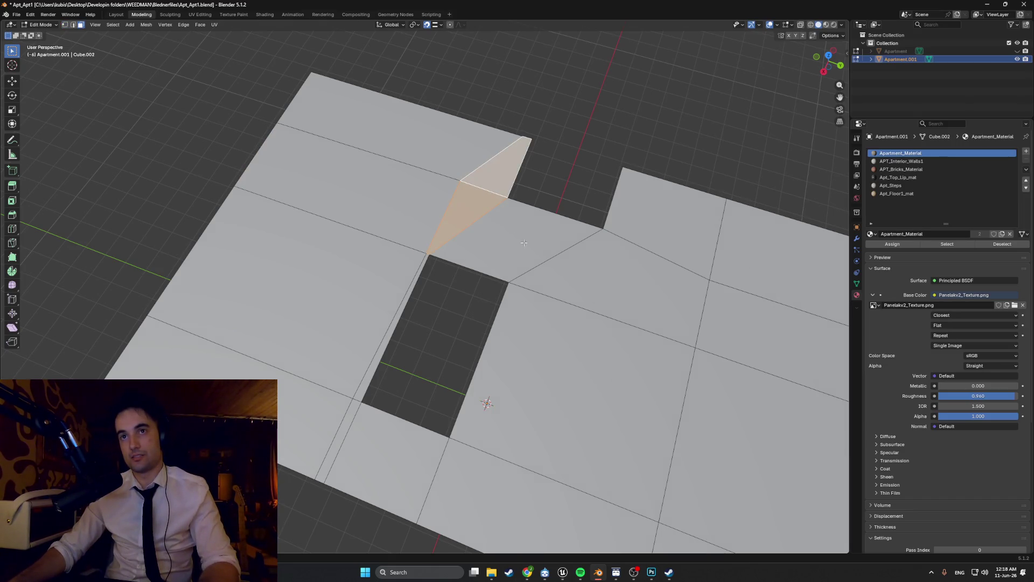
pyautogui.keyDown('shift'); pyautogui.click(579, 239); pyautogui.keyUp('shift')
pyautogui.press('1')
# Step: Select the slab's corner vertex and try a Y-axis move, cancelling it twice
pyautogui.click(461, 182)
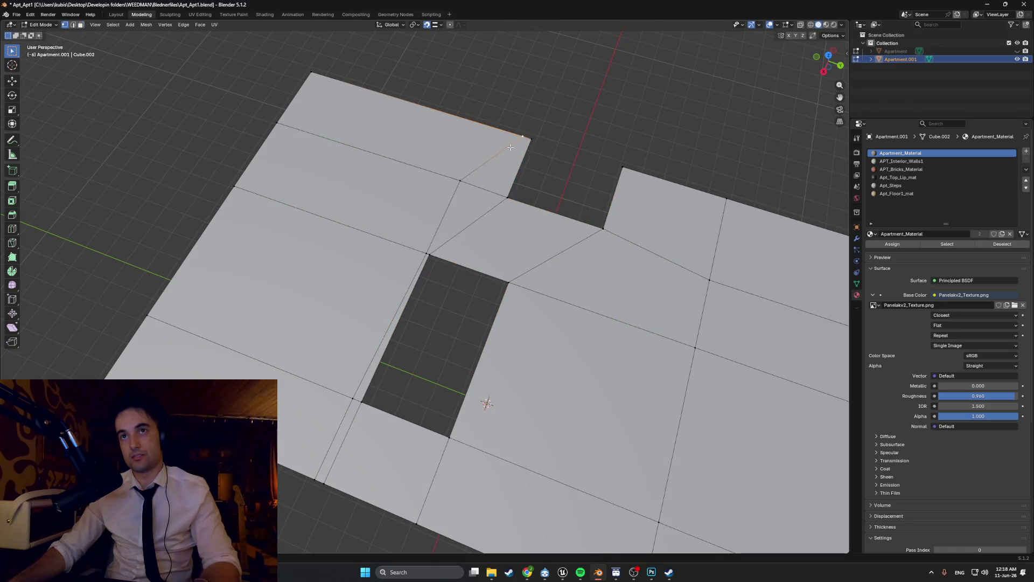
pyautogui.press('g')
pyautogui.press('y')
pyautogui.click(461, 181)
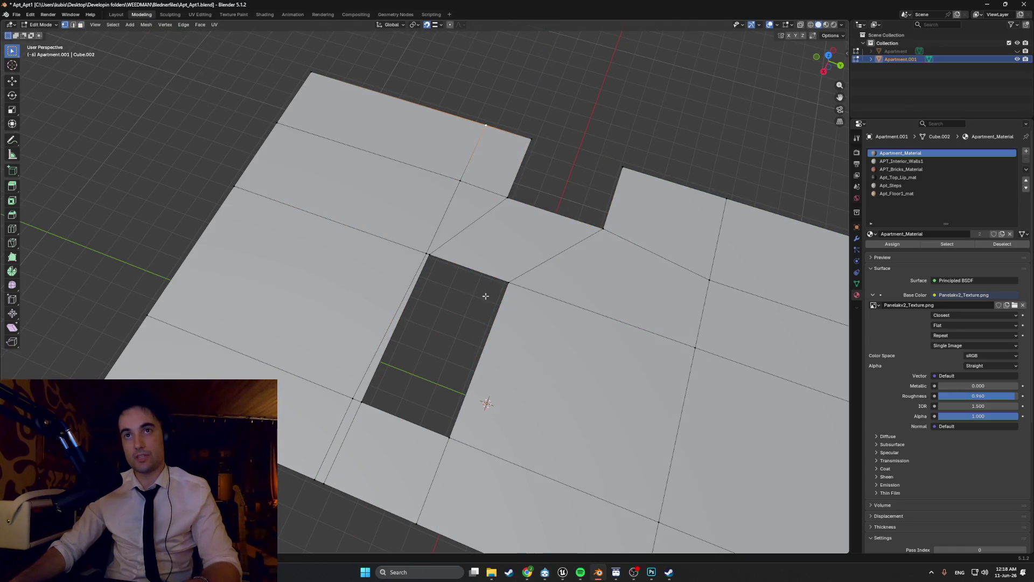
pyautogui.moveTo(485, 296)
pyautogui.keyDown('shift'); pyautogui.mouseDown(button='middle')
pyautogui.moveTo(443, 249)
pyautogui.moveTo(492, 246)
pyautogui.moveTo(510, 224)
pyautogui.moveTo(415, 242)
pyautogui.moveTo(450, 203)
pyautogui.moveTo(450, 266)
pyautogui.mouseUp(button='middle'); pyautogui.keyUp('shift')
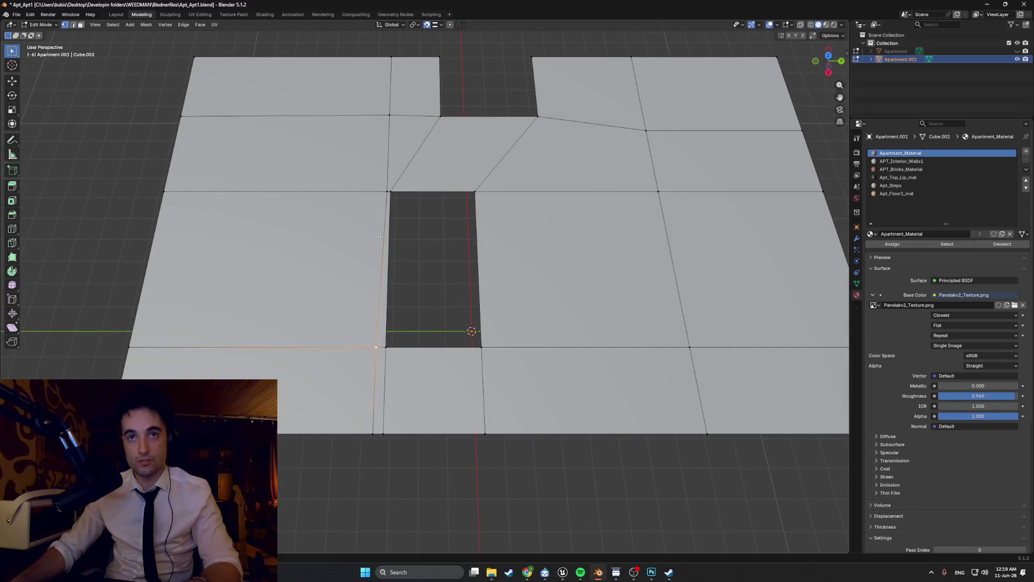
pyautogui.press('g')
pyautogui.press('y')
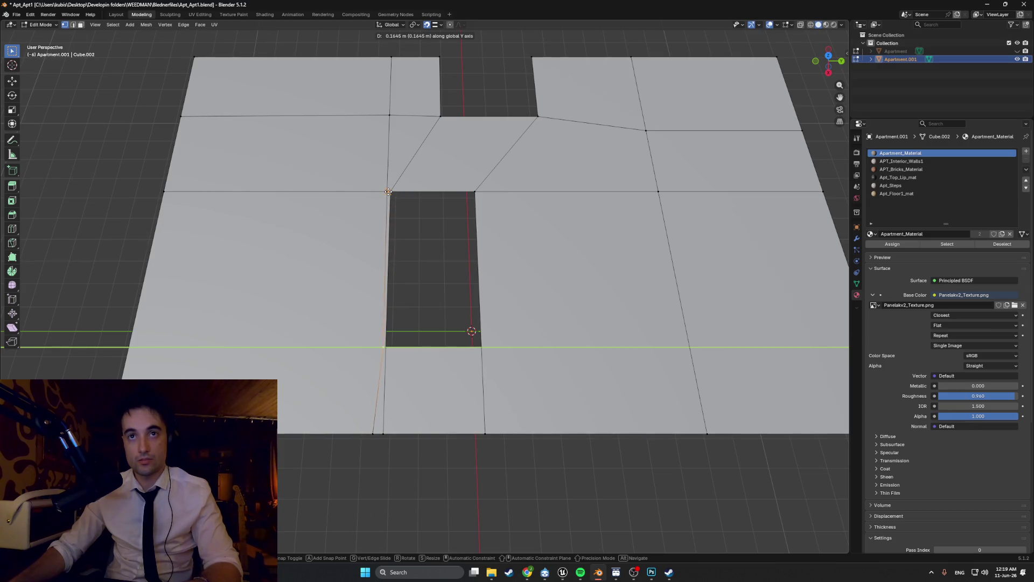
pyautogui.press('Escape')
# Step: Set snapping to Vertex and slide the corner vertex along Y in line with the opening
pyautogui.scroll(1, 397, 92)
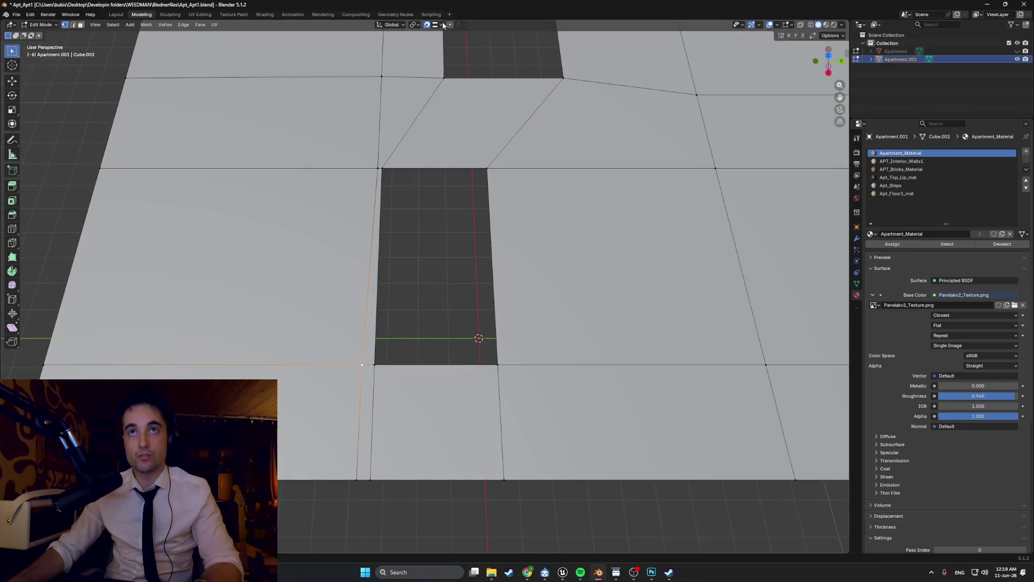
pyautogui.click(436, 27)
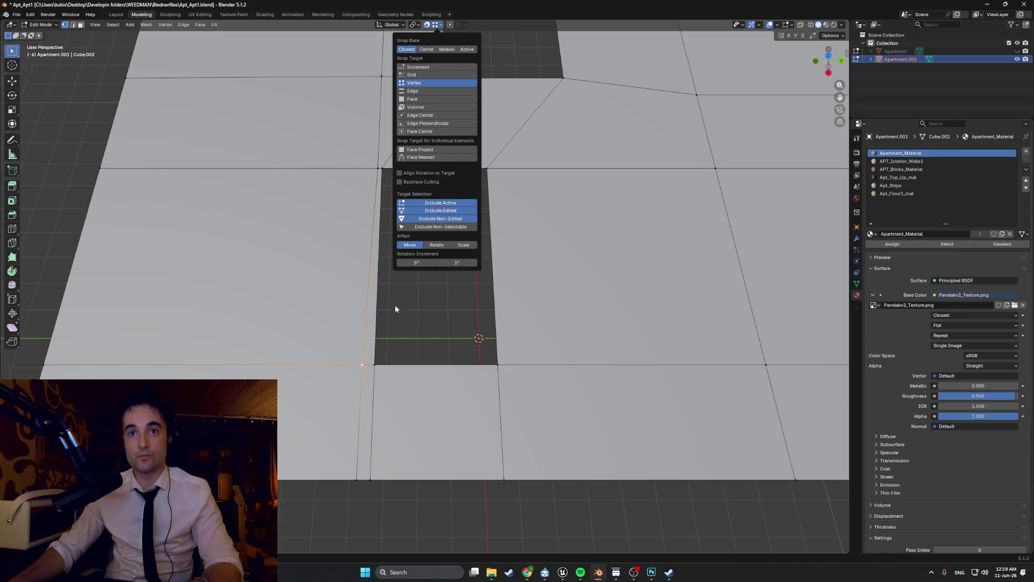
pyautogui.press('g')
pyautogui.press('y')
pyautogui.click(388, 276)
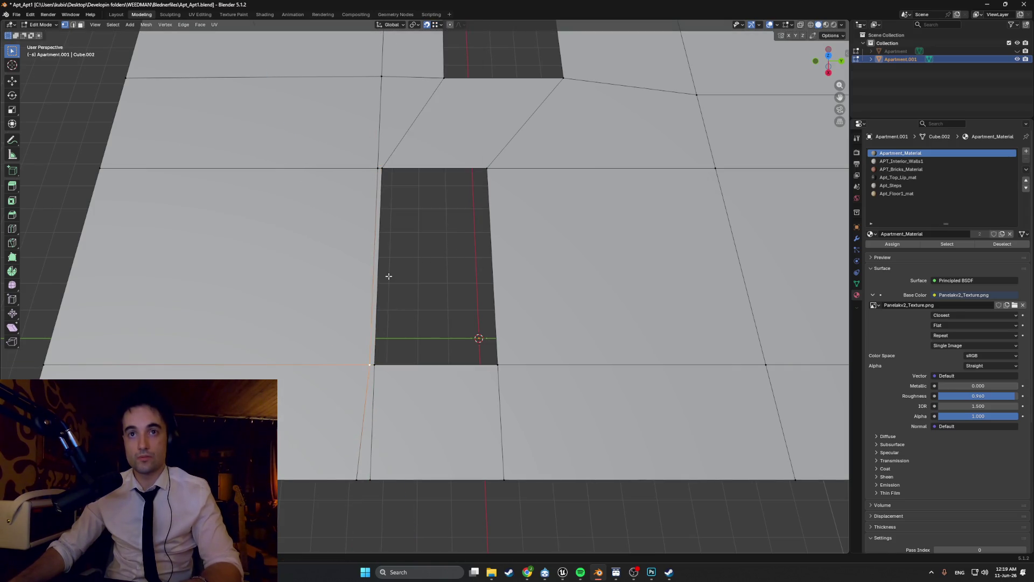
# Step: Slide the bottom slab-edge vertex along Y into line, then clear the selection
pyautogui.click(355, 481)
pyautogui.press('g')
pyautogui.press('y')
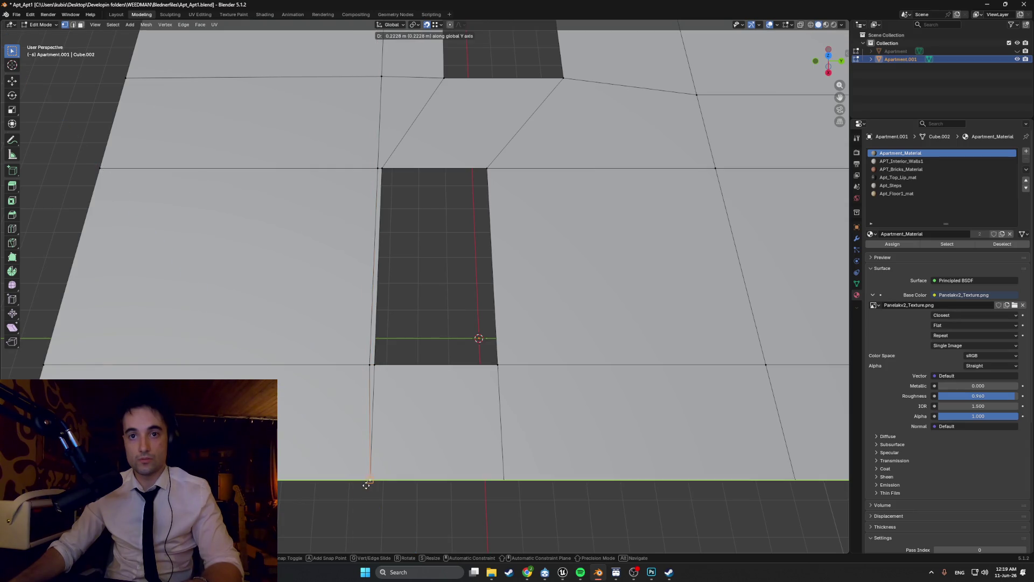
pyautogui.click(368, 364)
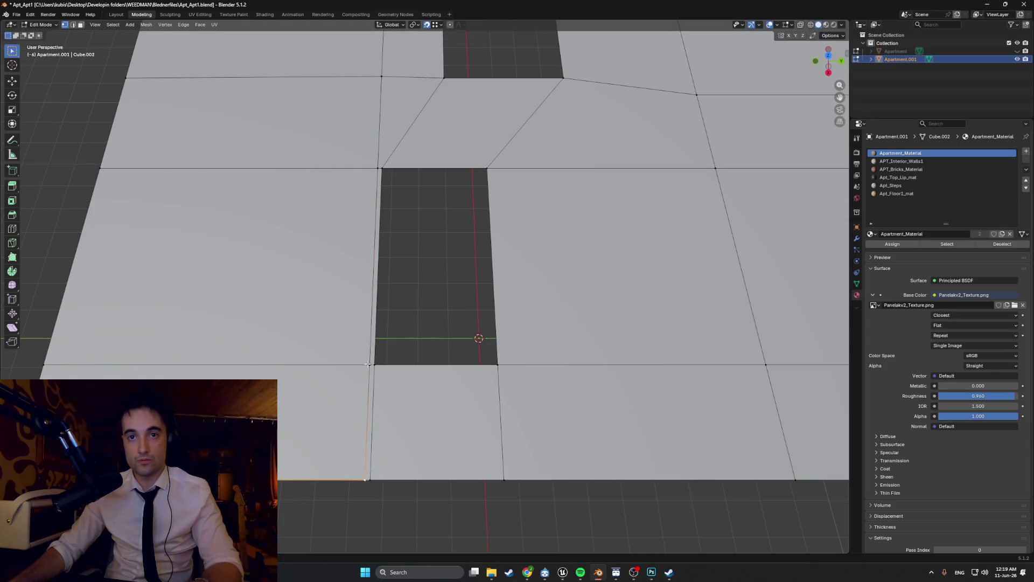
pyautogui.click(444, 520)
pyautogui.scroll(-2, 423, 438)
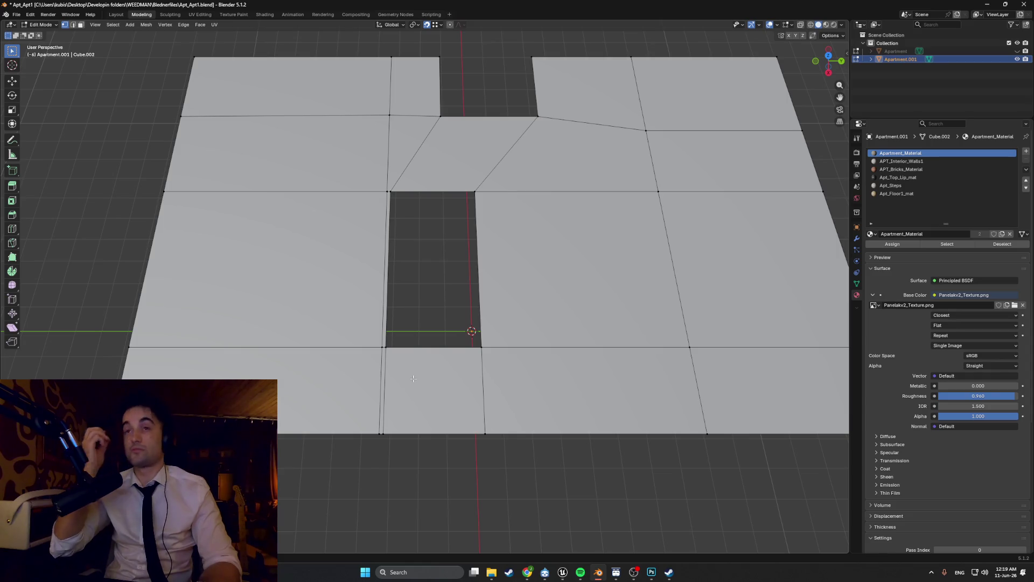
# Step: Temporarily hide the Apartment walls object to inspect the slab, then show it again
pyautogui.scroll(-3, 535, 302)
pyautogui.moveTo(535, 302)
pyautogui.mouseDown(button='middle')
pyautogui.moveTo(653, 256)
pyautogui.moveTo(580, 251)
pyautogui.moveTo(576, 210)
pyautogui.moveTo(500, 138)
pyautogui.mouseUp(button='middle')
pyautogui.scroll(2, 654, 256)
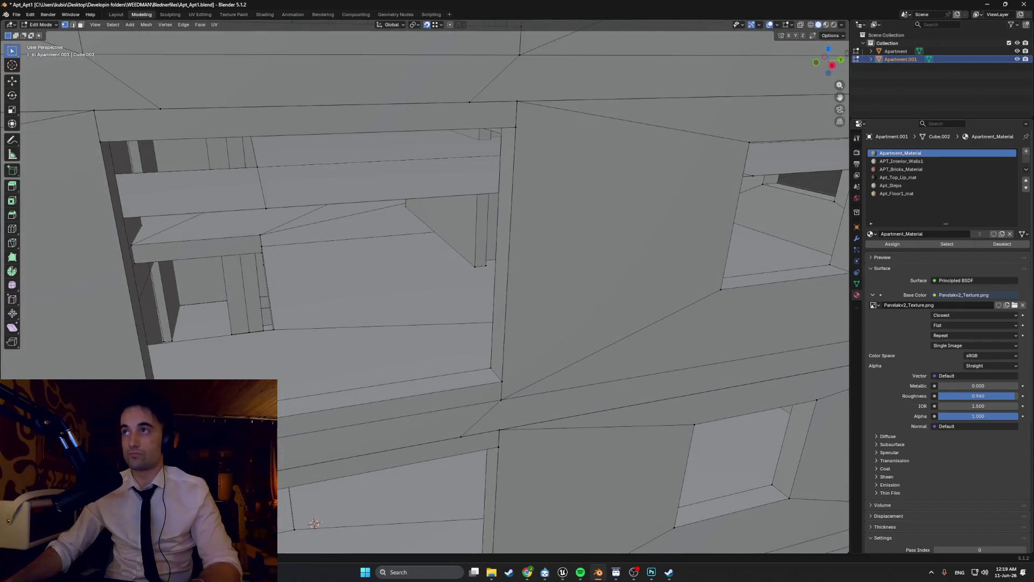
pyautogui.click(1017, 51)
pyautogui.moveTo(549, 199); pyautogui.dragTo(661, 204, button='middle')
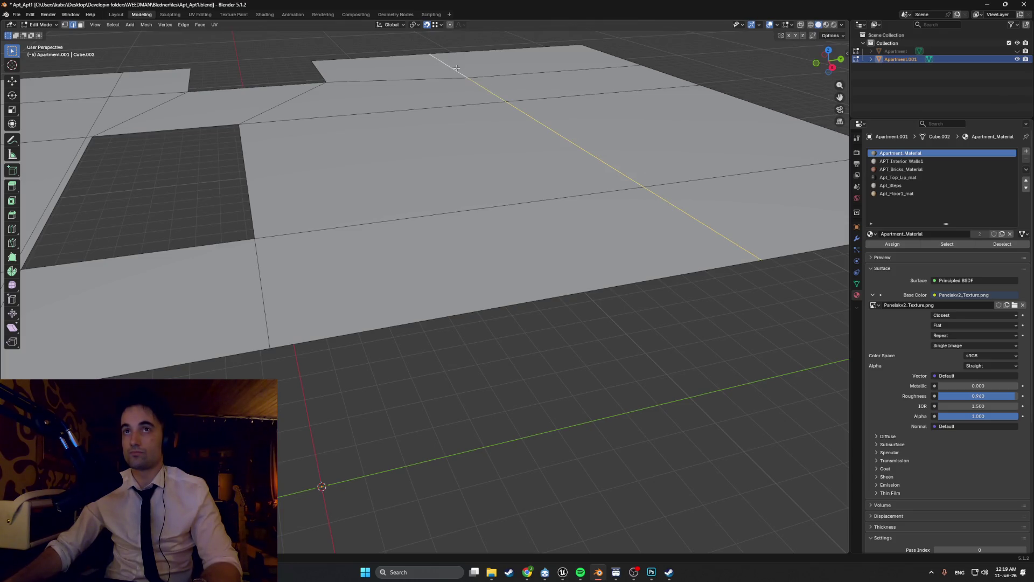
pyautogui.click(1017, 51)
# Step: Cancel a Y-axis edge move and switch the snap target to Edge
pyautogui.scroll(-4, 462, 203)
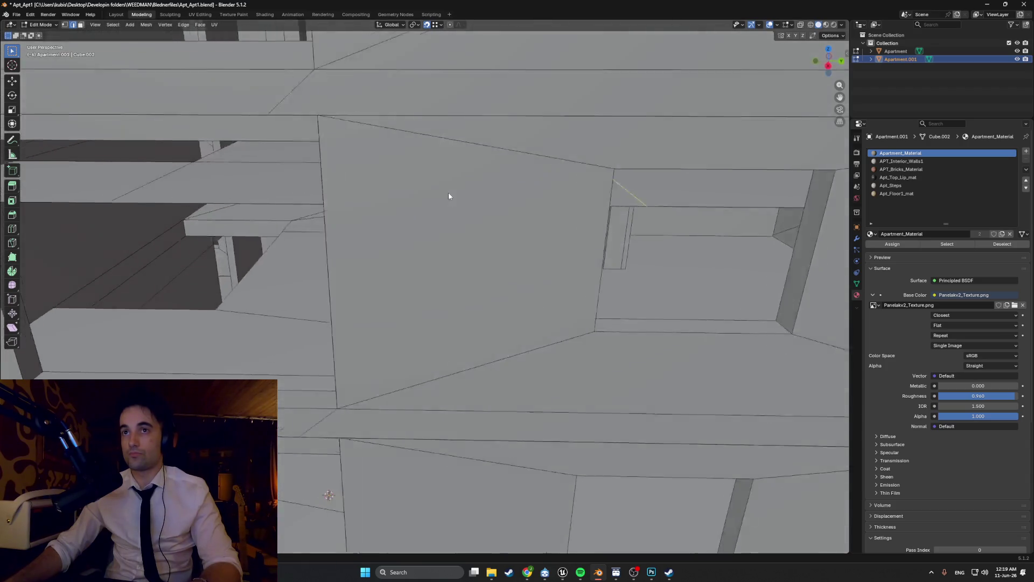
pyautogui.moveTo(448, 196); pyautogui.dragTo(478, 192, button='middle')
pyautogui.press('g')
pyautogui.press('y')
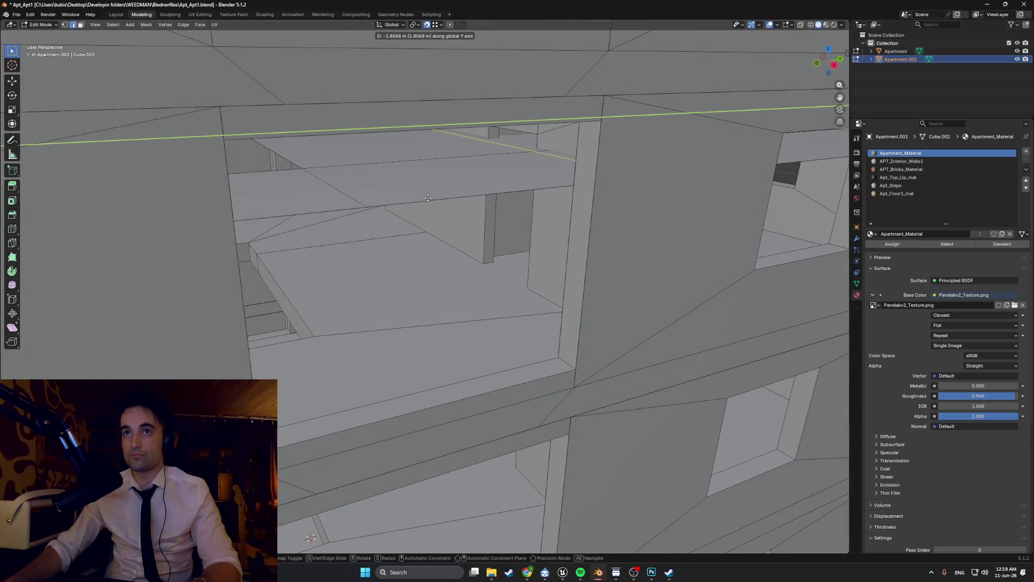
pyautogui.rightClick(442, 194)
pyautogui.scroll(-10, 491, 178)
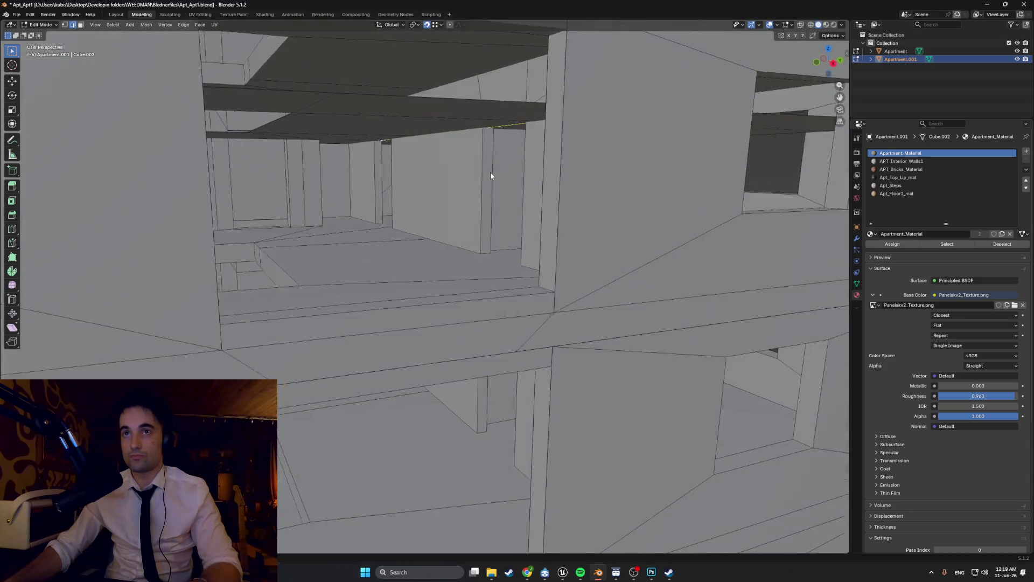
pyautogui.scroll(4, 373, 338)
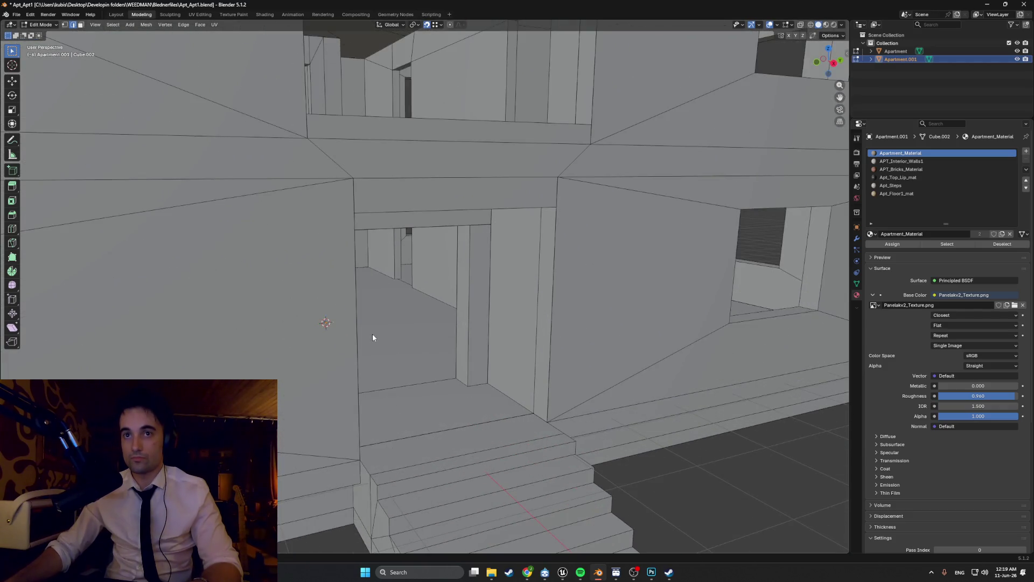
pyautogui.click(433, 26)
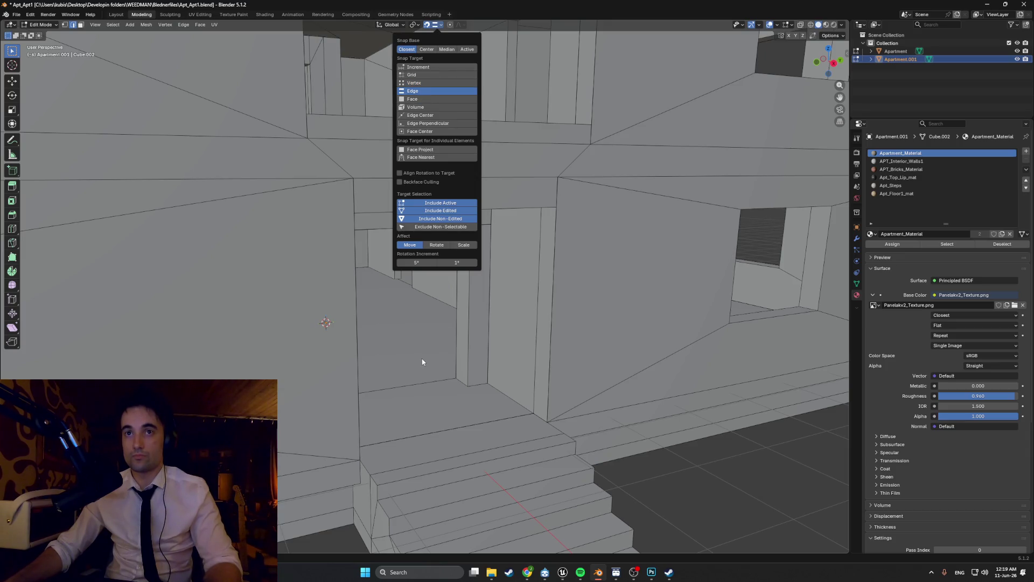
# Step: Attempt two Y-axis moves on the facade window geometry, cancelling both
pyautogui.scroll(-4, 405, 356)
pyautogui.moveTo(406, 354); pyautogui.dragTo(448, 318, button='middle')
pyautogui.press('g')
pyautogui.press('y')
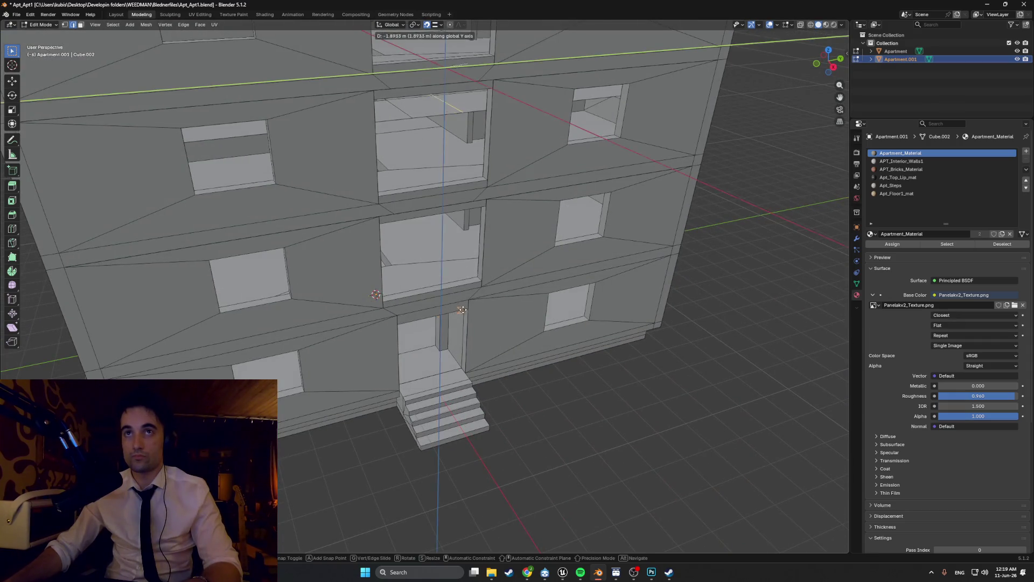
pyautogui.rightClick(554, 376)
pyautogui.moveTo(554, 376)
pyautogui.mouseDown(button='middle')
pyautogui.moveTo(464, 326)
pyautogui.moveTo(500, 306)
pyautogui.mouseUp(button='middle')
pyautogui.press('g')
pyautogui.press('y')
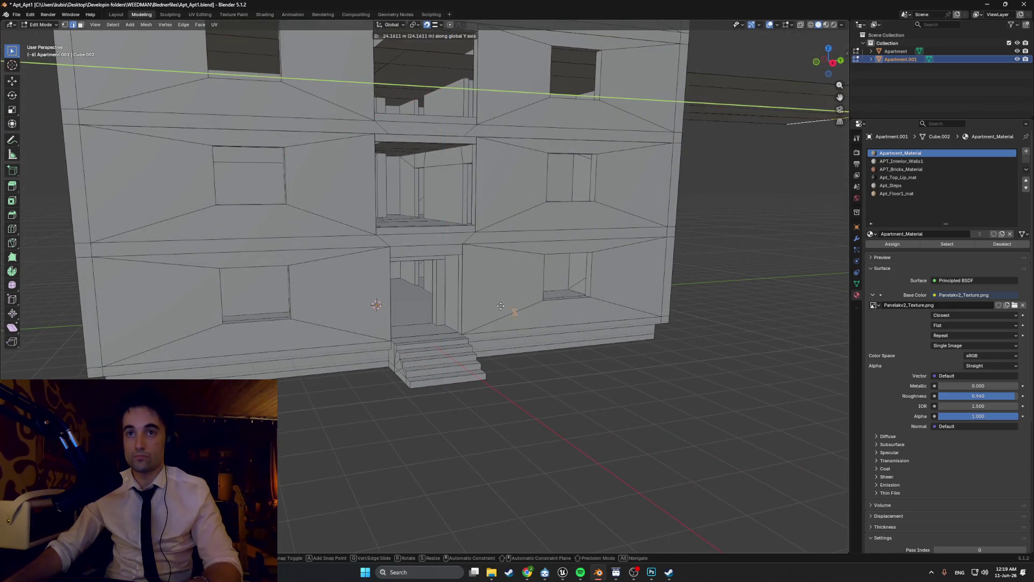
pyautogui.rightClick(420, 286)
pyautogui.moveTo(427, 298)
pyautogui.mouseDown(button='middle')
pyautogui.moveTo(485, 245)
pyautogui.moveTo(498, 249)
pyautogui.moveTo(486, 234)
pyautogui.mouseUp(button='middle')
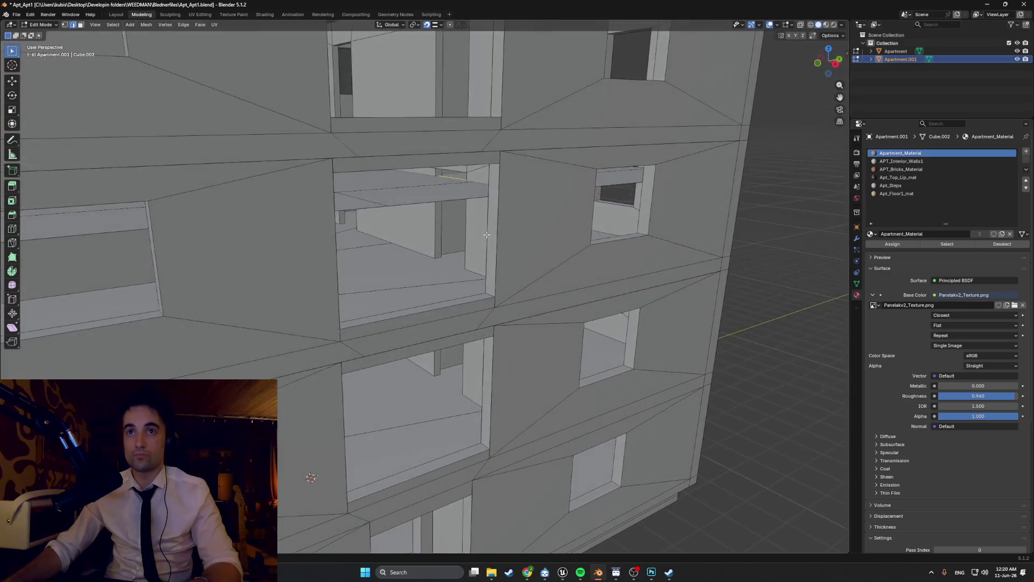
# Step: Hide the Apartment walls object and view the floor slab from above
pyautogui.scroll(-6, 478, 231)
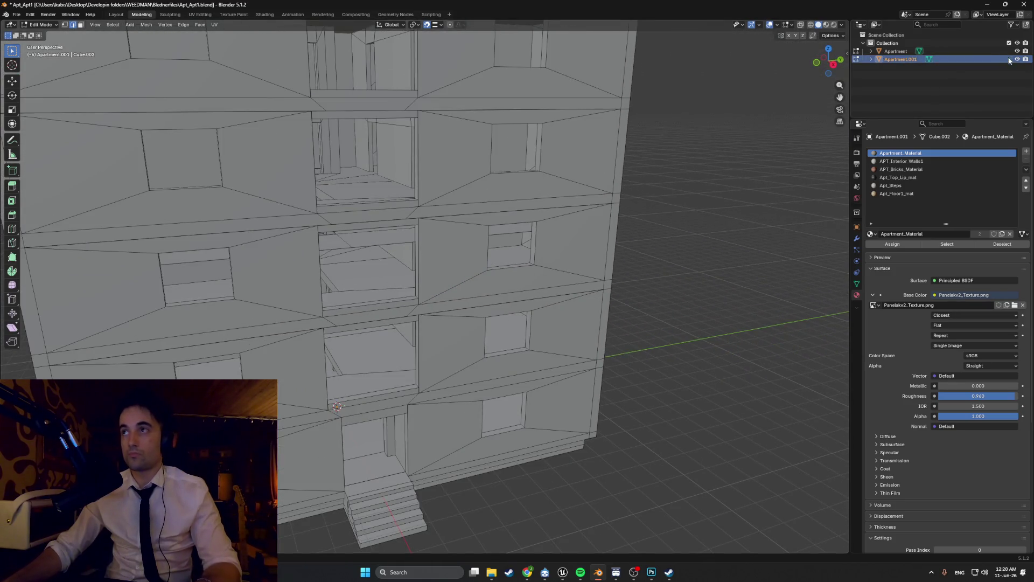
pyautogui.click(1017, 50)
pyautogui.moveTo(533, 302)
pyautogui.mouseDown(button='middle')
pyautogui.moveTo(551, 278)
pyautogui.moveTo(371, 312)
pyautogui.moveTo(413, 282)
pyautogui.mouseUp(button='middle')
pyautogui.scroll(-4, 551, 277)
pyautogui.scroll(5, 439, 308)
pyautogui.scroll(-4, 439, 308)
pyautogui.scroll(3, 366, 313)
pyautogui.scroll(-3, 366, 312)
pyautogui.scroll(3, 413, 282)
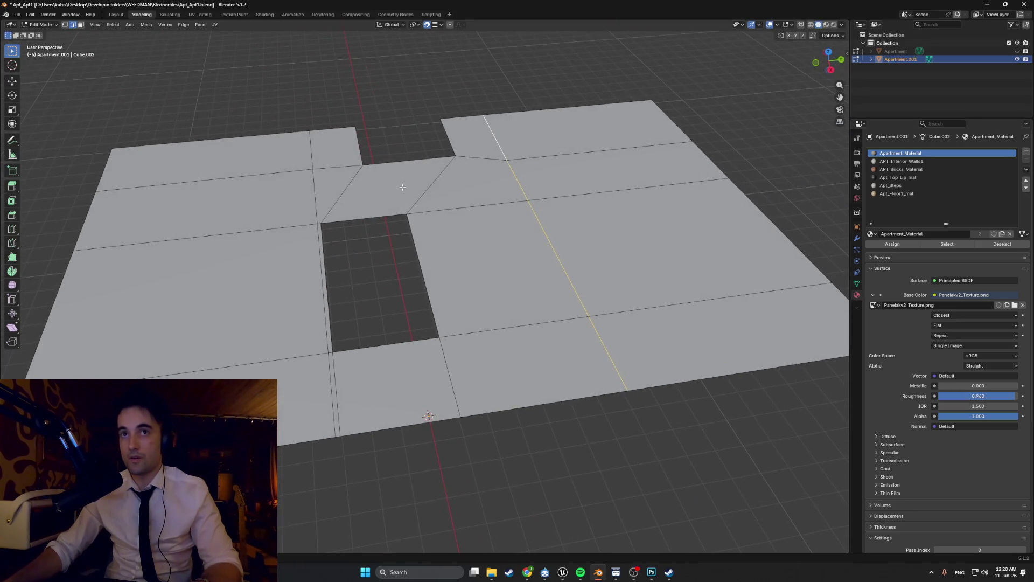
# Step: Orbit and zoom around the floor slab to inspect the stair opening from several angles
pyautogui.scroll(-3, 448, 188)
pyautogui.moveTo(449, 188)
pyautogui.mouseDown(button='middle')
pyautogui.moveTo(552, 192)
pyautogui.moveTo(533, 209)
pyautogui.mouseUp(button='middle')
pyautogui.scroll(3, 533, 209)
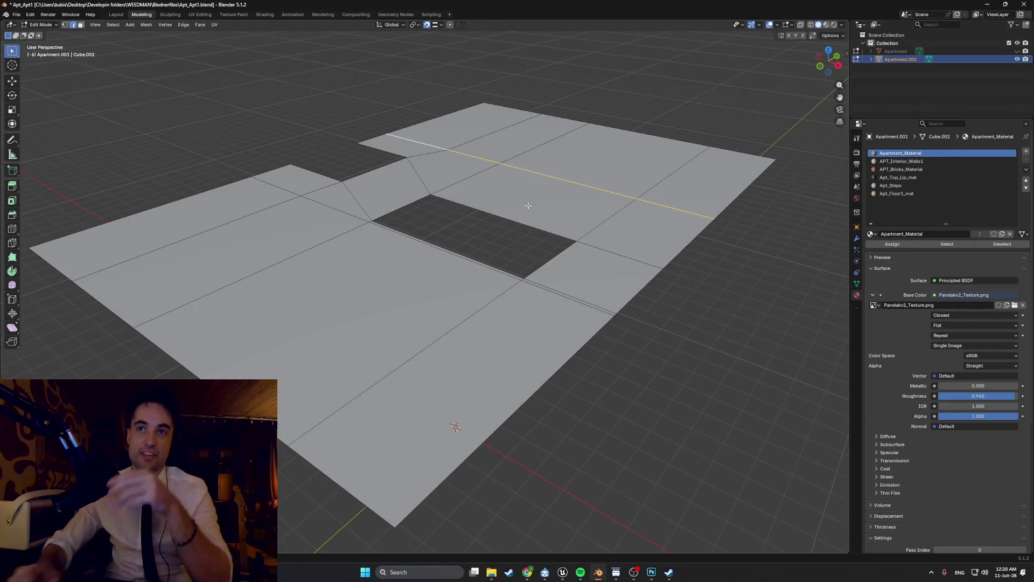
pyautogui.moveTo(511, 189); pyautogui.dragTo(495, 210, button='middle')
pyautogui.scroll(2, 493, 213)
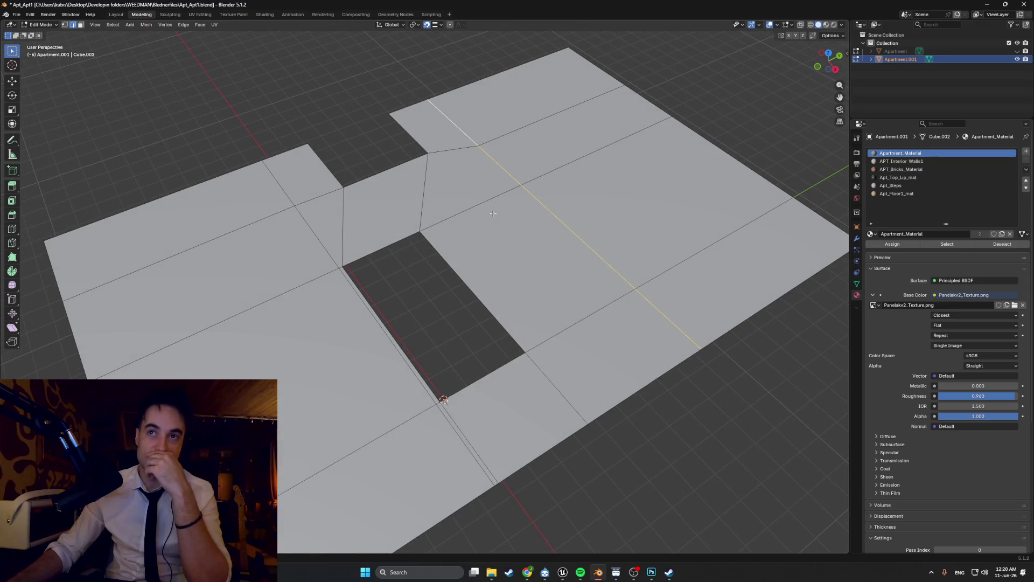
pyautogui.scroll(-3, 492, 214)
pyautogui.moveTo(492, 213)
pyautogui.mouseDown(button='middle')
pyautogui.moveTo(420, 197)
pyautogui.moveTo(470, 200)
pyautogui.mouseUp(button='middle')
pyautogui.scroll(3, 420, 197)
pyautogui.scroll(-3, 421, 197)
pyautogui.scroll(3, 469, 200)
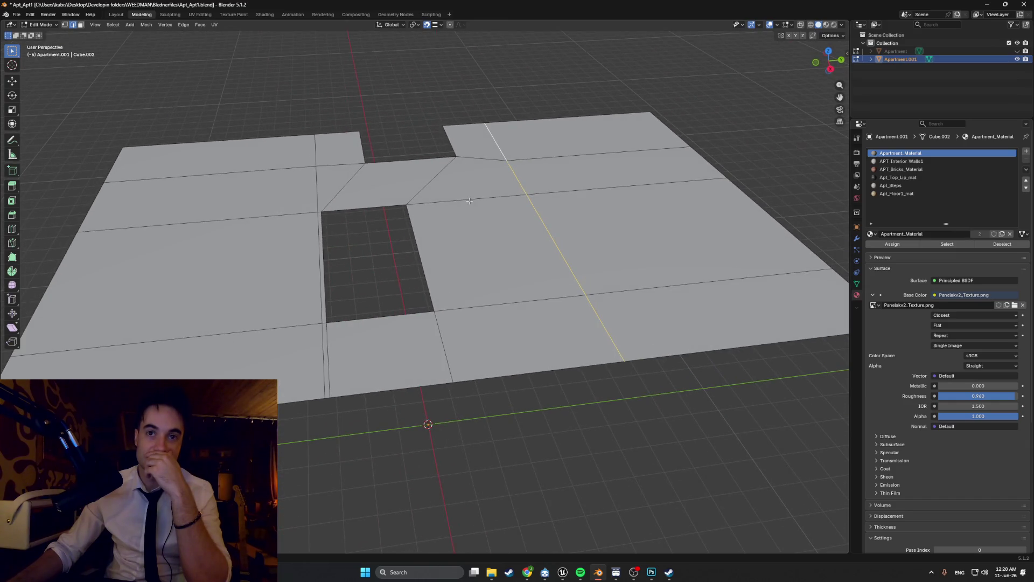
pyautogui.scroll(-3, 469, 200)
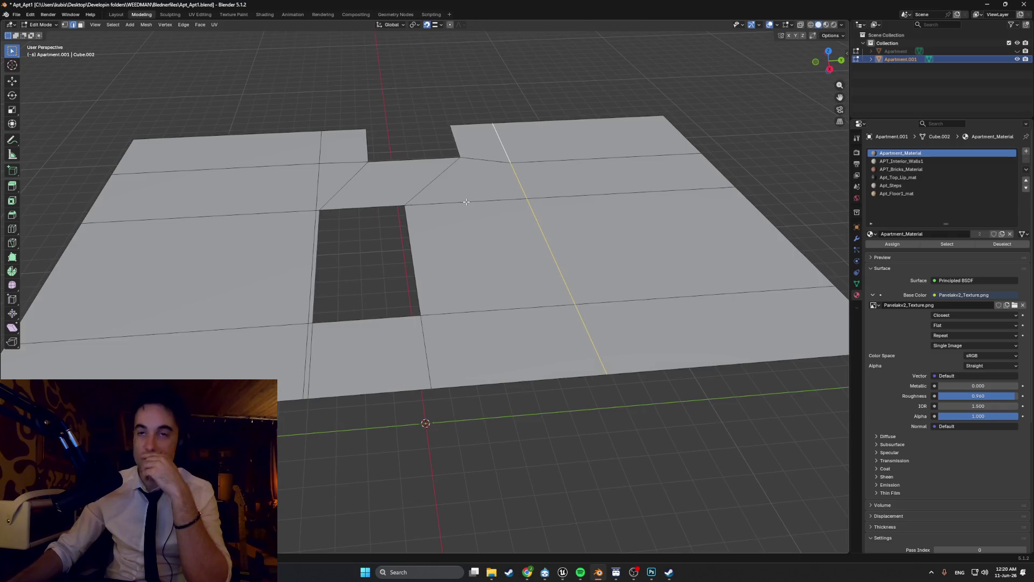
pyautogui.moveTo(470, 200)
pyautogui.mouseDown(button='middle')
pyautogui.moveTo(441, 195)
pyautogui.moveTo(460, 190)
pyautogui.mouseUp(button='middle')
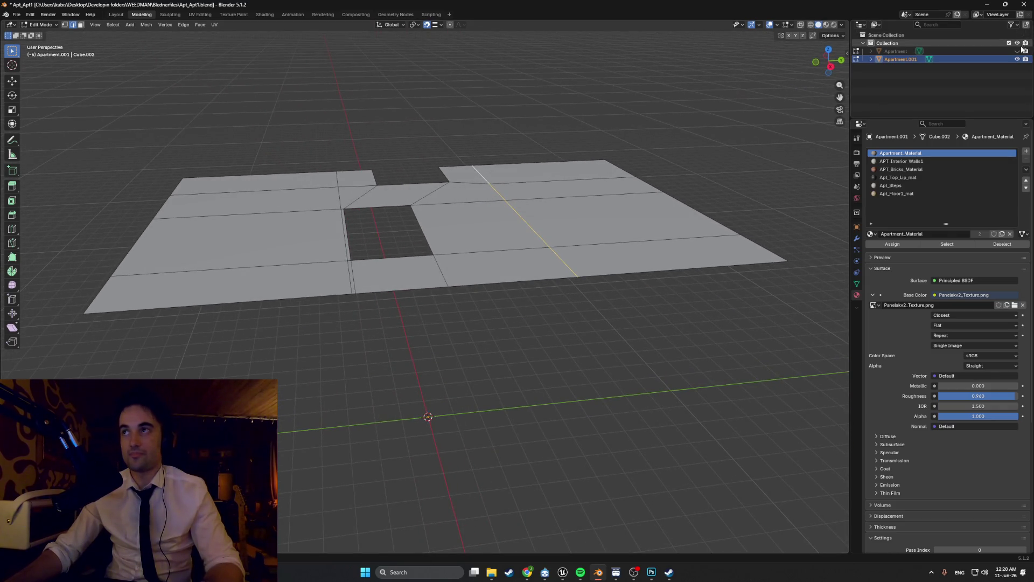
# Step: Unhide the Apartment walls object so the full facade shows again
pyautogui.click(1017, 51)
pyautogui.scroll(-5, 418, 253)
pyautogui.scroll(3, 412, 245)
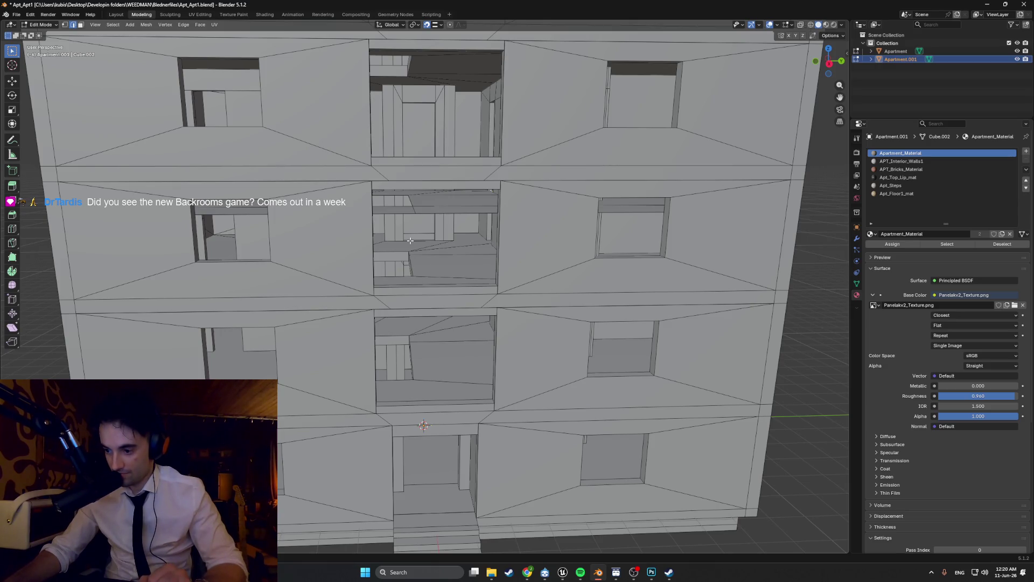
pyautogui.click(509, 572)
# Step: Search the store for 'backroom' and open the Backroom Company page (8.99€)
pyautogui.click(574, 48)
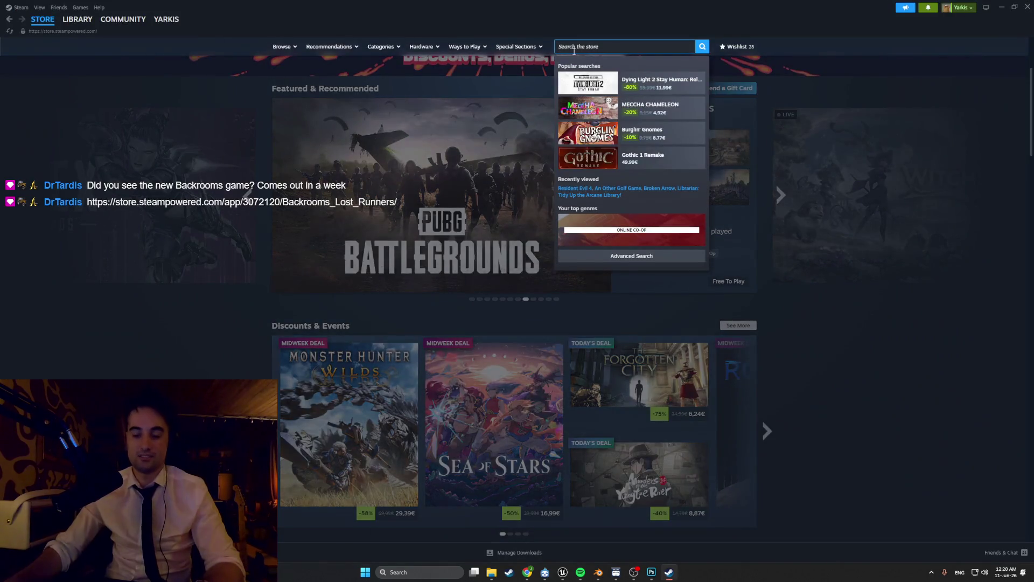
pyautogui.write('backroom')
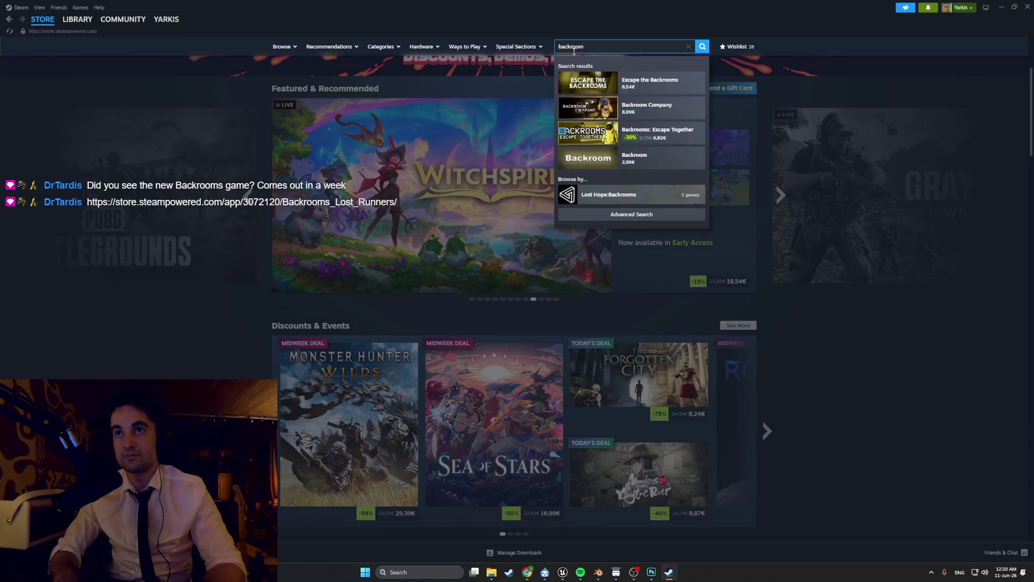
pyautogui.press('Down')
pyautogui.press('Down')
pyautogui.press('Down')
pyautogui.press('Up')
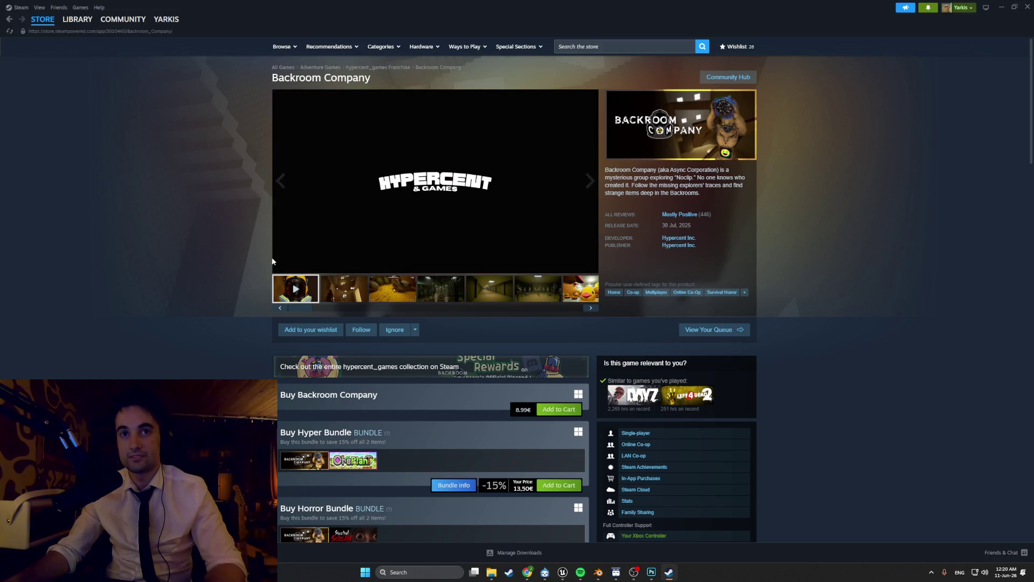
pyautogui.moveTo(282, 265)
pyautogui.scroll(-6, 418, 252)
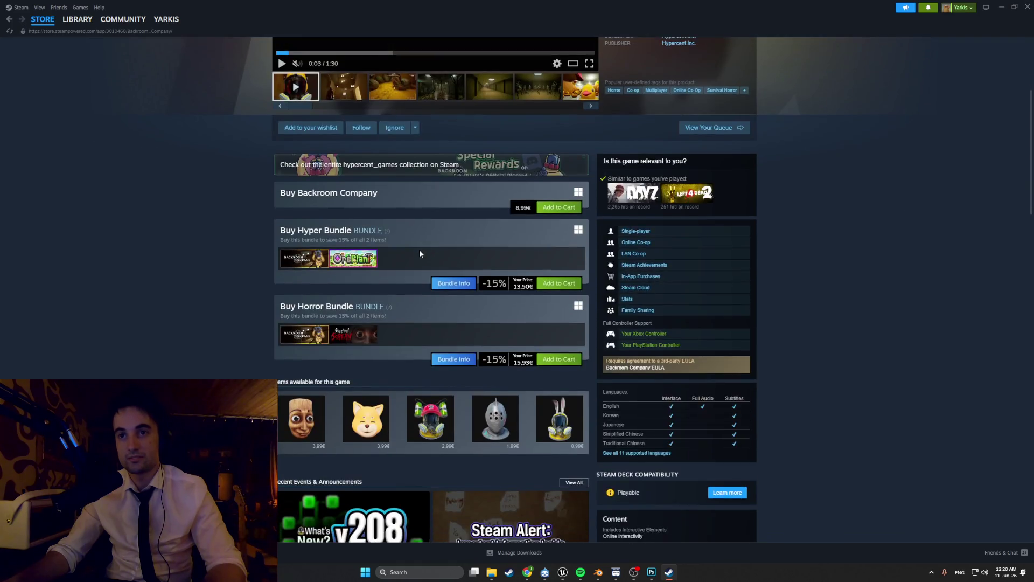
pyautogui.scroll(6, 418, 252)
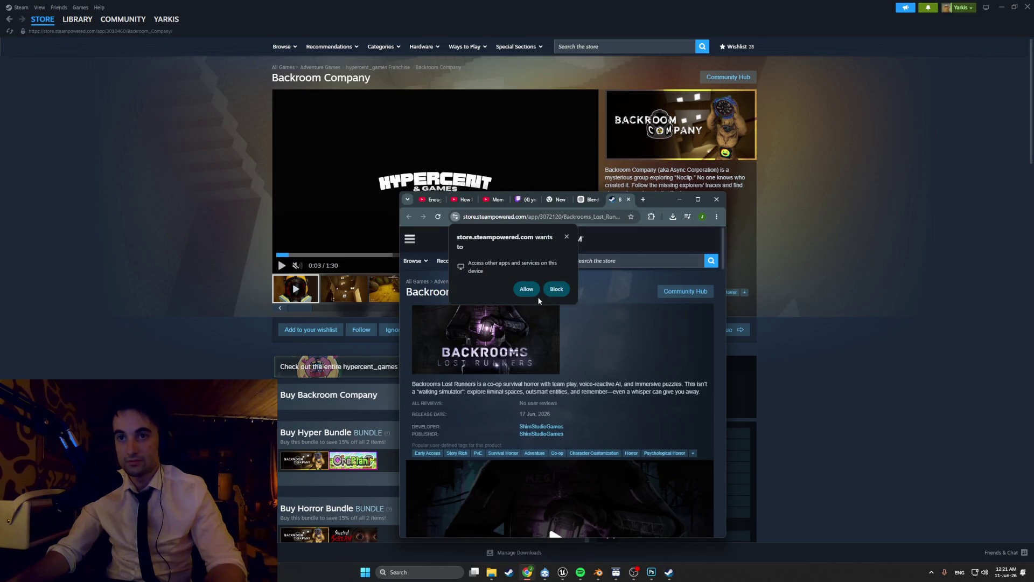
# Step: Dismiss the app-access request and start a new store search for 'backroom'
pyautogui.click(567, 237)
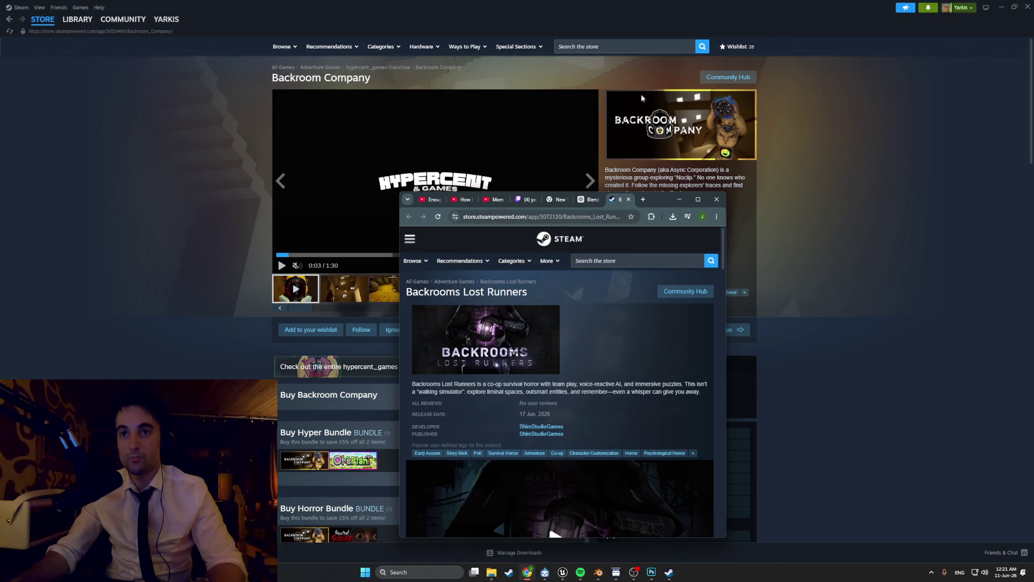
pyautogui.click(610, 46)
pyautogui.write('backroo')
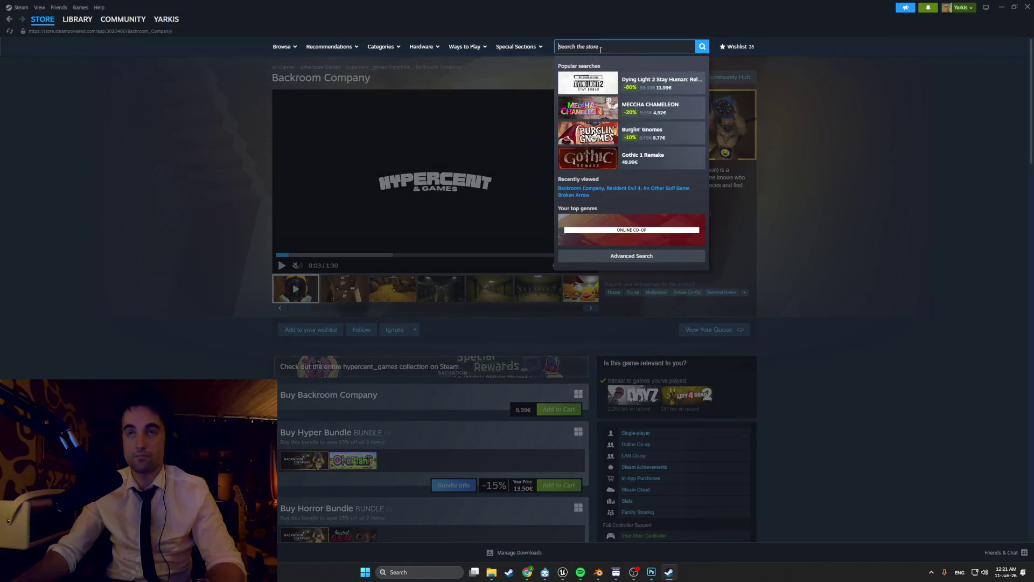
pyautogui.write('m')
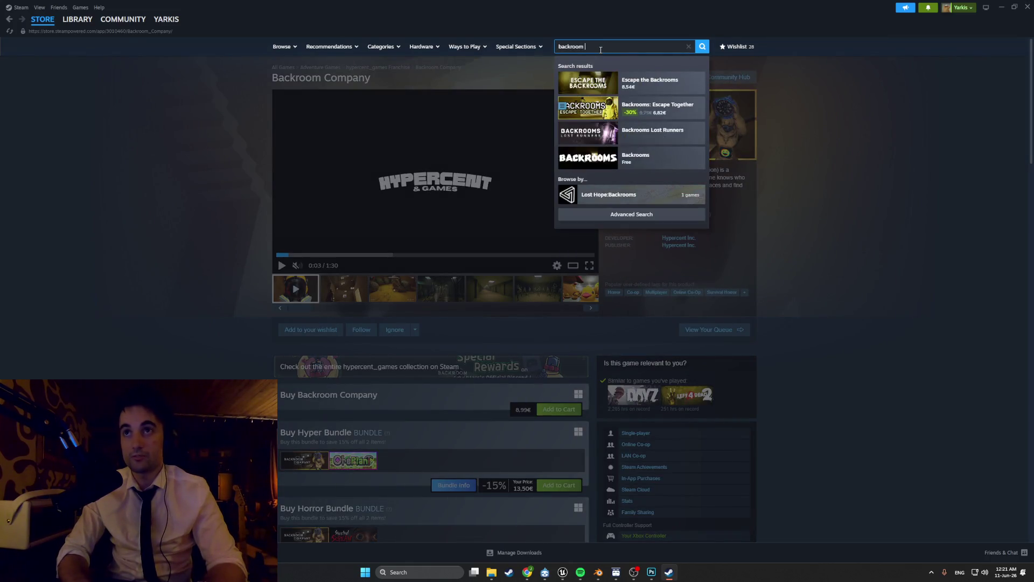
# Step: Shorten the search term, open Backrooms Lost Runners, and unmute its trailer
pyautogui.press('BackSpace')
pyautogui.press('BackSpace')
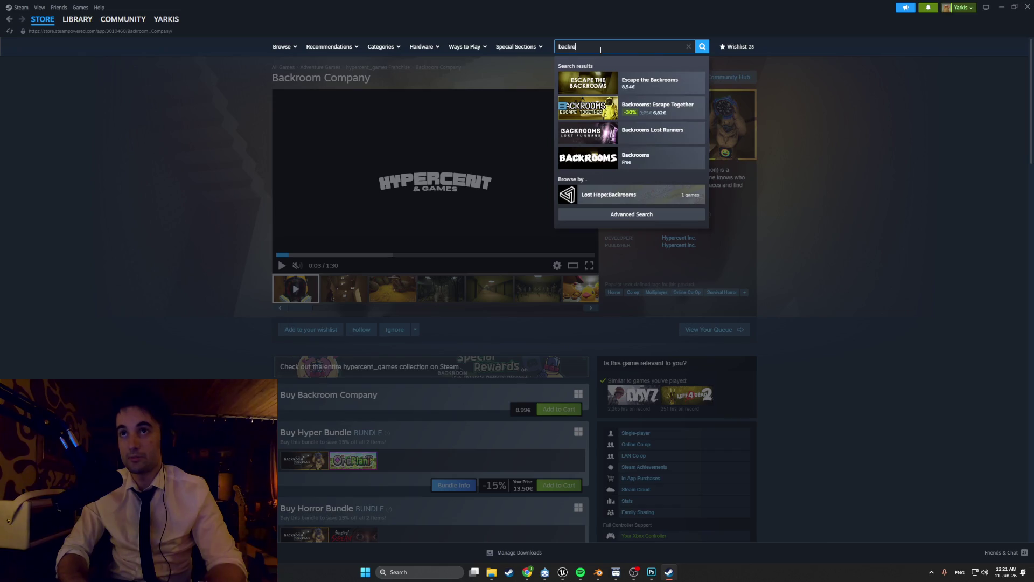
pyautogui.click(652, 130)
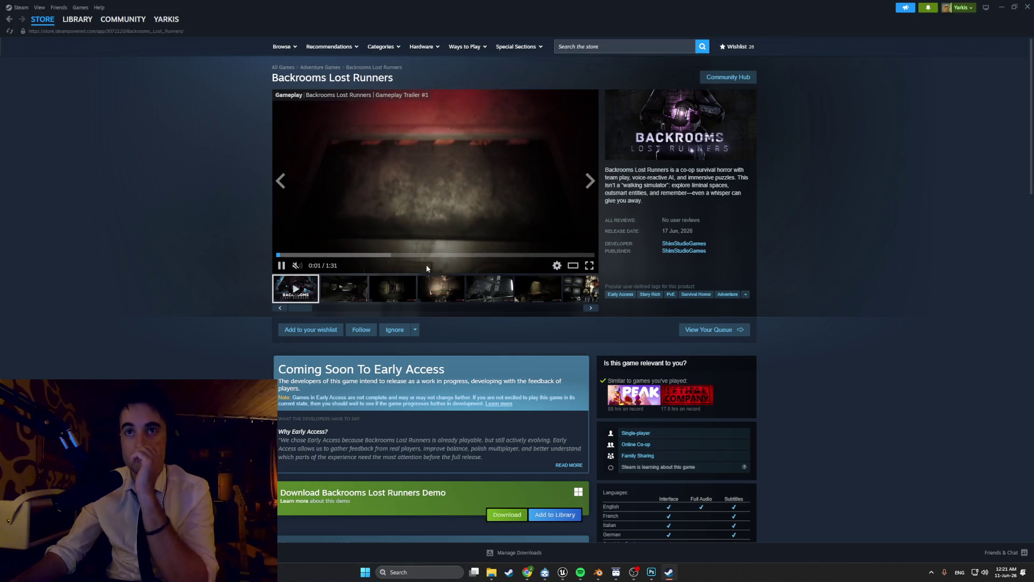
pyautogui.click(318, 266)
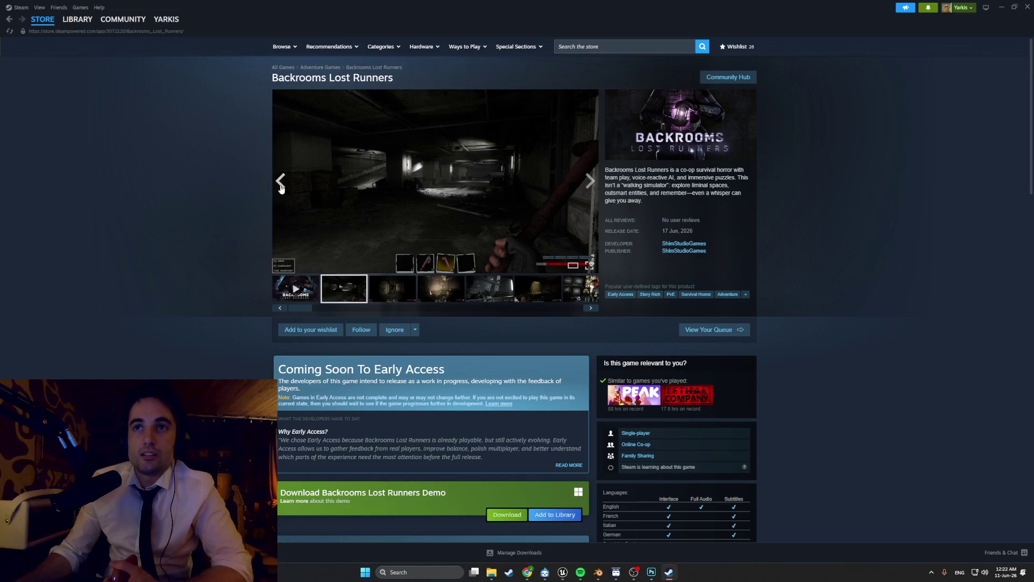
# Step: Search the library for 'pool' and 'back', opening POOLS and Backrooms: Escape Together
pyautogui.moveTo(82, 27)
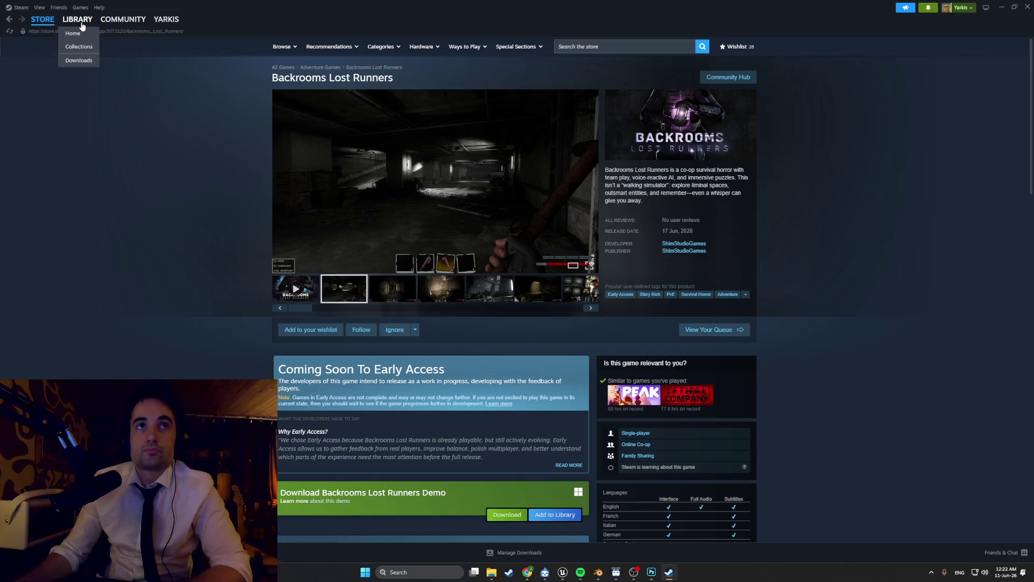
pyautogui.click(84, 34)
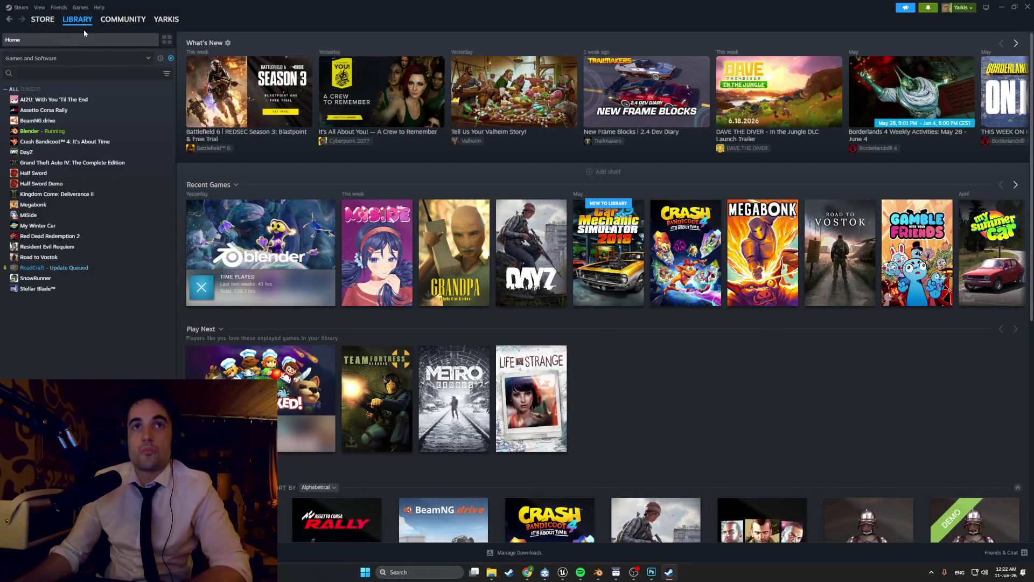
pyautogui.click(60, 70)
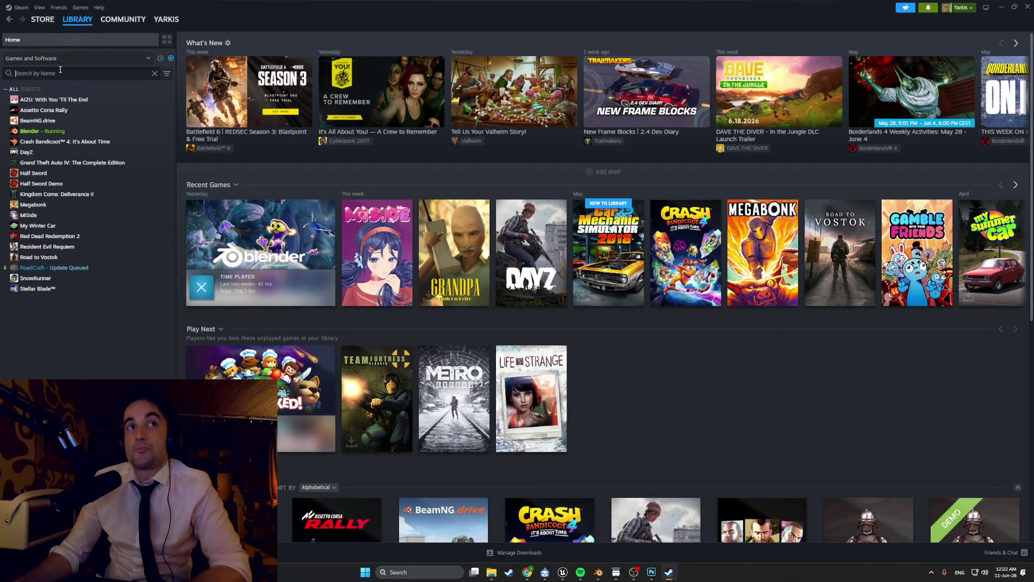
pyautogui.write('b')
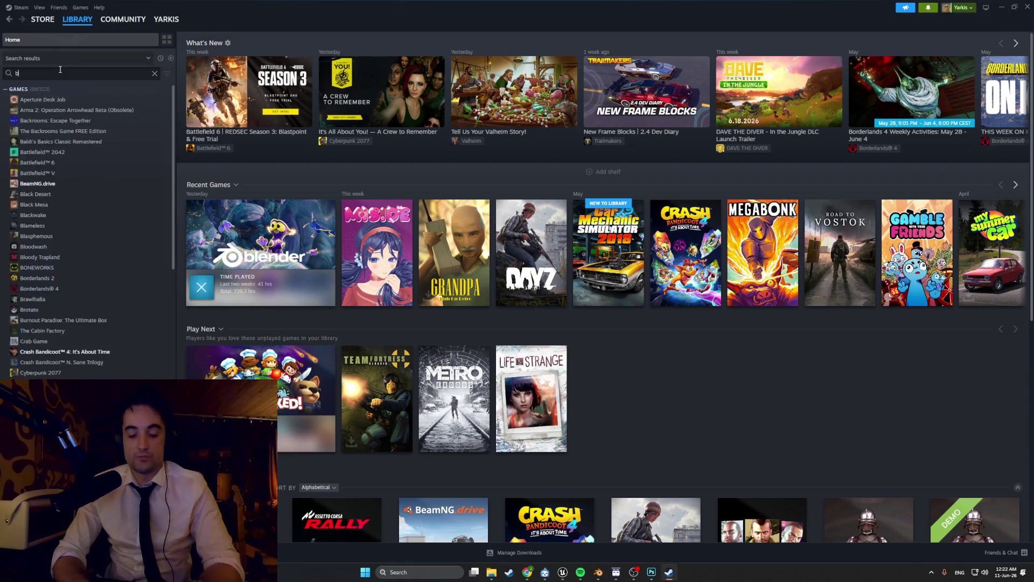
pyautogui.press('BackSpace')
pyautogui.write('pool')
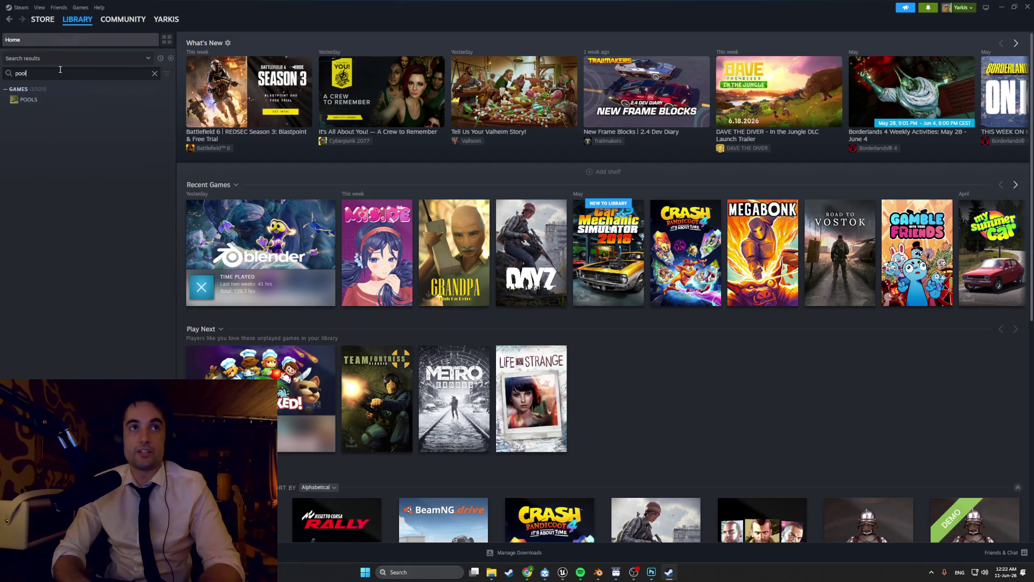
pyautogui.click(62, 100)
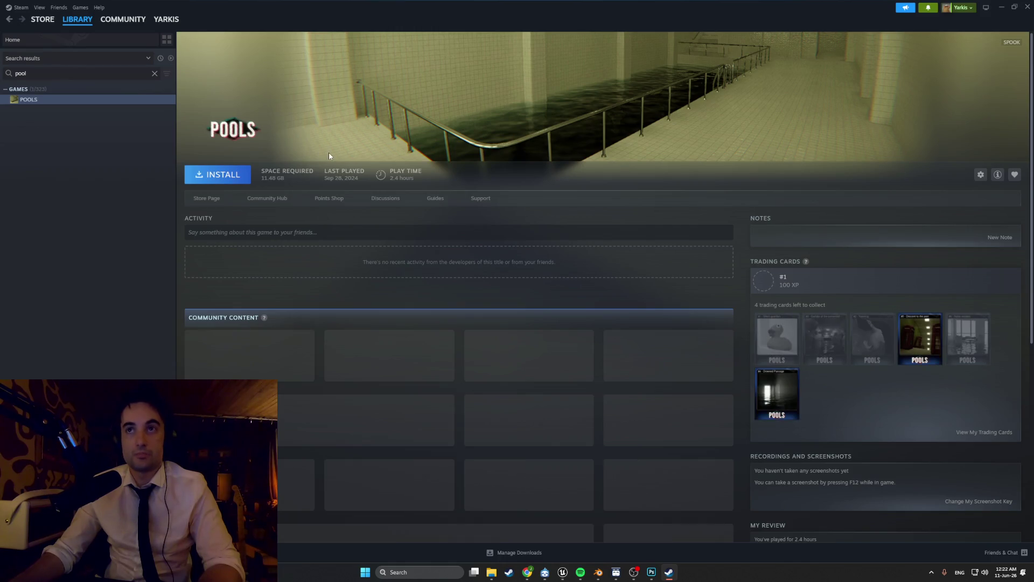
pyautogui.press('BackSpace')
pyautogui.press('BackSpace')
pyautogui.press('BackSpace')
pyautogui.write('bac')
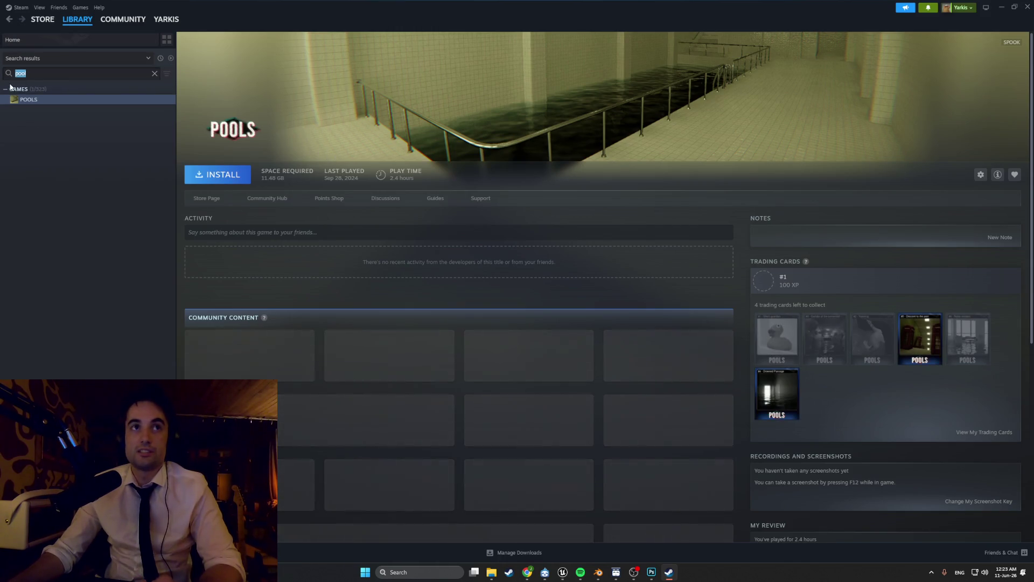
pyautogui.write('k')
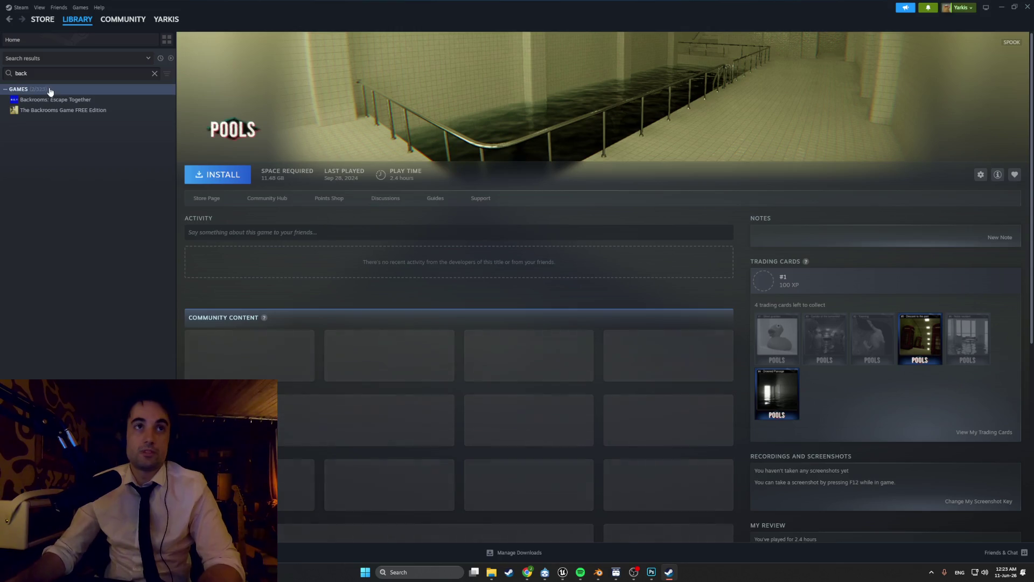
pyautogui.click(64, 101)
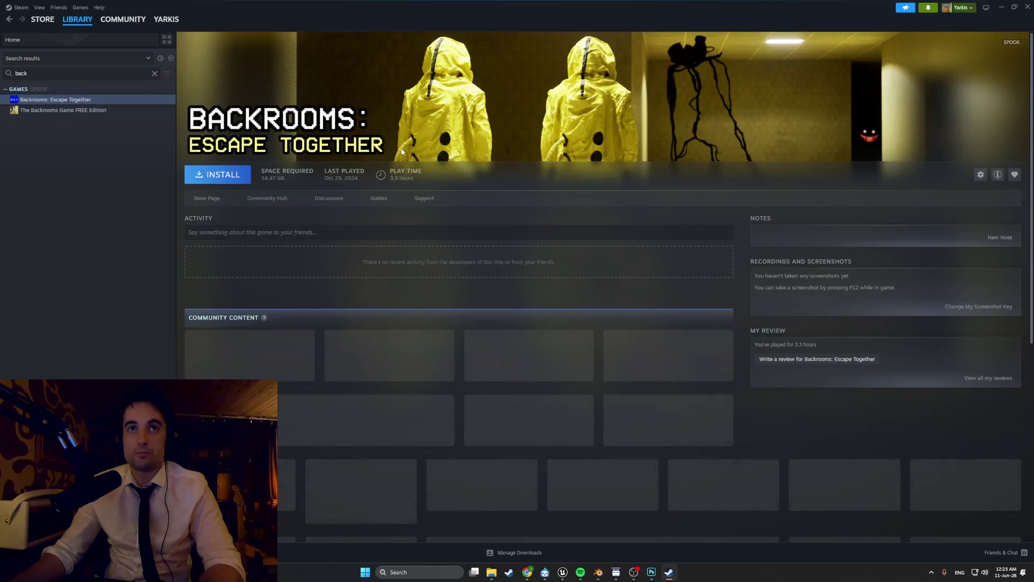
# Step: View The Backrooms Game FREE Edition, return to Backrooms: Escape Together, and clear the search
pyautogui.click(108, 109)
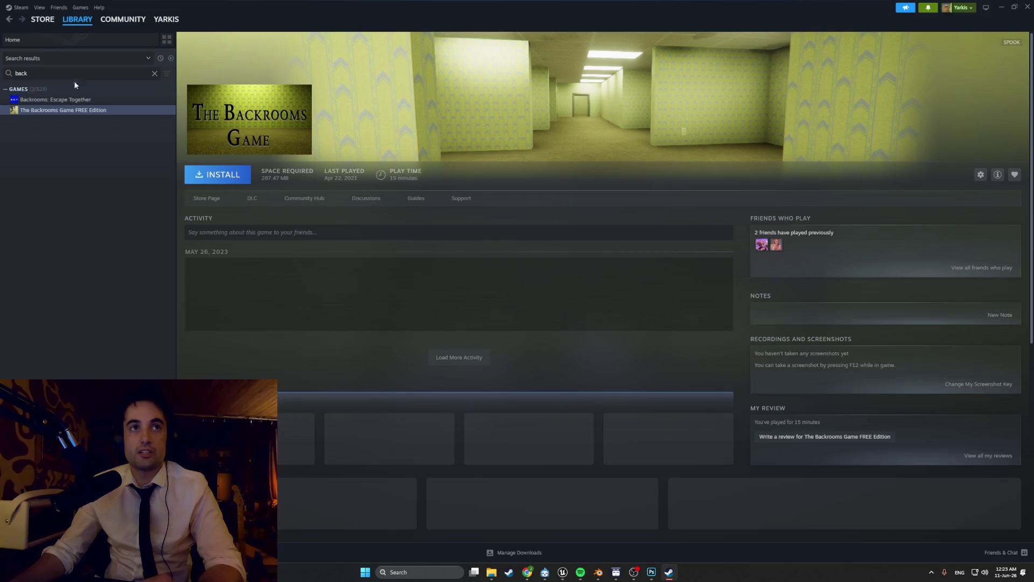
pyautogui.press('BackSpace')
pyautogui.press('BackSpace')
pyautogui.press('BackSpace')
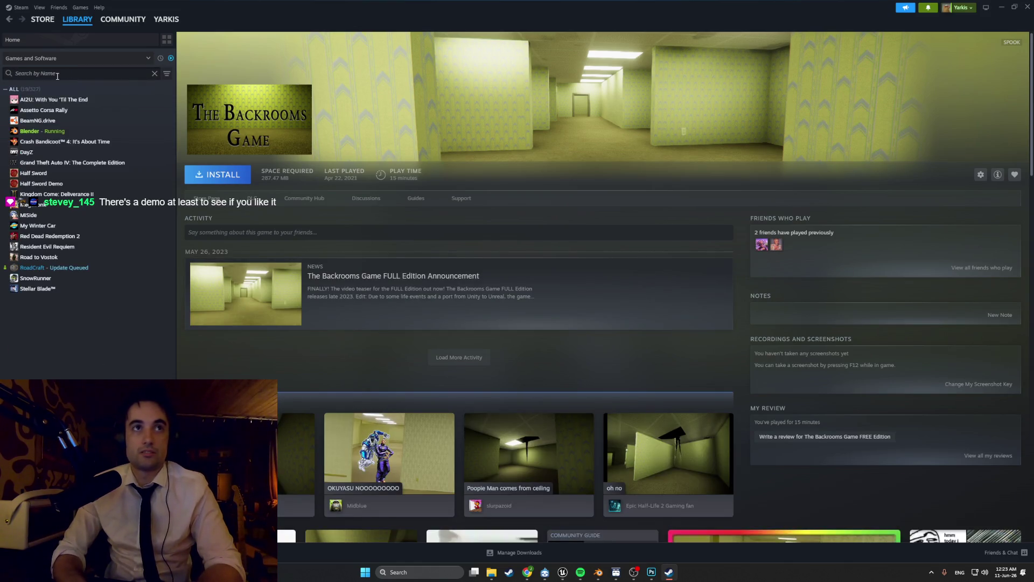
pyautogui.write('b')
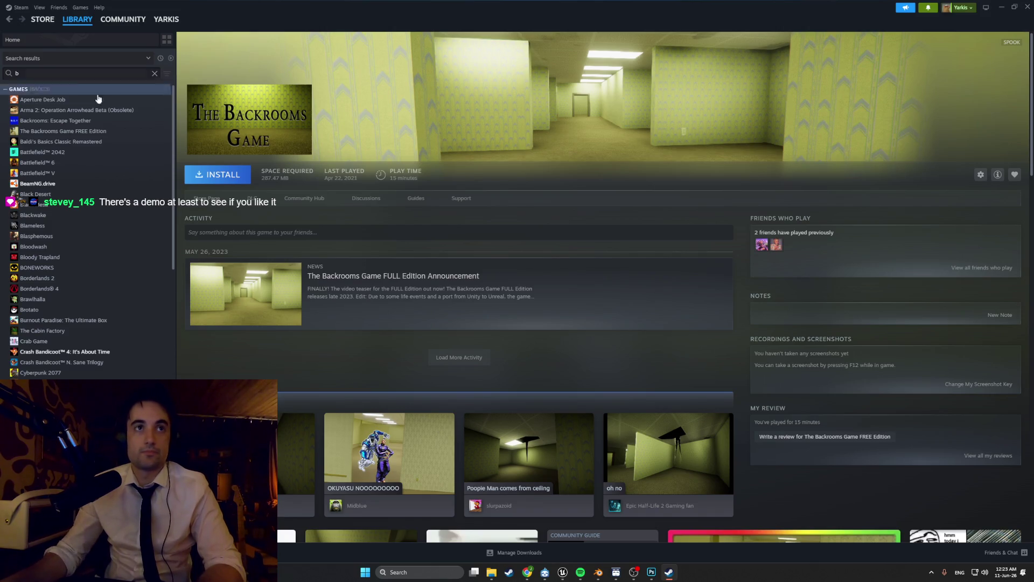
pyautogui.click(100, 122)
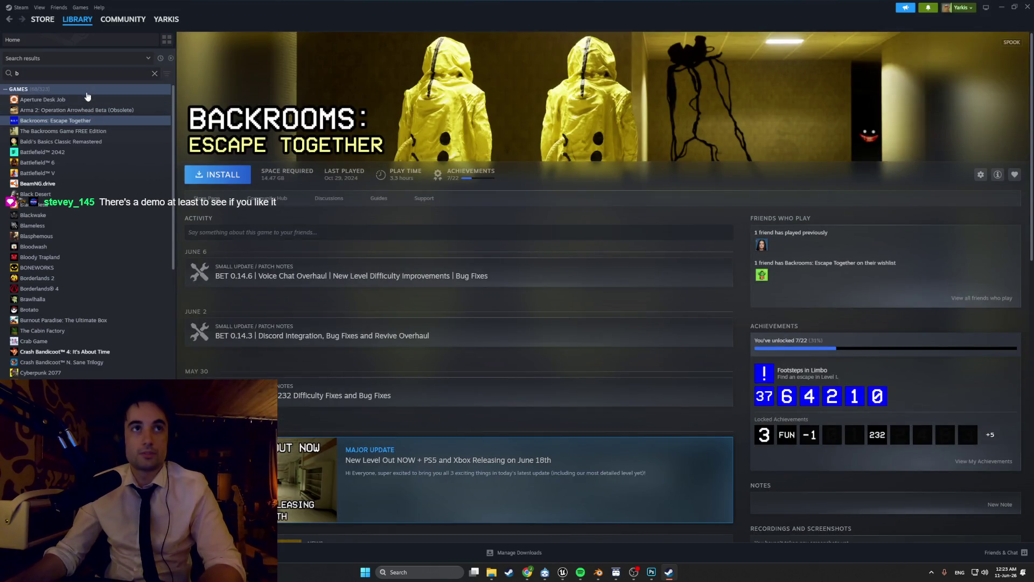
pyautogui.click(154, 73)
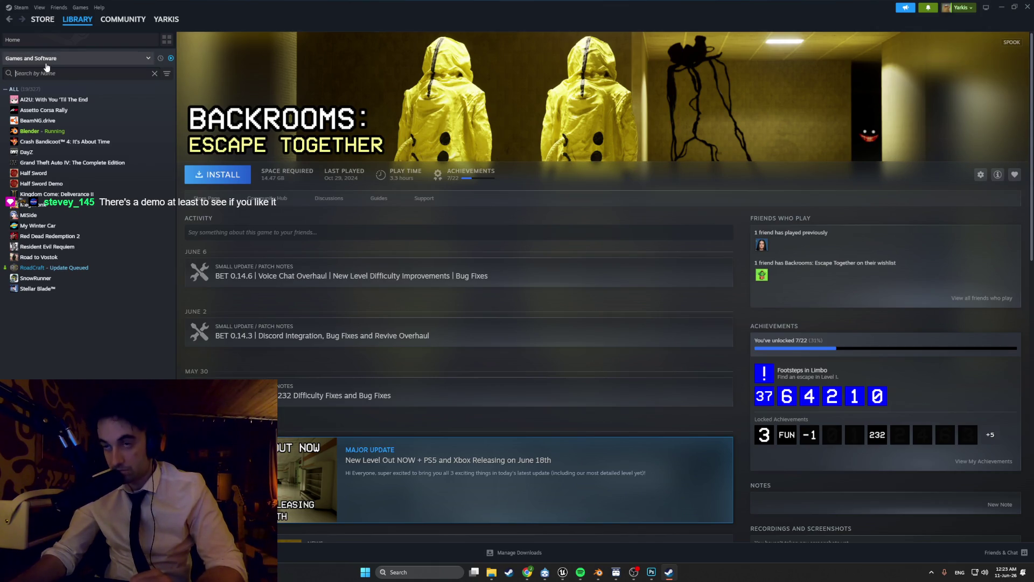
pyautogui.scroll(-1, 204, 172)
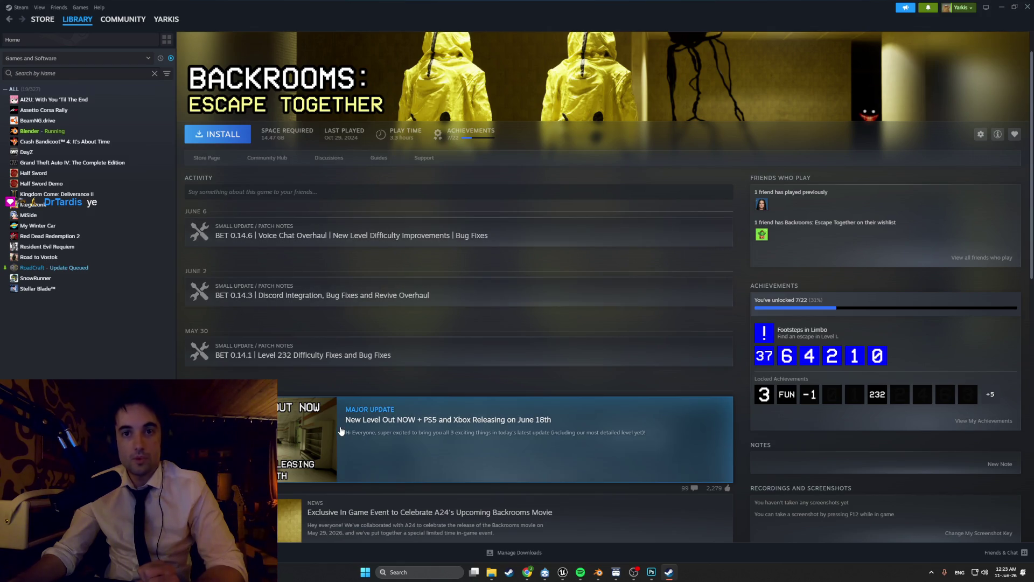
pyautogui.scroll(-15, 341, 431)
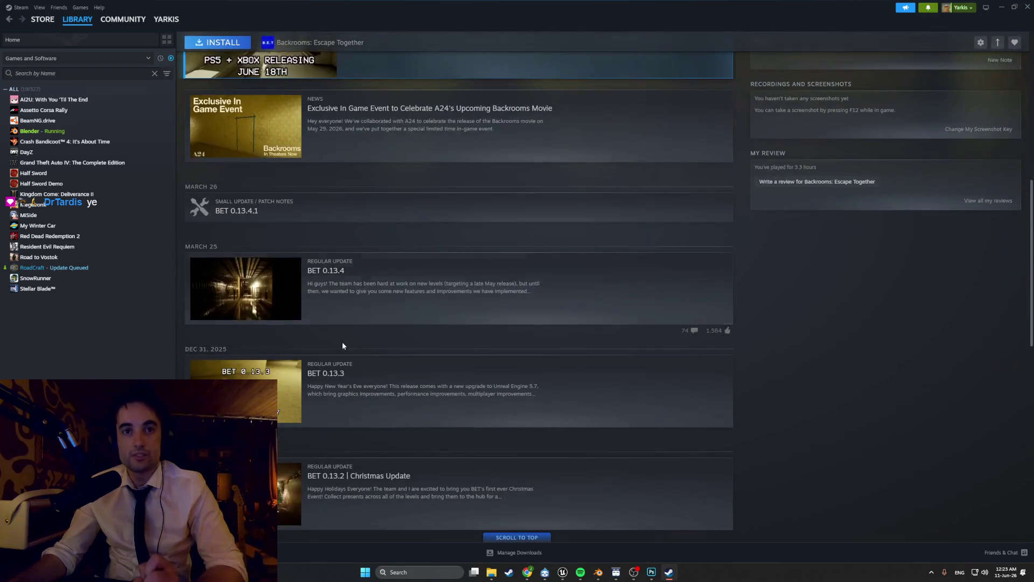
pyautogui.scroll(-1, 343, 343)
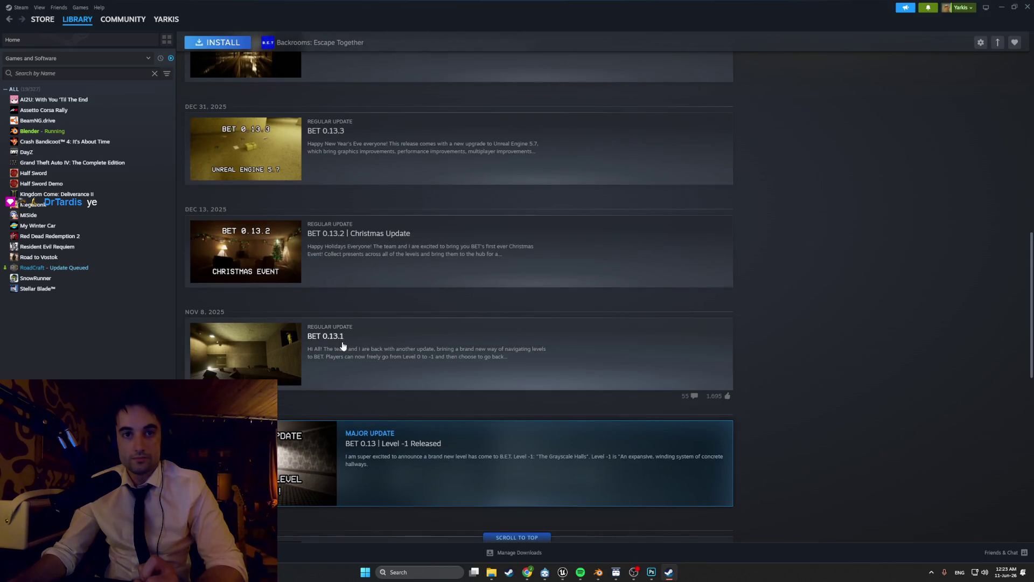
pyautogui.scroll(15, 343, 346)
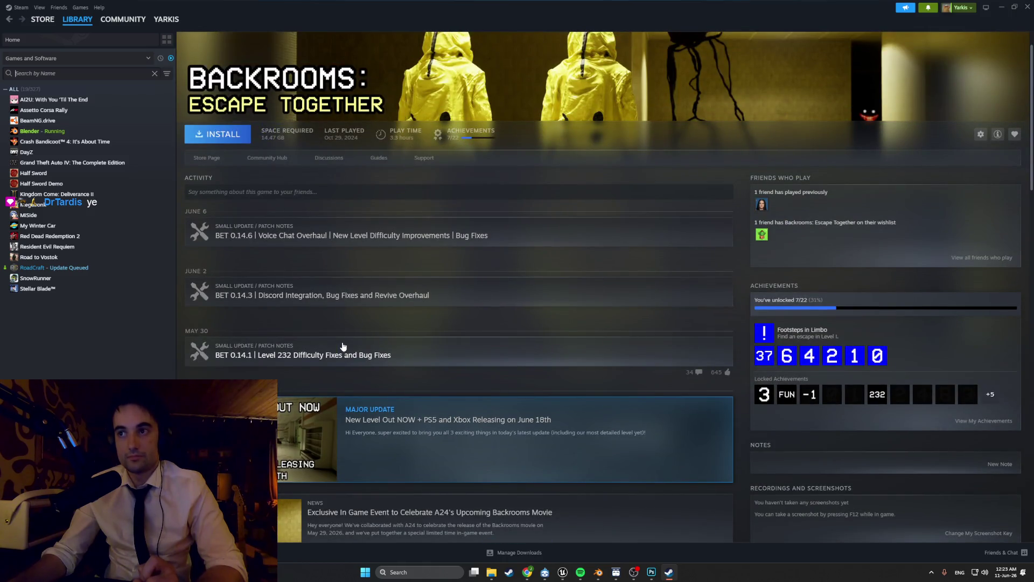
pyautogui.scroll(1, 343, 346)
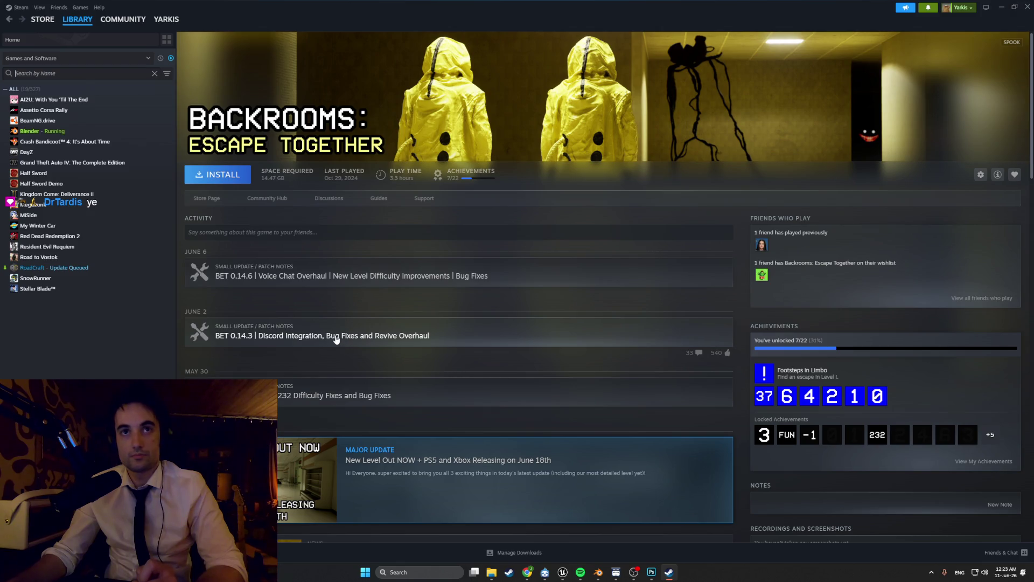
# Step: Open the store page and page through screenshots to the hazmat figures, then go to library home
pyautogui.click(217, 198)
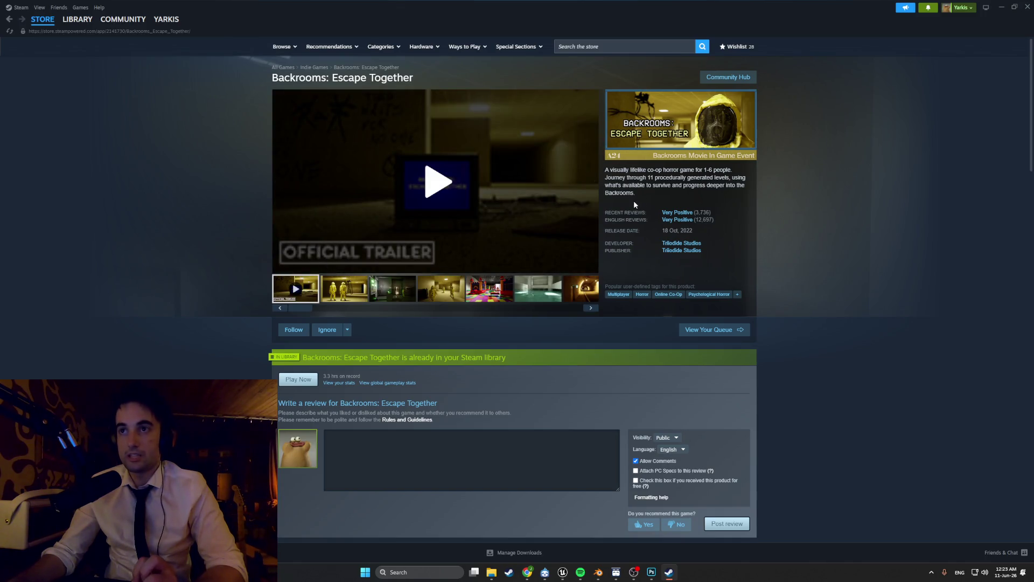
pyautogui.scroll(-1, 553, 239)
pyautogui.scroll(-3, 553, 240)
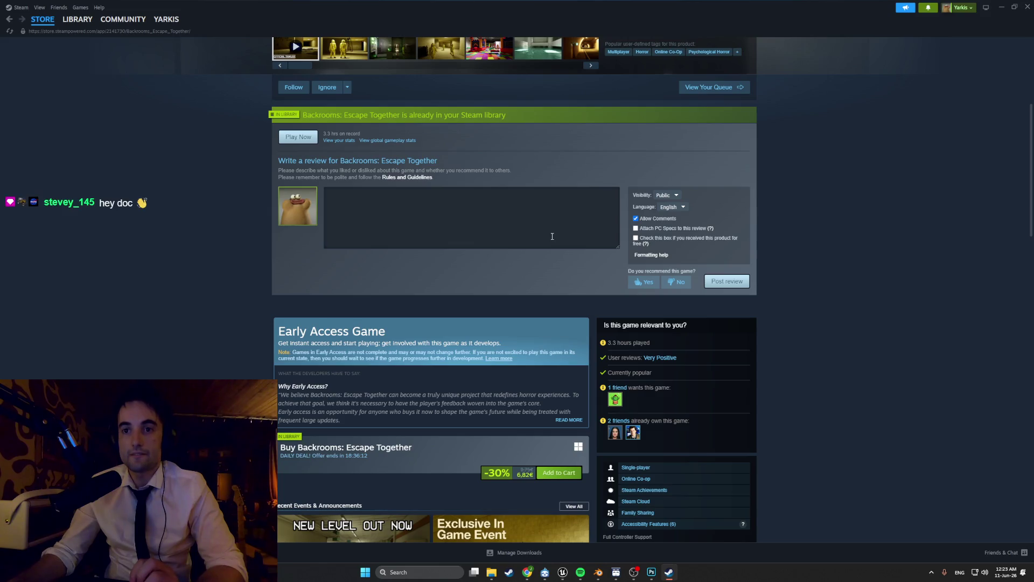
pyautogui.scroll(4, 549, 237)
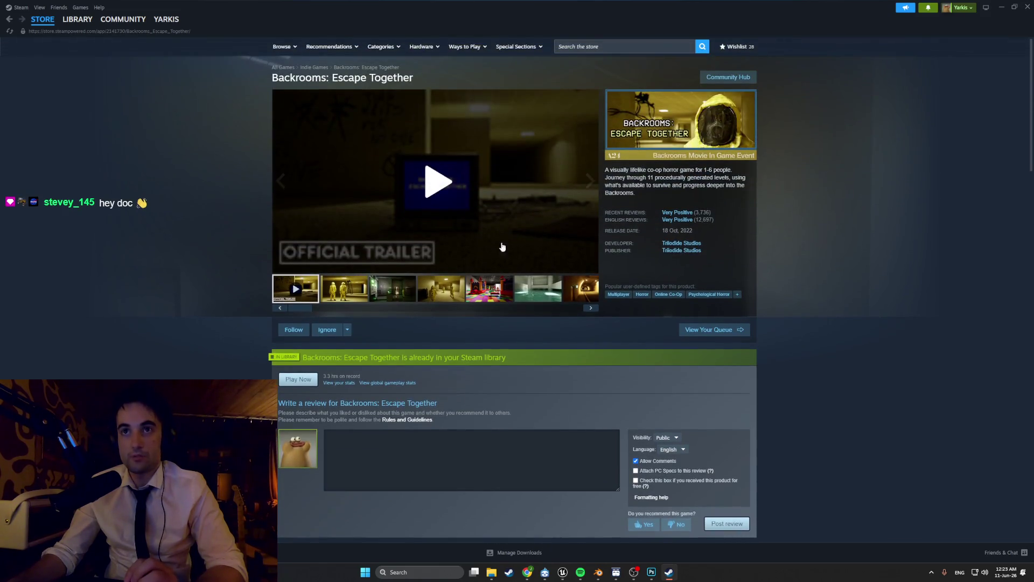
pyautogui.click(455, 288)
pyautogui.click(477, 285)
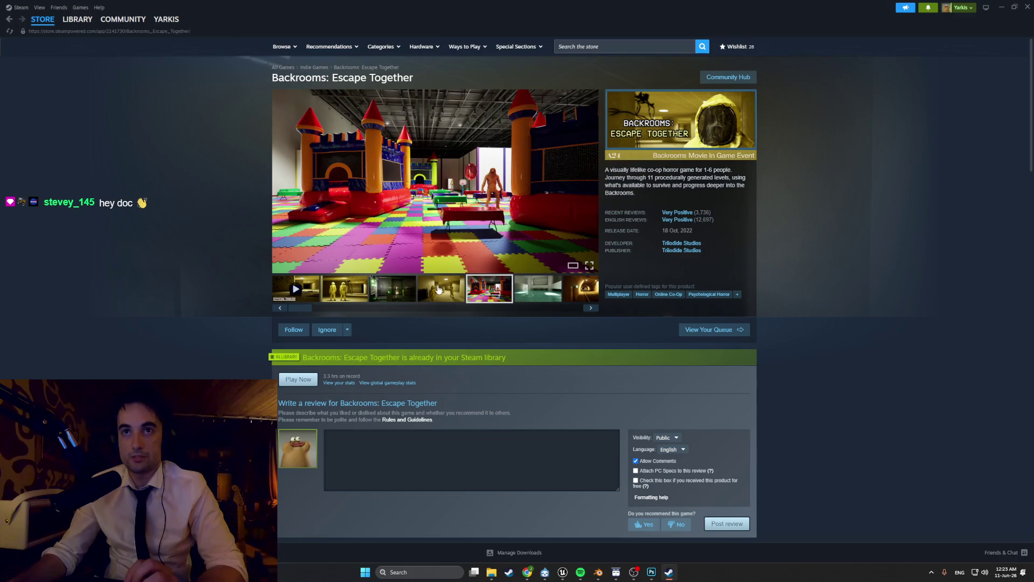
pyautogui.click(376, 295)
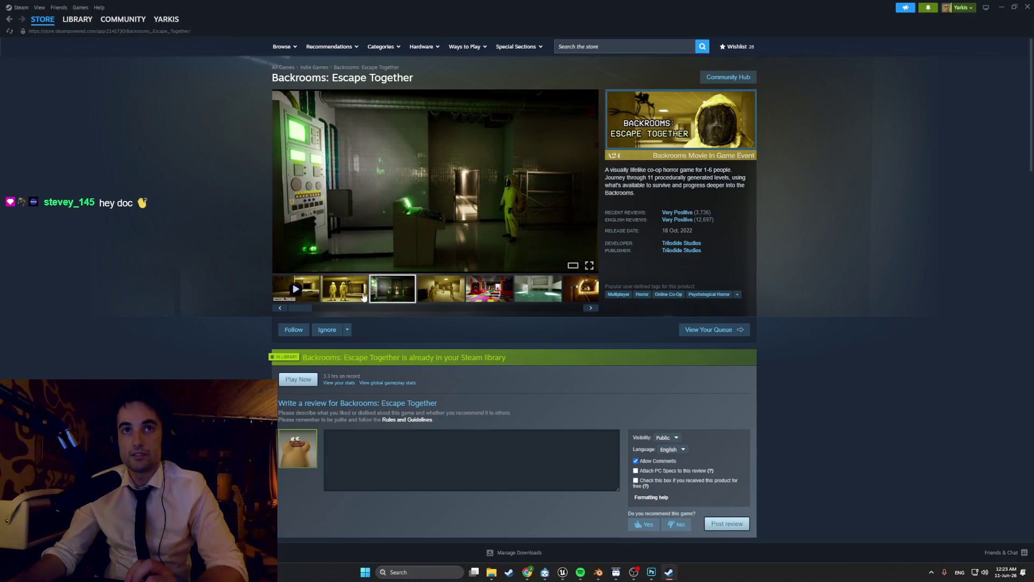
pyautogui.click(363, 295)
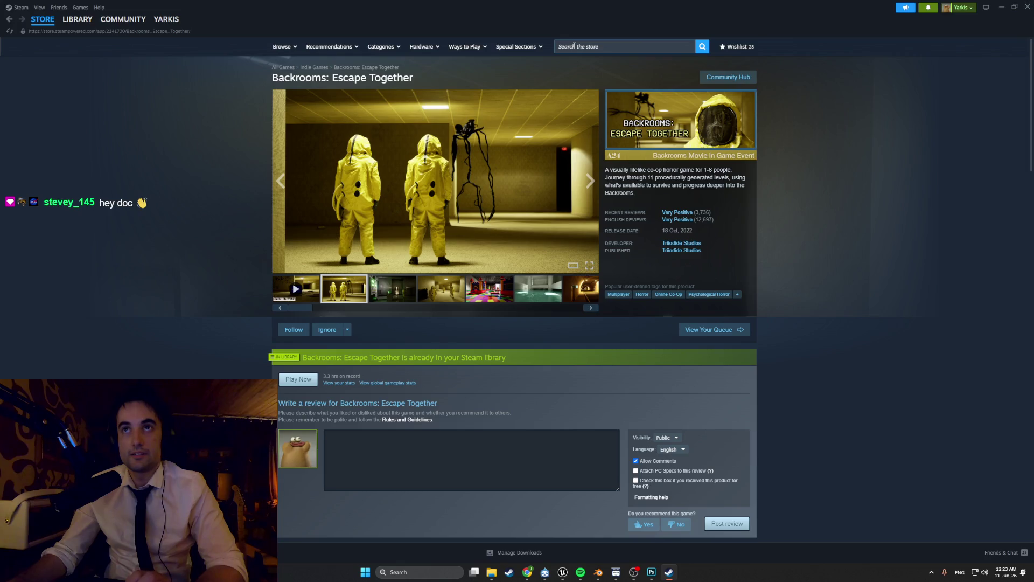
pyautogui.click(574, 46)
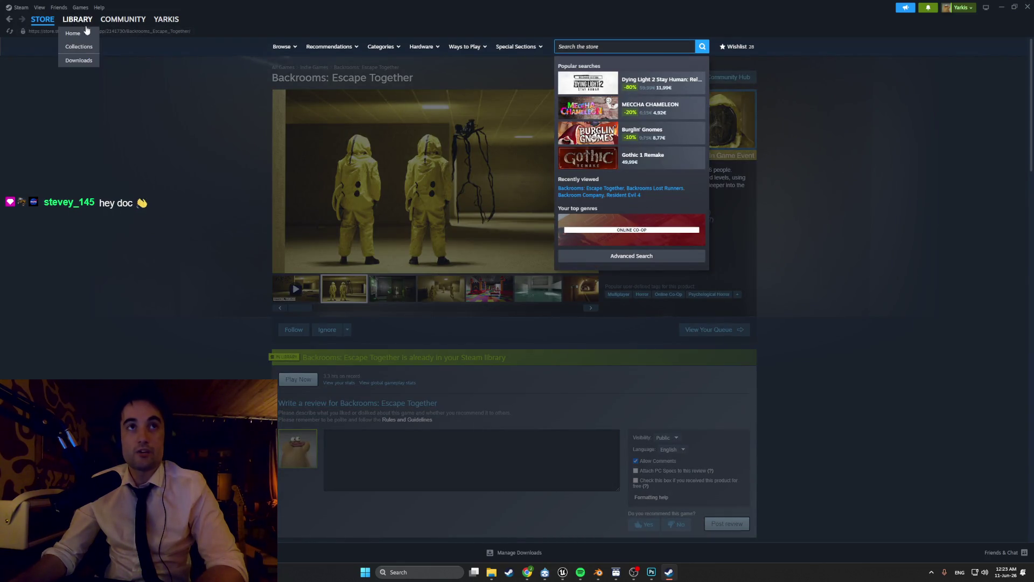
pyautogui.click(81, 34)
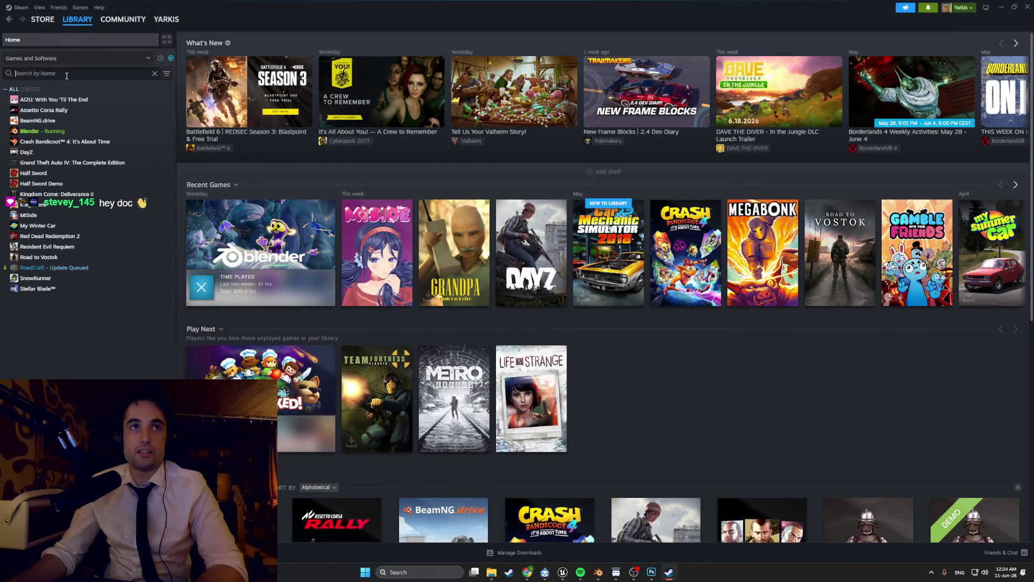
# Step: Filter the library by 'pool', open POOLS, clear the filter, and minimise Steam
pyautogui.write('pool')
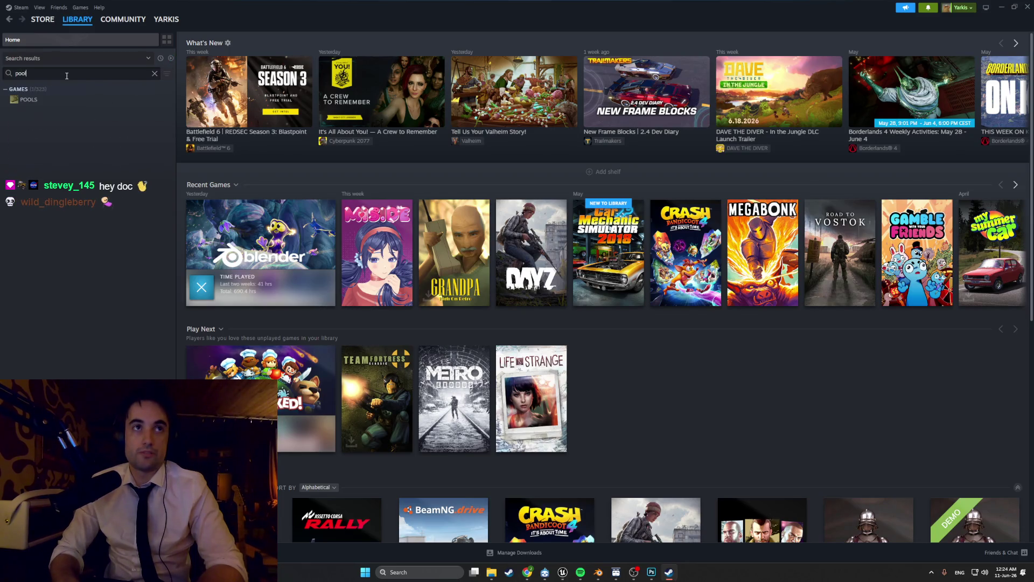
pyautogui.click(27, 100)
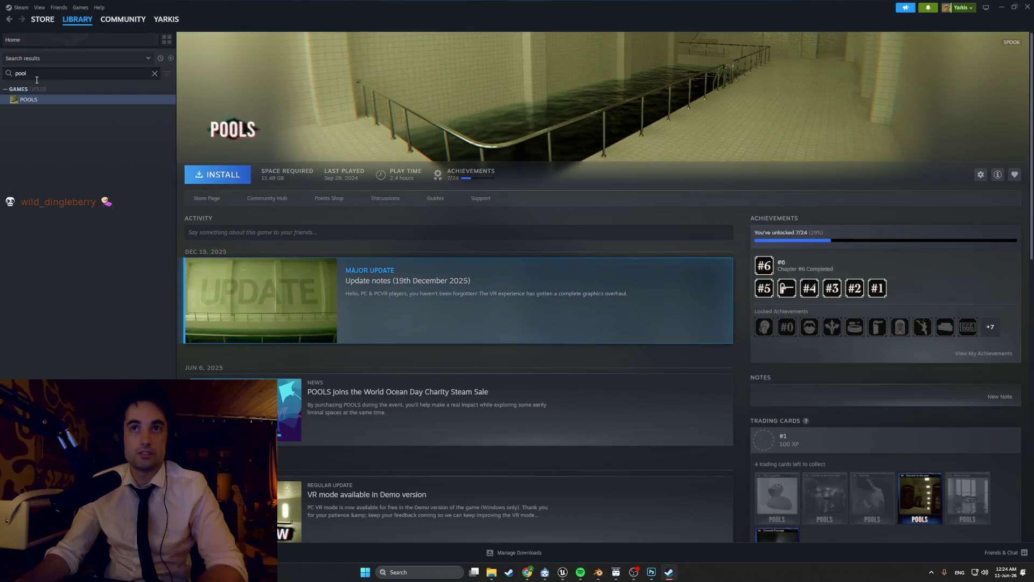
pyautogui.scroll(-10, 394, 178)
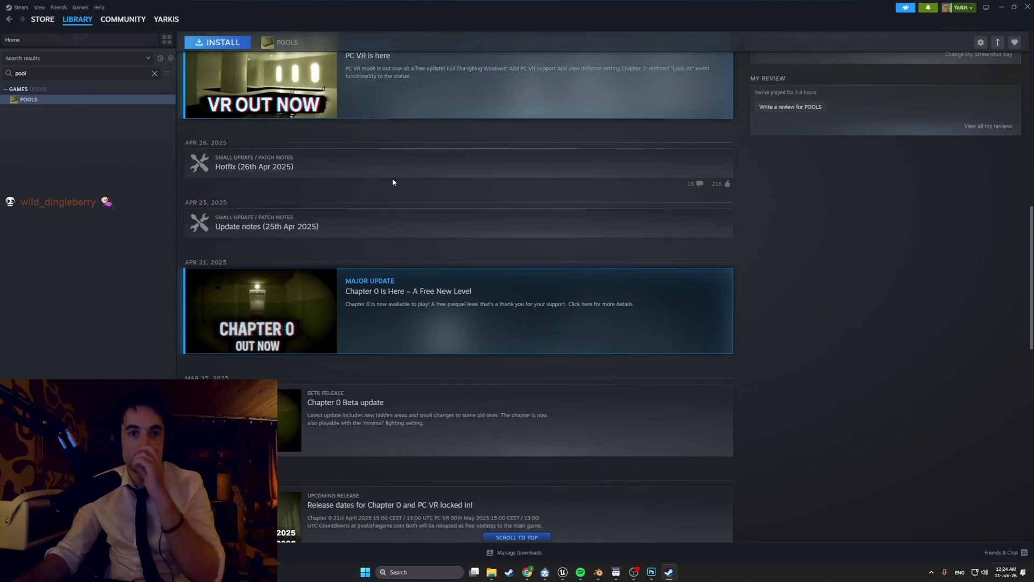
pyautogui.scroll(-3, 392, 182)
pyautogui.scroll(5, 224, 152)
pyautogui.doubleClick(10, 76)
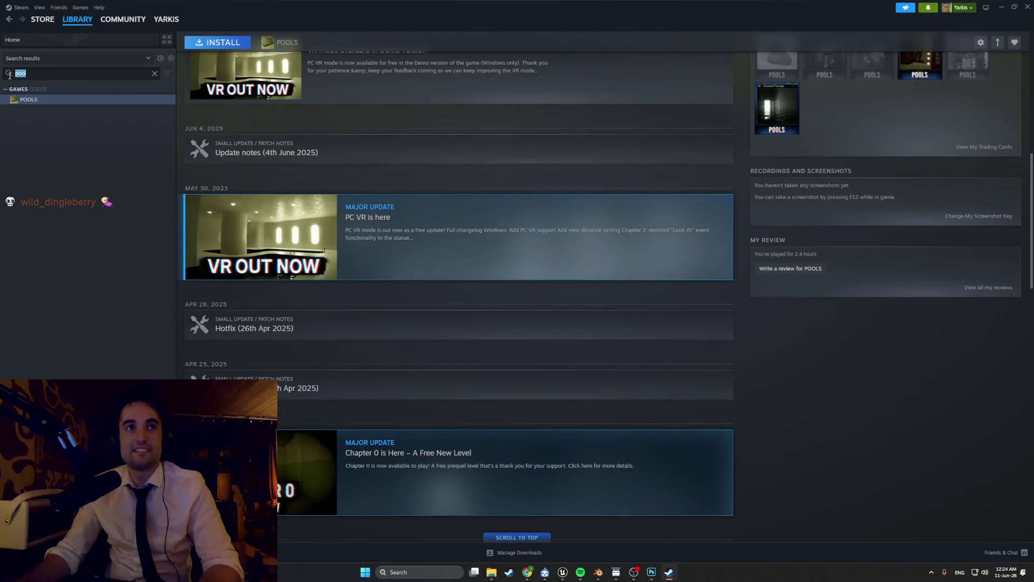
pyautogui.press('BackSpace')
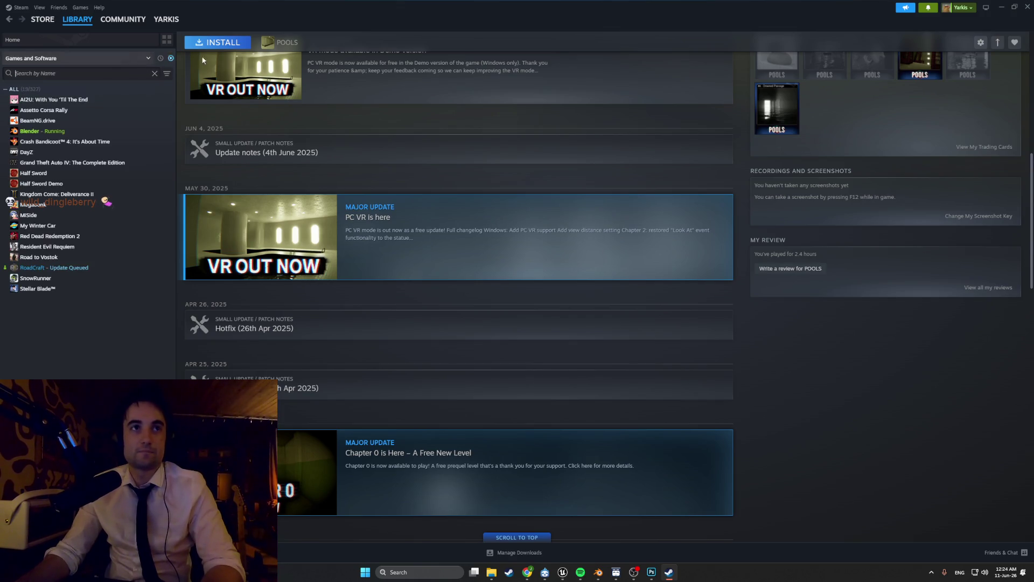
pyautogui.click(1001, 7)
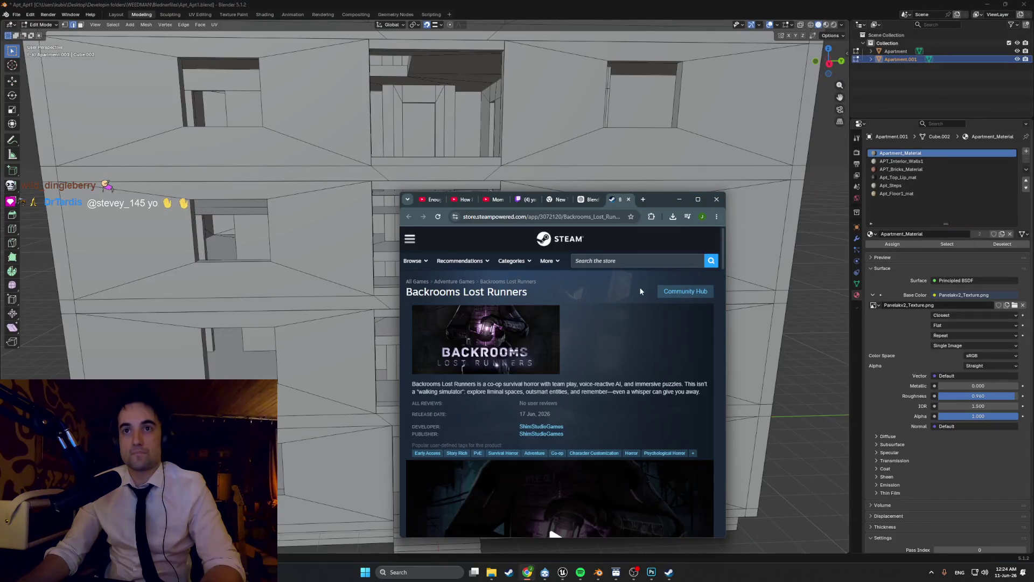
# Step: Close the Steam store page, skip to the next song, and minimise the music player and browser
pyautogui.click(628, 199)
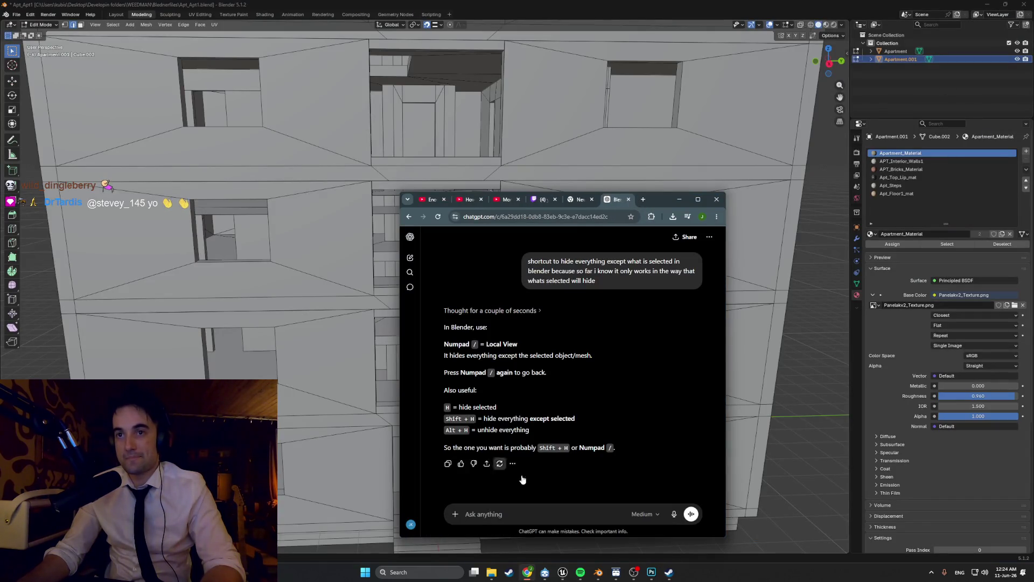
pyautogui.click(580, 572)
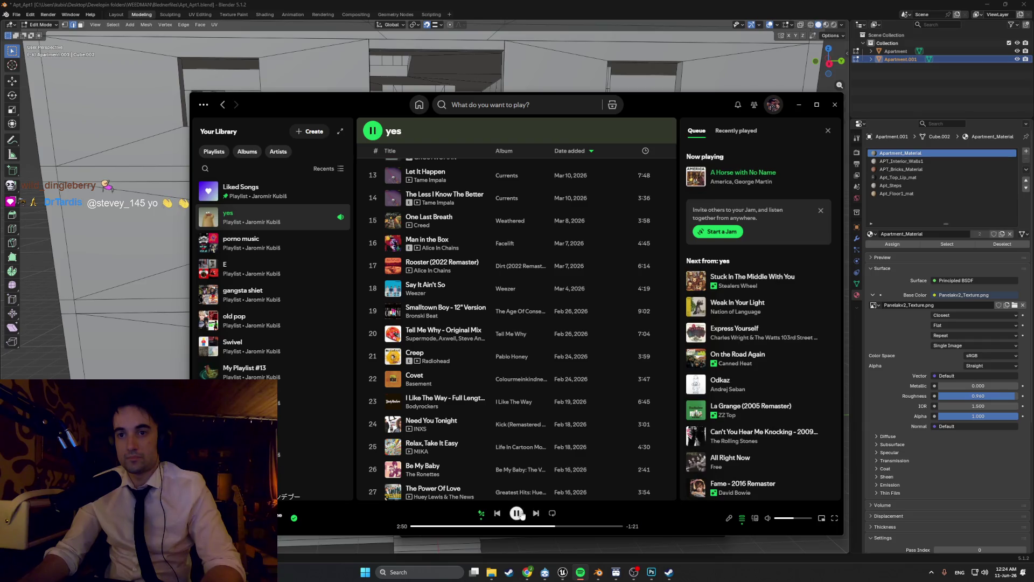
pyautogui.click(535, 513)
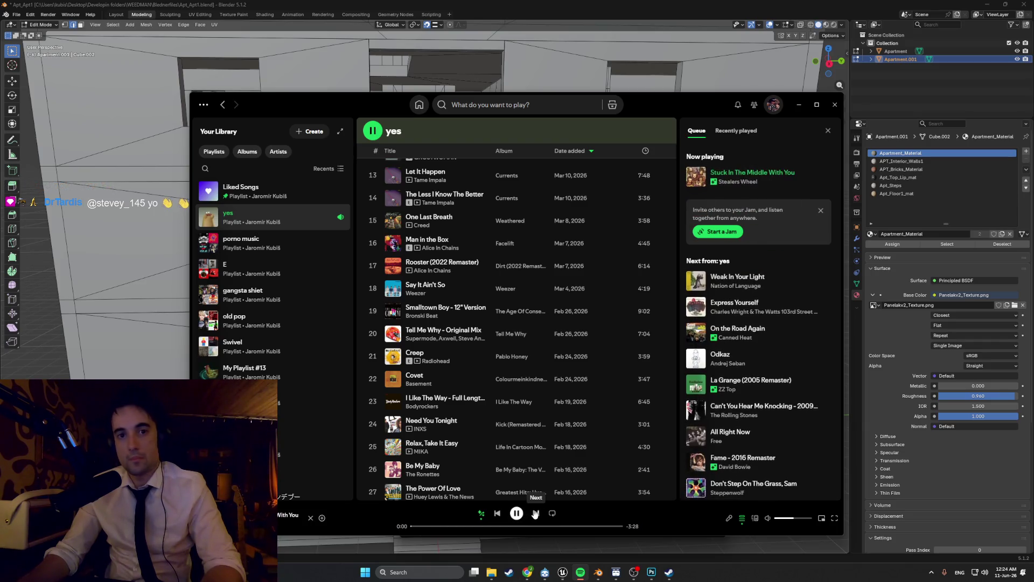
pyautogui.click(801, 112)
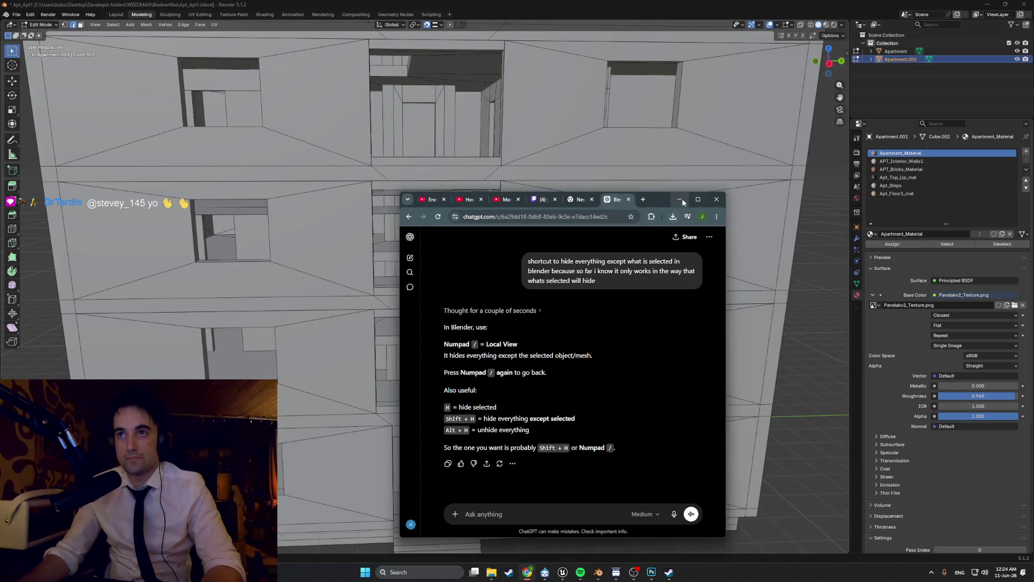
pyautogui.click(680, 199)
pyautogui.moveTo(619, 242); pyautogui.dragTo(581, 263, button='middle')
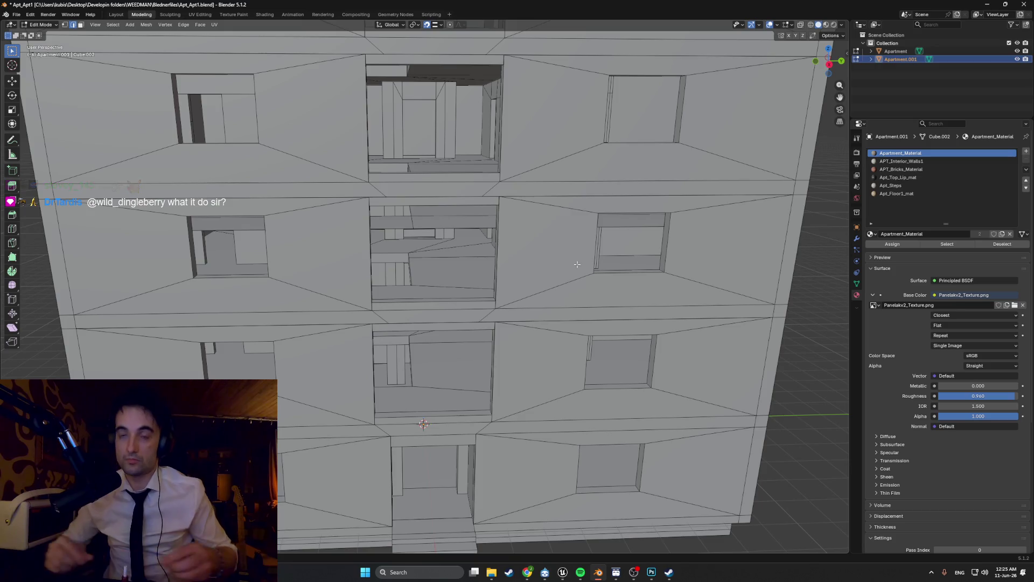
# Step: Switch to Material Preview, orbit to a front-on view of the textured facade, then return to Object Mode
pyautogui.press('z')
pyautogui.moveTo(575, 340)
pyautogui.mouseDown(button='middle')
pyautogui.moveTo(529, 346)
pyautogui.moveTo(512, 331)
pyautogui.moveTo(503, 346)
pyautogui.mouseUp(button='middle')
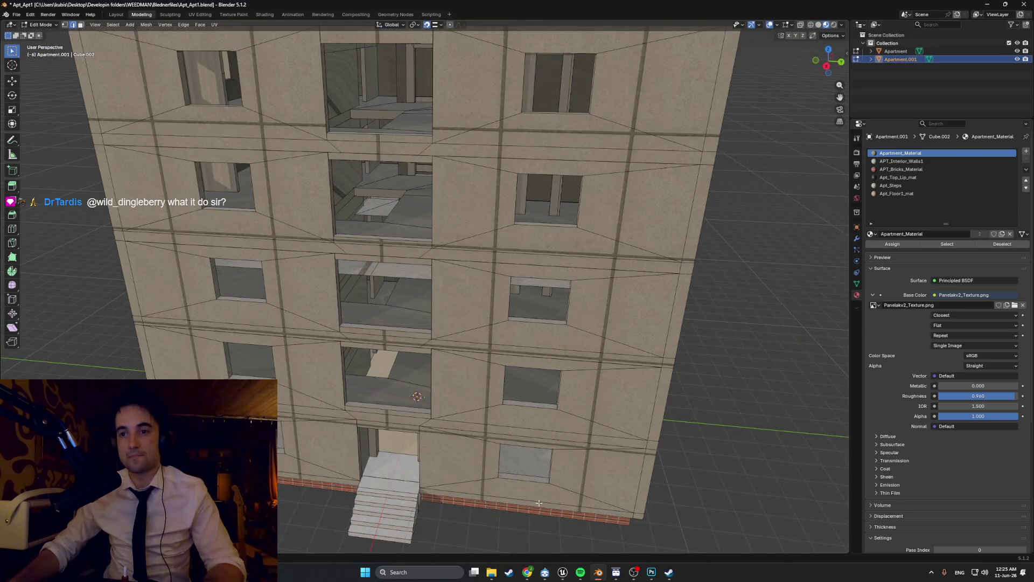
pyautogui.moveTo(538, 503)
pyautogui.mouseDown(button='middle')
pyautogui.moveTo(448, 269)
pyautogui.moveTo(427, 272)
pyautogui.mouseUp(button='middle')
pyautogui.scroll(5, 448, 269)
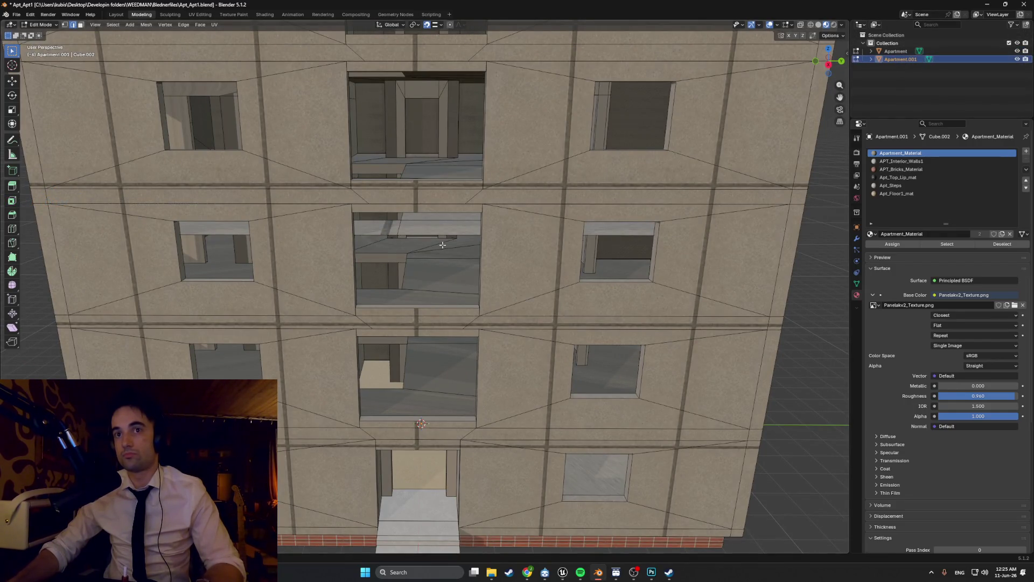
pyautogui.moveTo(423, 253); pyautogui.dragTo(414, 245, button='middle')
pyautogui.scroll(-5, 420, 264)
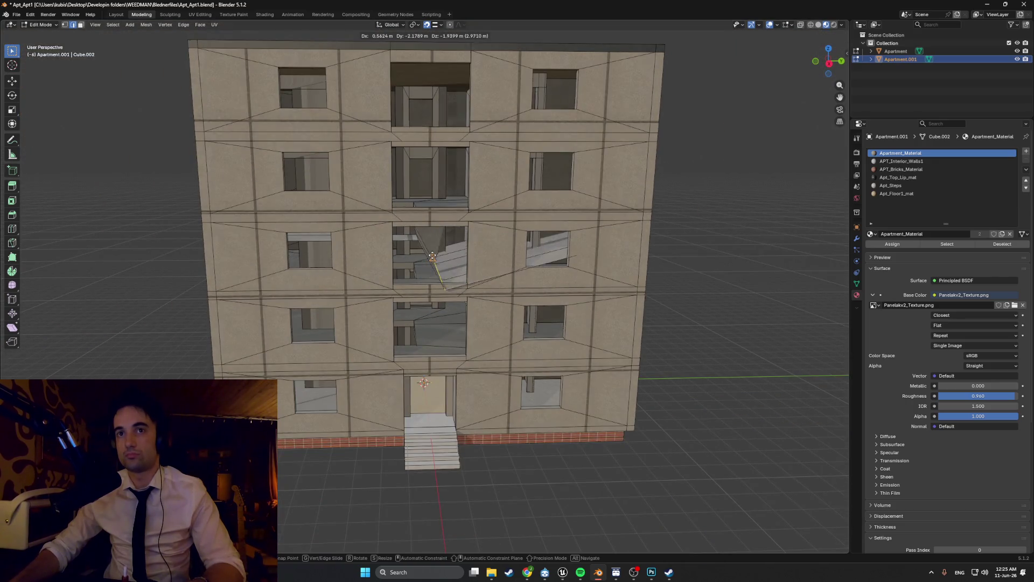
pyautogui.press('Tab')
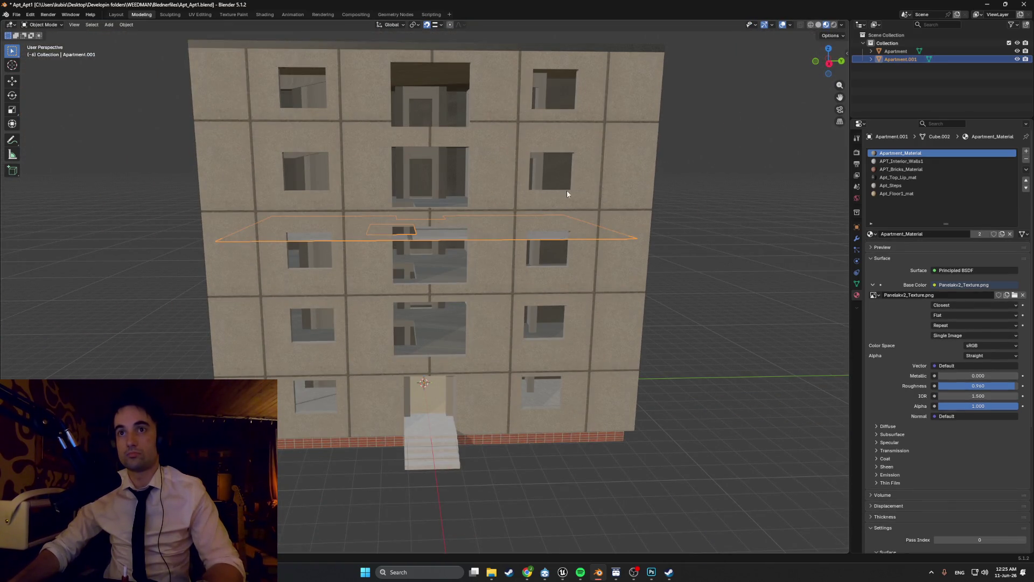
# Step: Move Apartment.001 about 5.5 m straight down along Z, then look into a middle-floor window
pyautogui.scroll(-1, 405, 200)
pyautogui.scroll(1, 448, 233)
pyautogui.scroll(3, 449, 253)
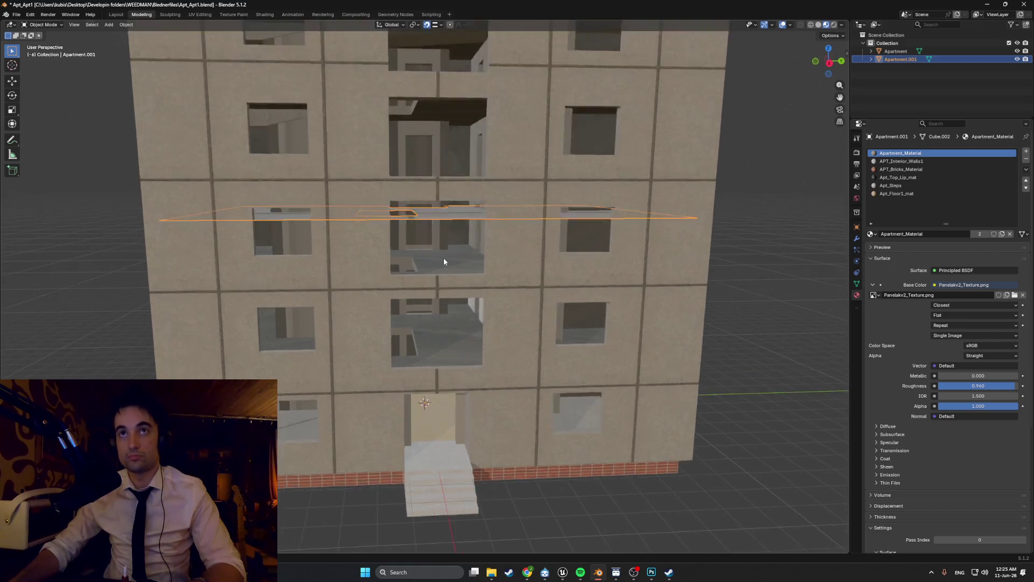
pyautogui.scroll(2, 444, 262)
pyautogui.press('g')
pyautogui.press('z')
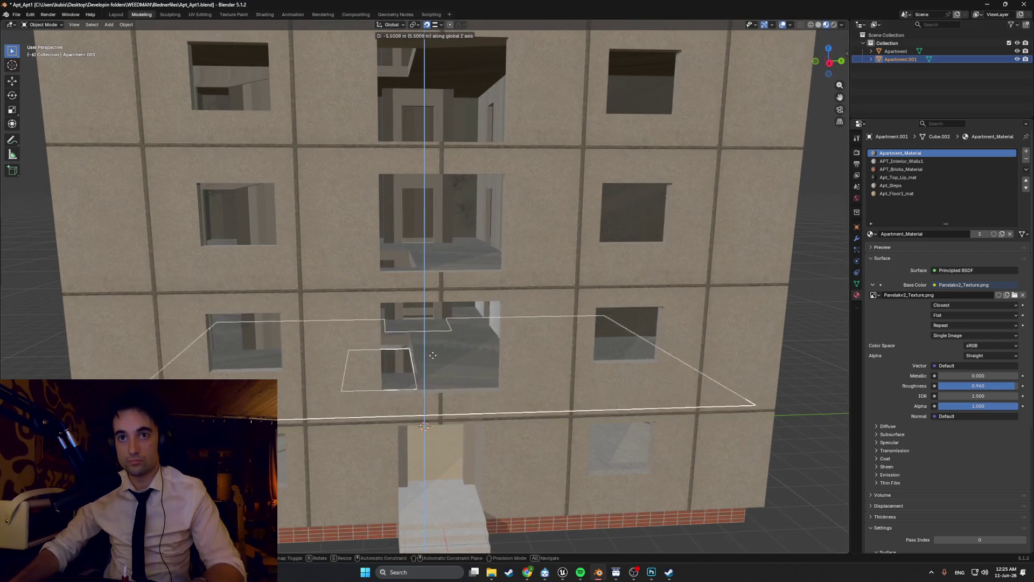
pyautogui.scroll(6, 403, 347)
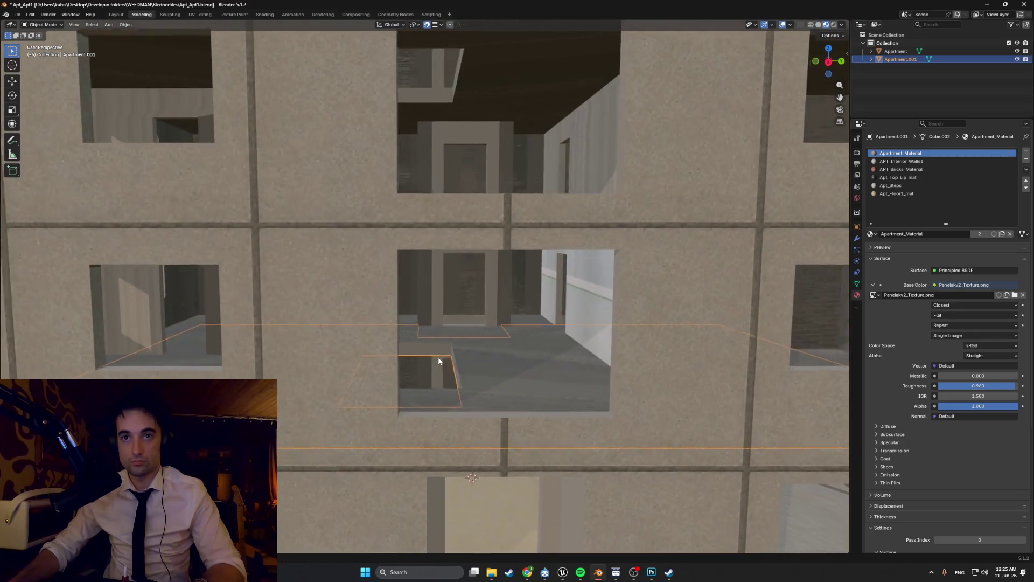
pyautogui.moveTo(438, 357)
pyautogui.mouseDown(button='middle')
pyautogui.moveTo(470, 324)
pyautogui.moveTo(472, 365)
pyautogui.mouseUp(button='middle')
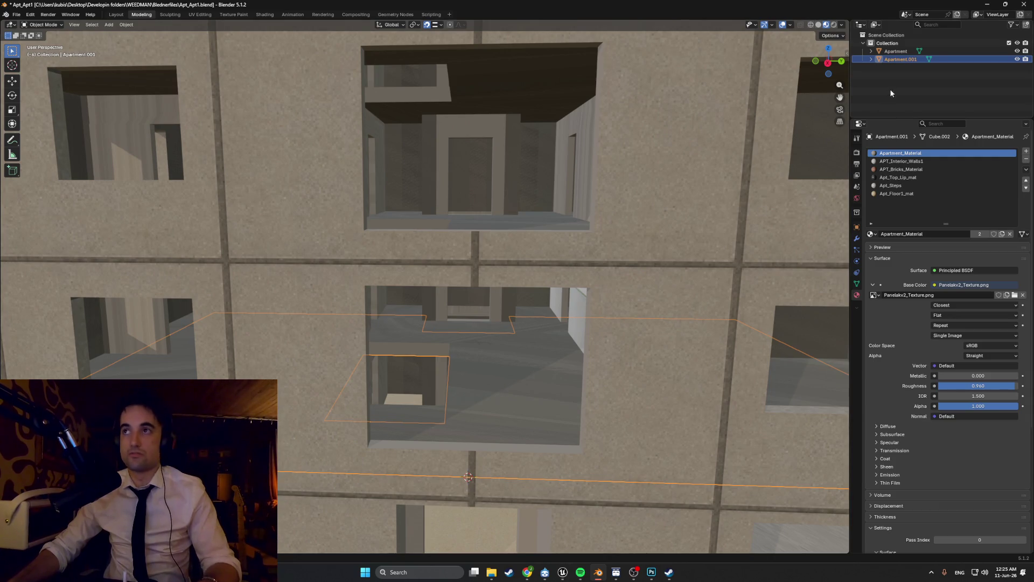
pyautogui.moveTo(507, 284); pyautogui.dragTo(510, 289, button='middle')
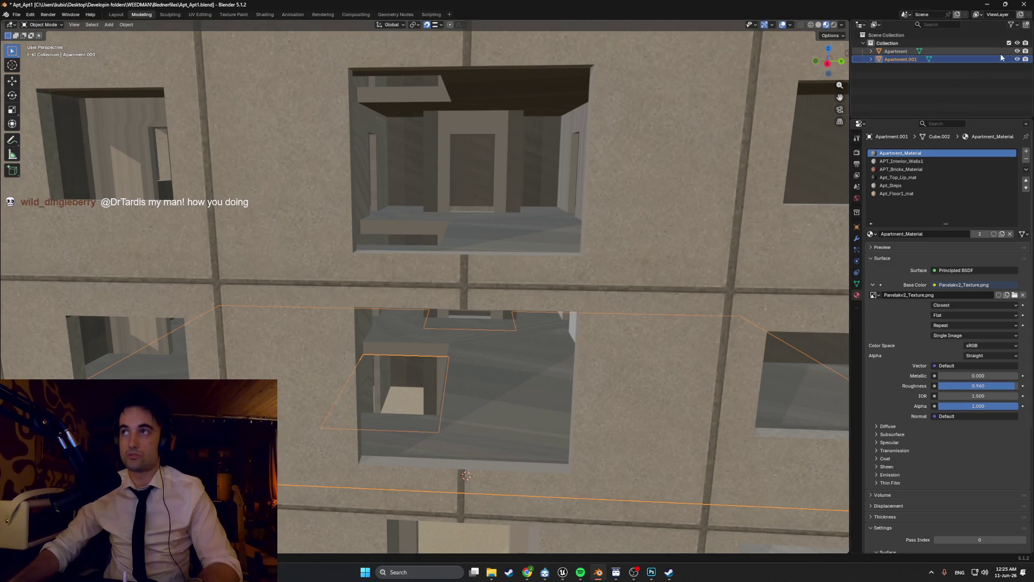
# Step: Select all faces of the Apartment.001 floor slab and shift it vertically along Z
pyautogui.click(1017, 51)
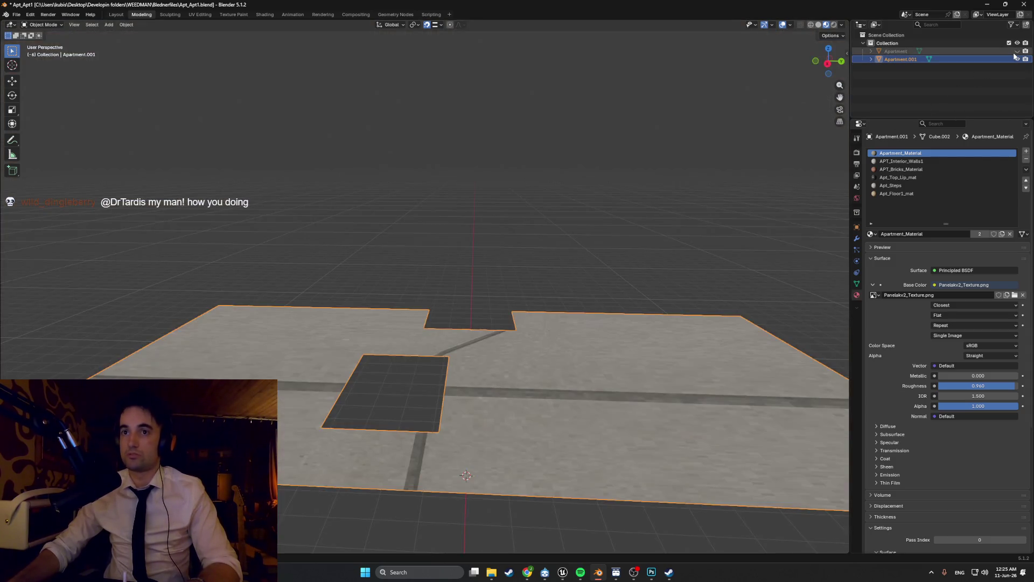
pyautogui.press('Tab')
pyautogui.press('a')
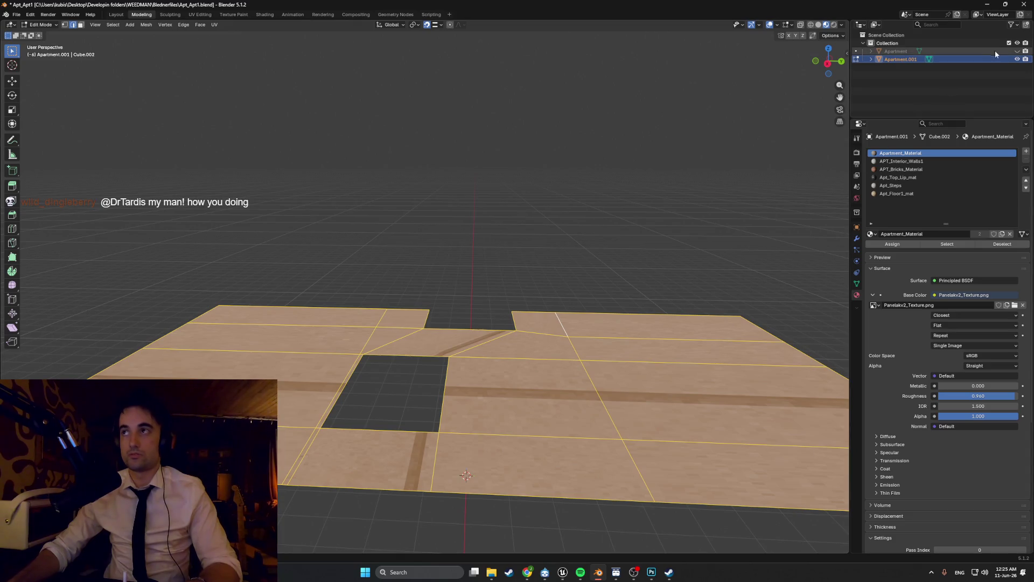
pyautogui.click(1016, 52)
pyautogui.moveTo(430, 389); pyautogui.dragTo(431, 383, button='middle')
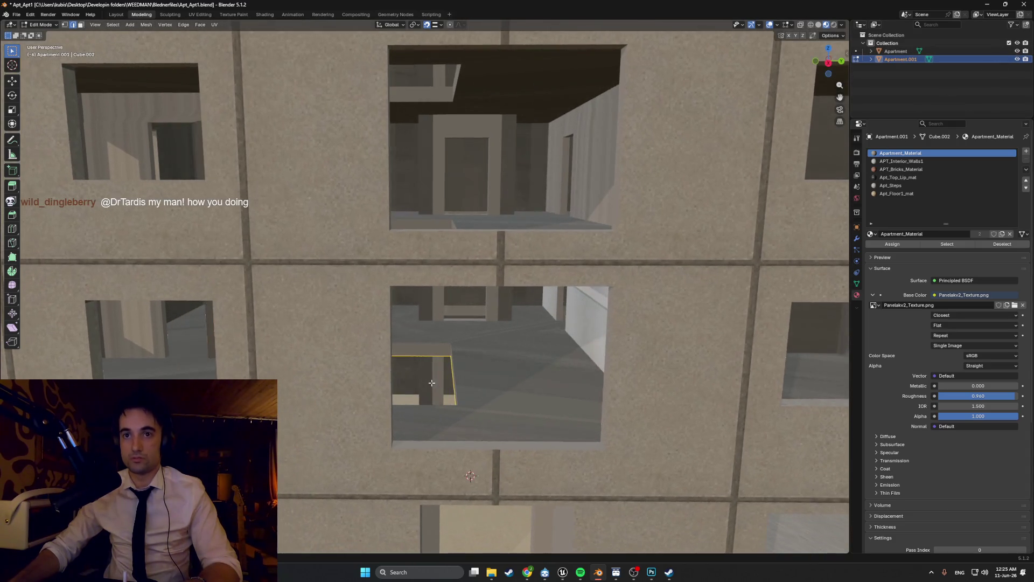
pyautogui.click(443, 369)
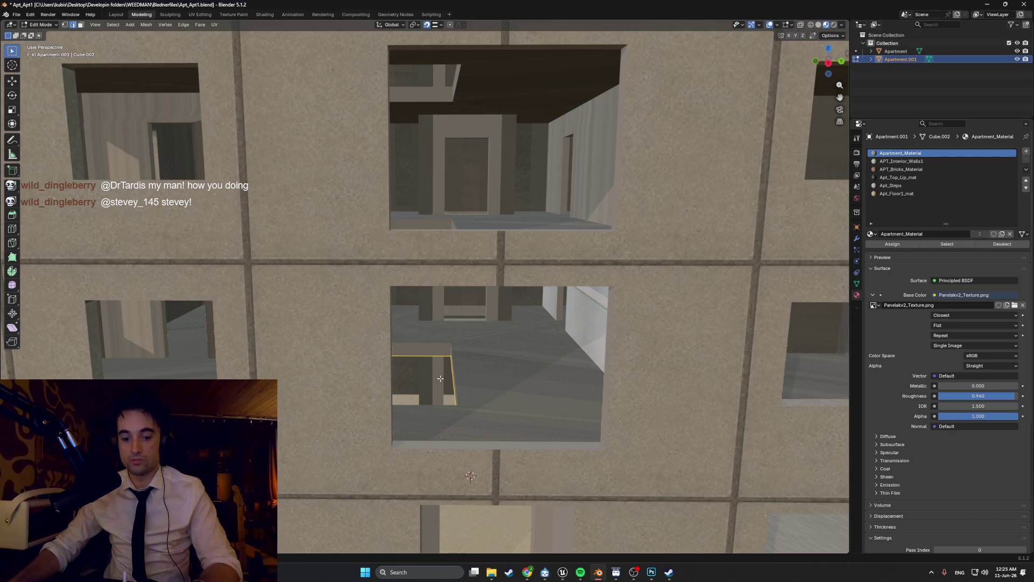
pyautogui.press('g')
pyautogui.press('z')
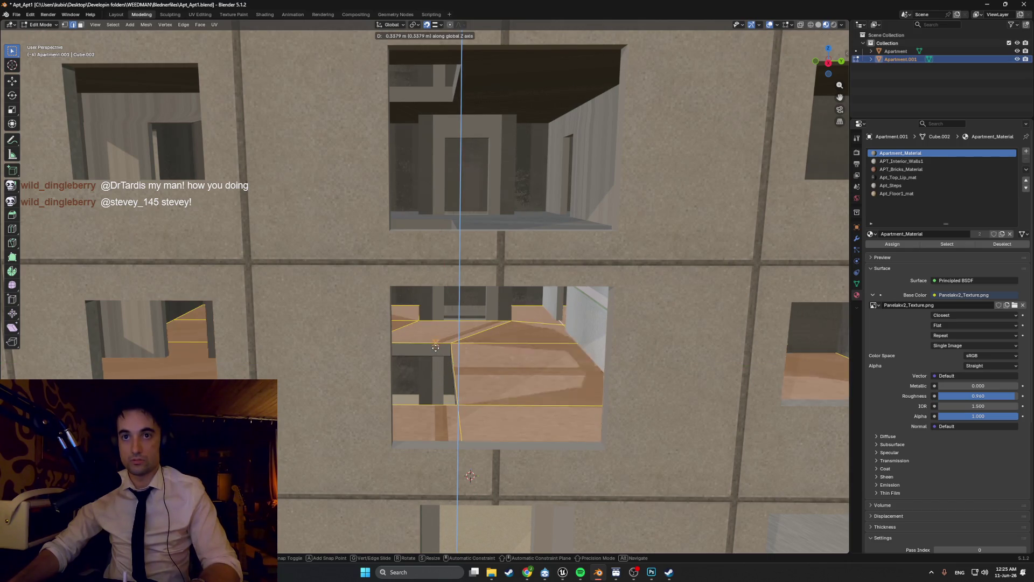
pyautogui.moveTo(456, 368); pyautogui.dragTo(434, 369, button='middle')
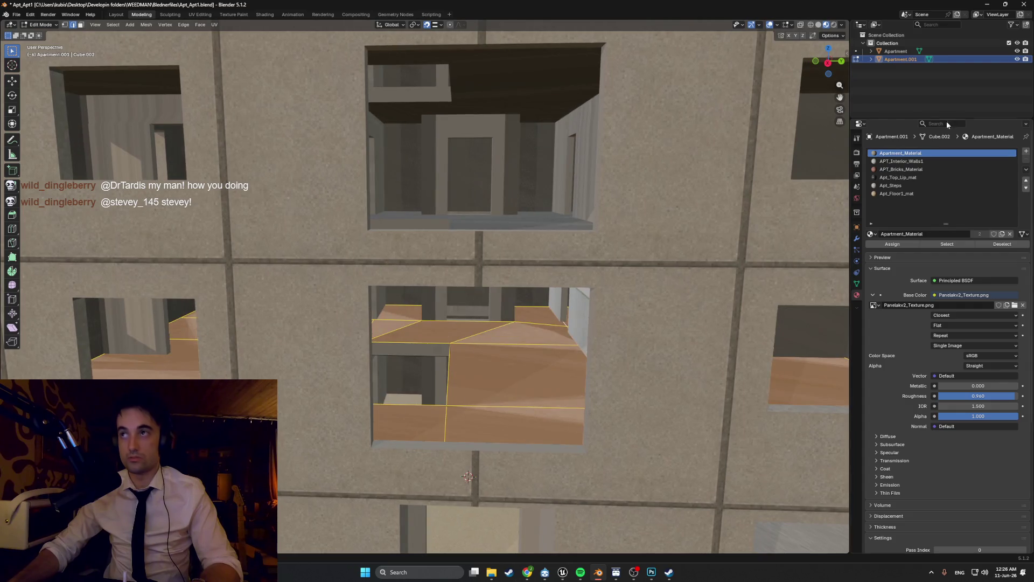
# Step: Hide the Apartment building again and orbit around the slab's stairwell hole
pyautogui.click(1016, 51)
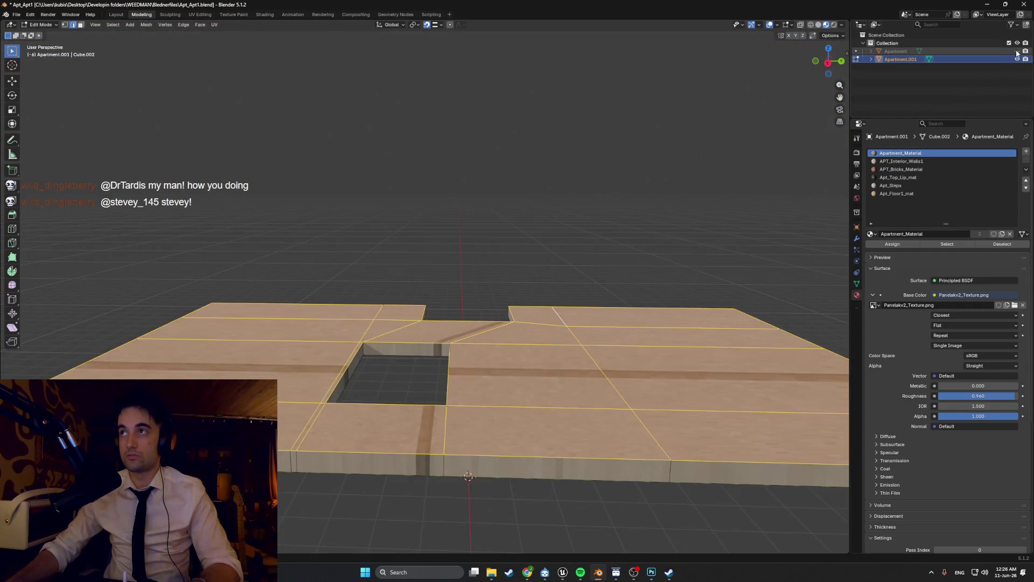
pyautogui.moveTo(385, 371)
pyautogui.mouseDown(button='middle')
pyautogui.moveTo(393, 441)
pyautogui.moveTo(415, 362)
pyautogui.moveTo(405, 369)
pyautogui.moveTo(456, 372)
pyautogui.mouseUp(button='middle')
pyautogui.scroll(-4, 405, 369)
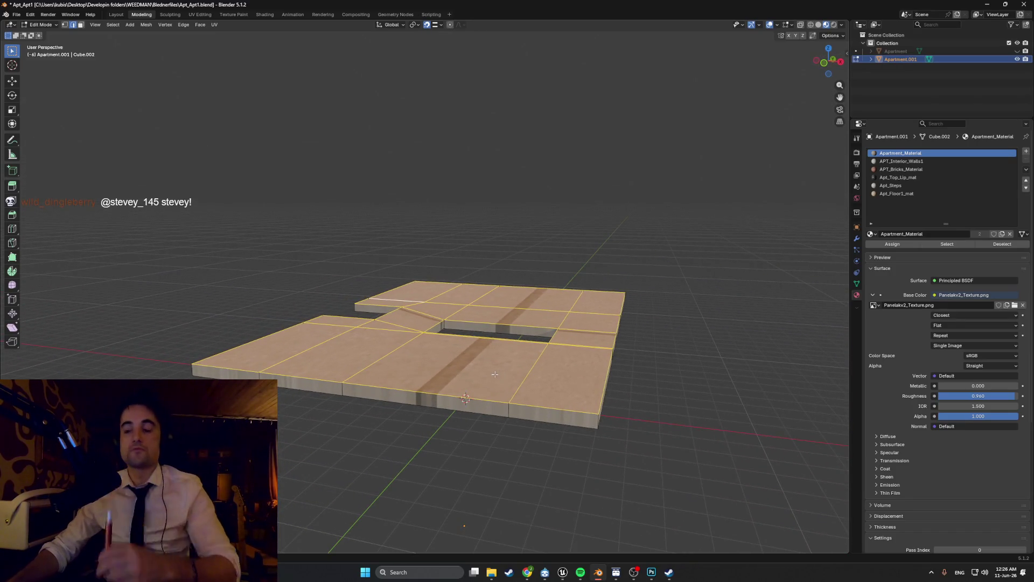
pyautogui.moveTo(484, 371); pyautogui.dragTo(519, 397, button='middle')
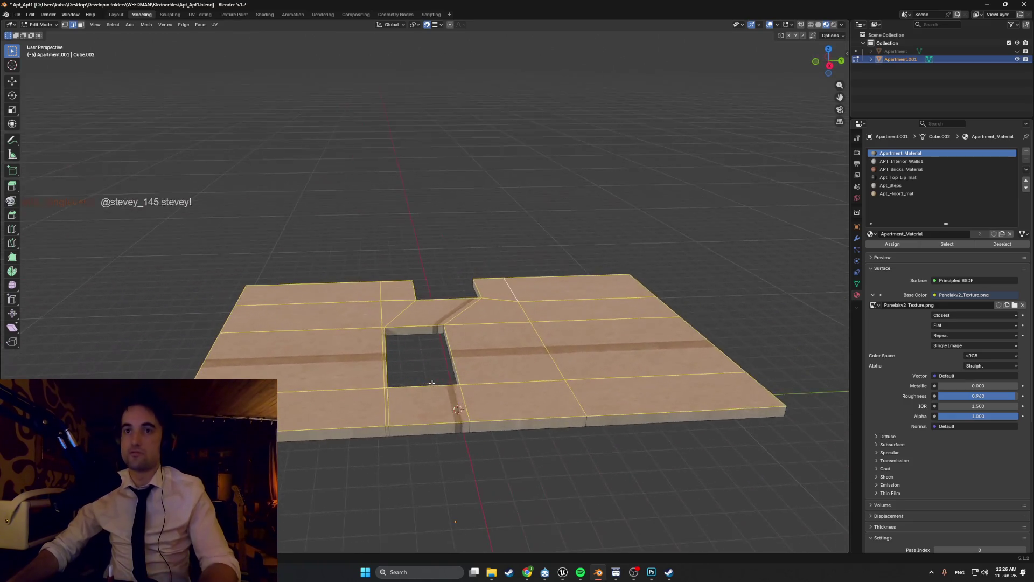
pyautogui.scroll(5, 519, 397)
pyautogui.scroll(-4, 519, 397)
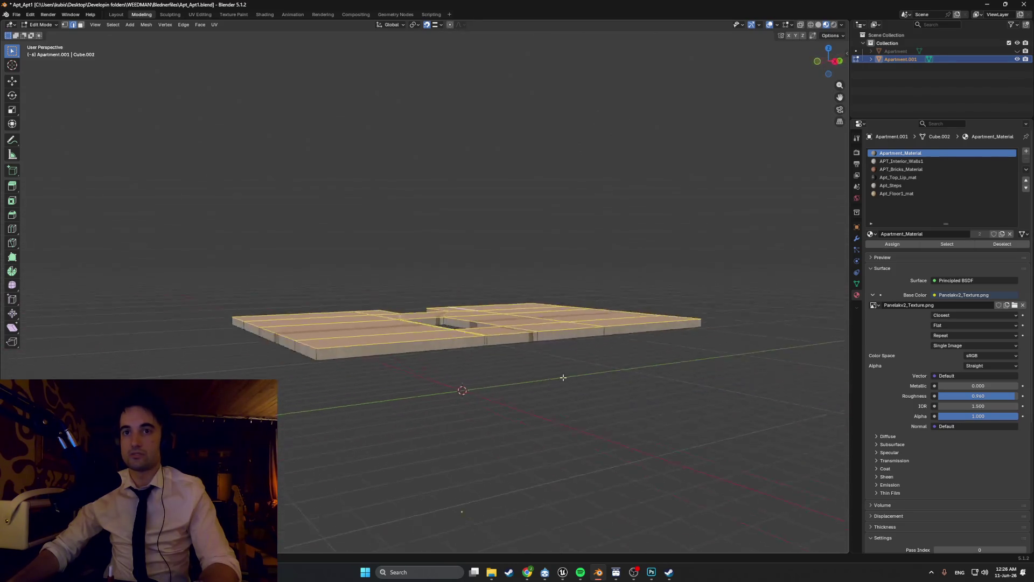
pyautogui.moveTo(529, 383)
pyautogui.mouseDown(button='middle')
pyautogui.moveTo(569, 379)
pyautogui.moveTo(396, 396)
pyautogui.moveTo(411, 427)
pyautogui.moveTo(448, 350)
pyautogui.moveTo(411, 381)
pyautogui.moveTo(450, 379)
pyautogui.mouseUp(button='middle')
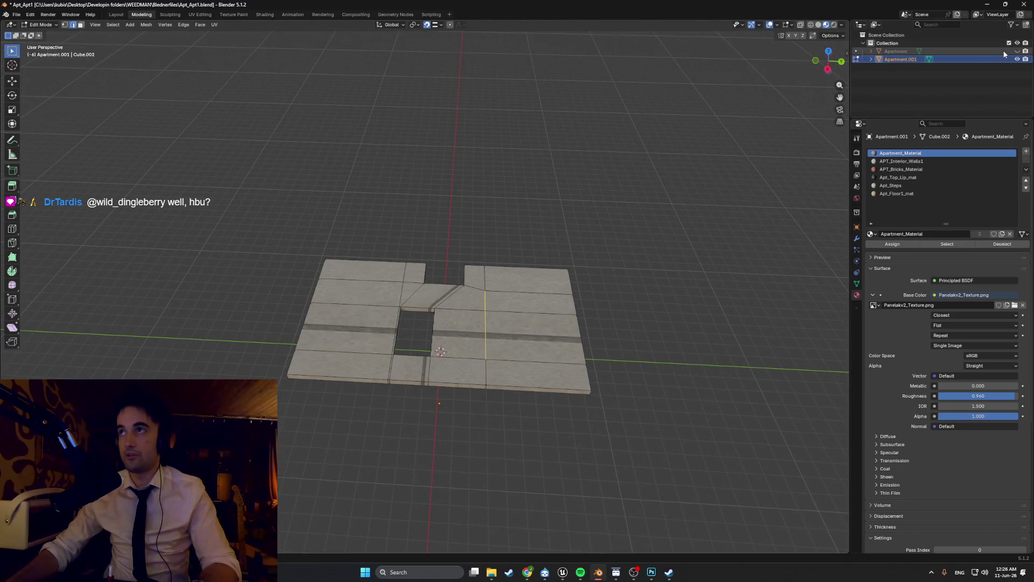
# Step: Show the Apartment building again, orbit to its front view, and return to Object Mode
pyautogui.click(1017, 51)
pyautogui.moveTo(411, 375); pyautogui.dragTo(431, 253, button='middle')
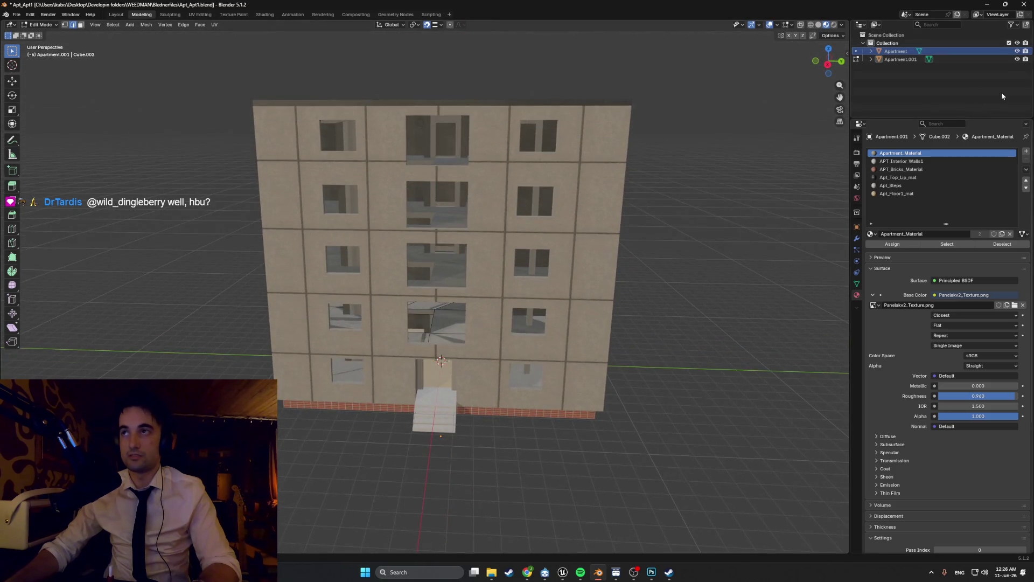
pyautogui.scroll(5, 492, 360)
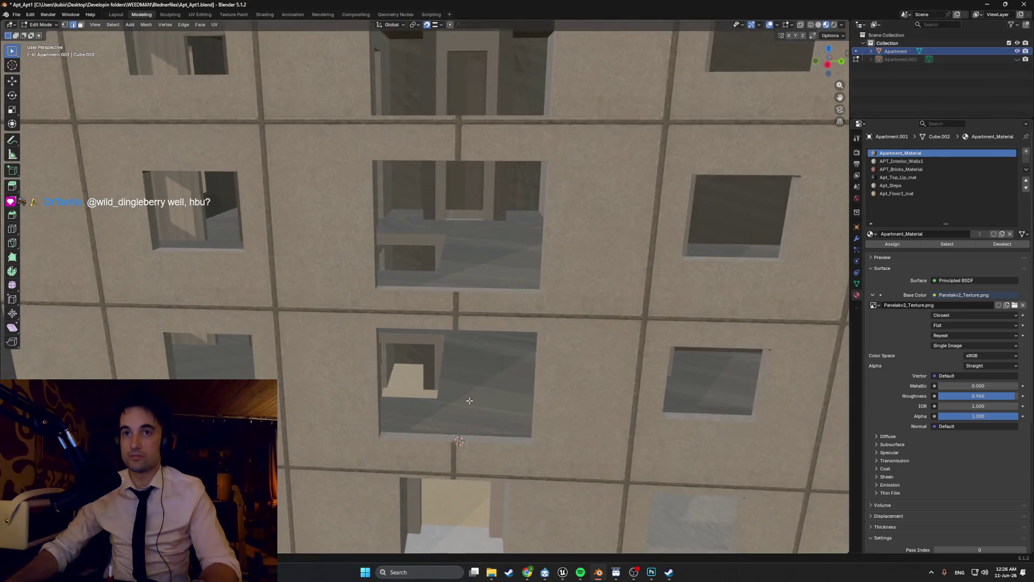
pyautogui.press('Tab')
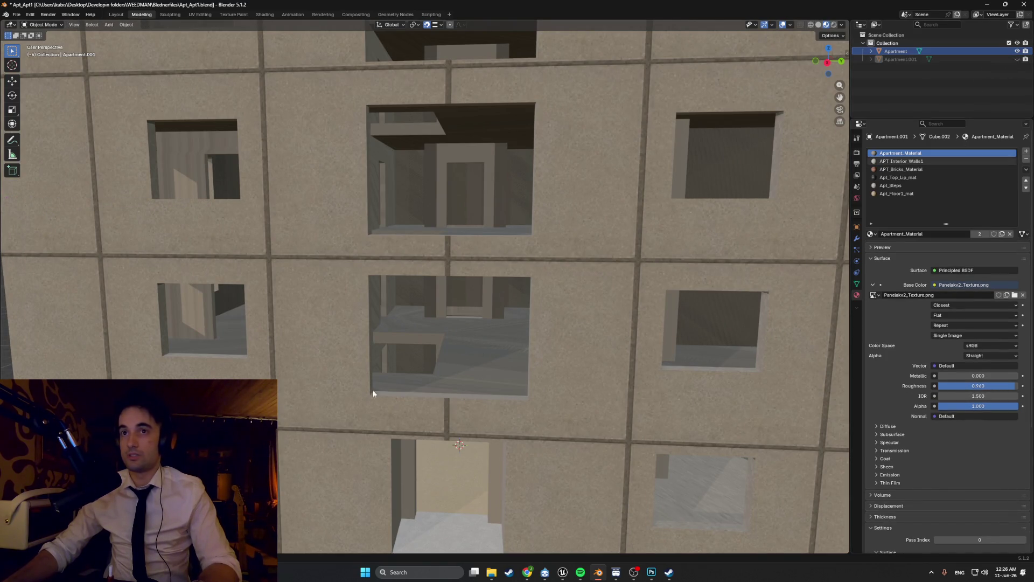
# Step: Walk through the window with Walk navigation to inspect the room's floor and walls
pyautogui.hotkey('shift', '`')
pyautogui.press('w')
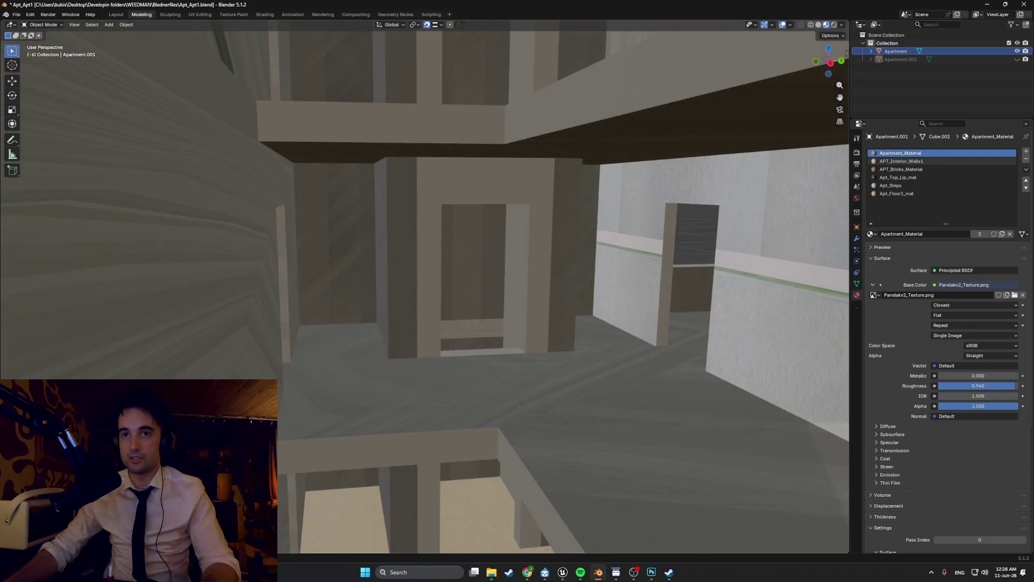
pyautogui.press('w')
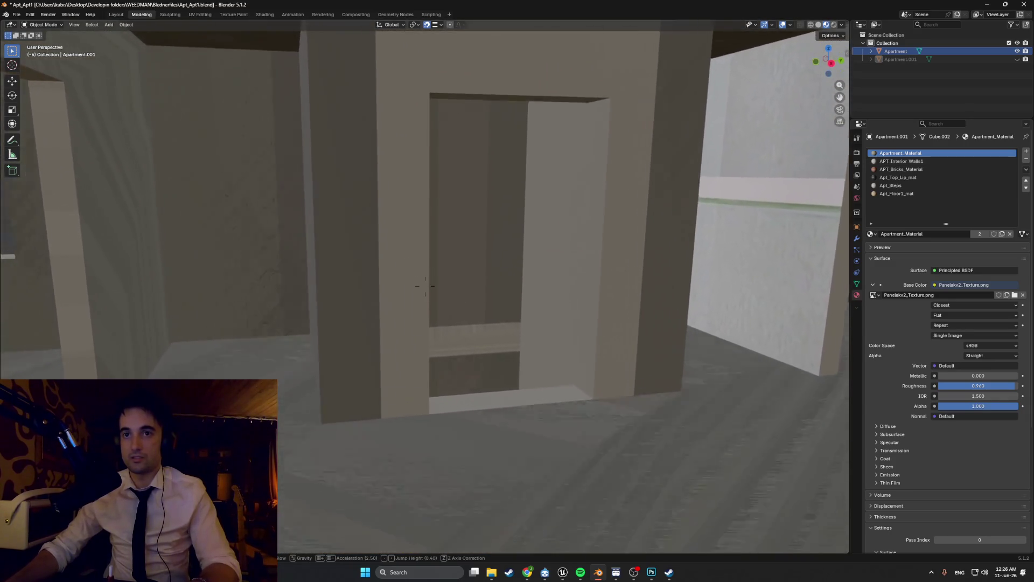
pyautogui.press('w')
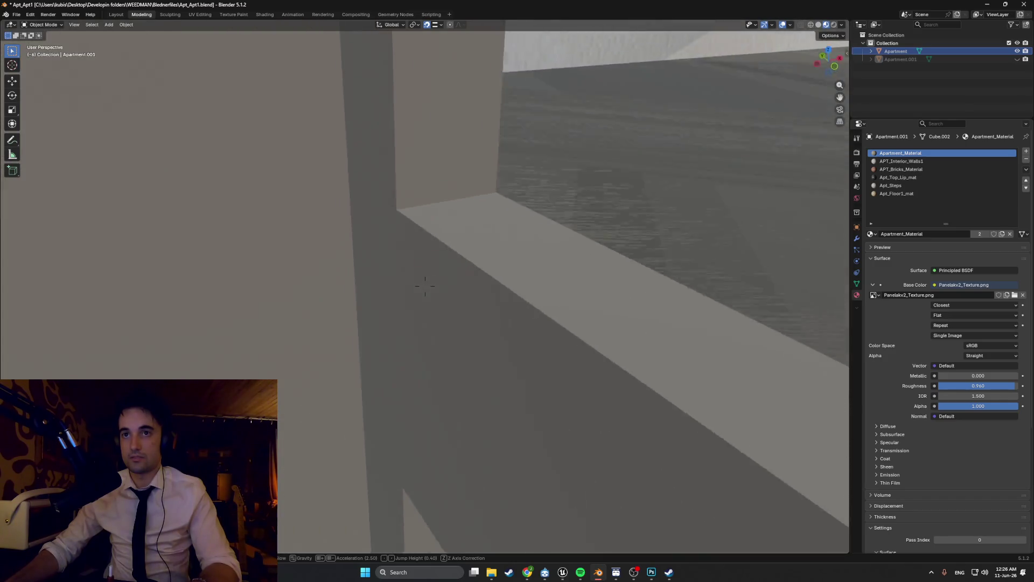
pyautogui.press('w')
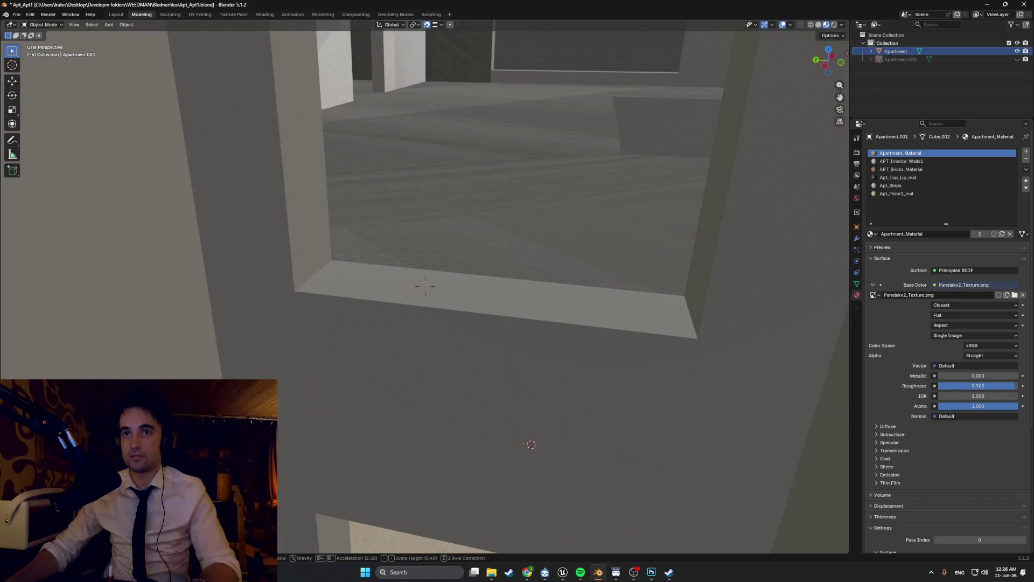
pyautogui.press('w')
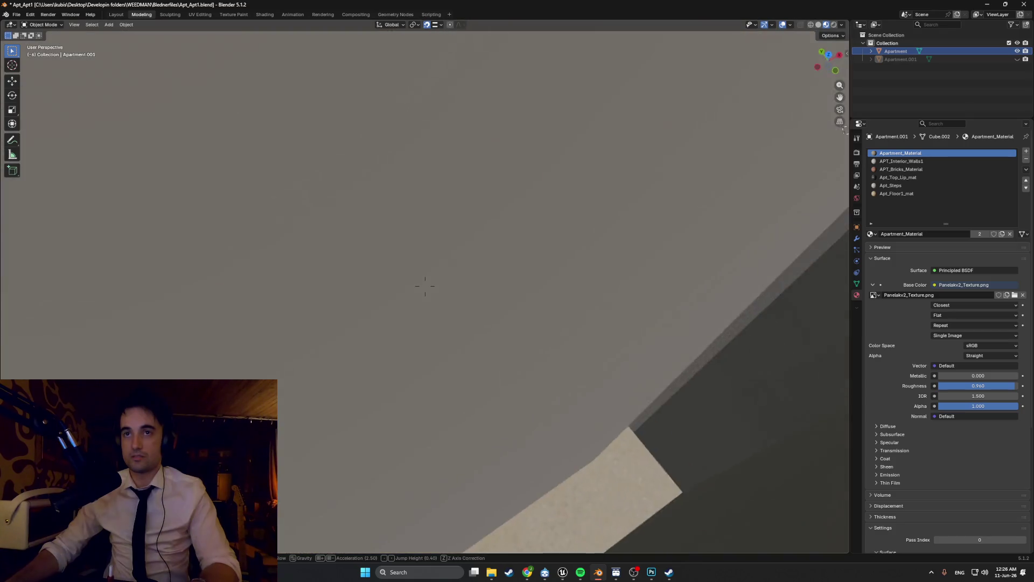
pyautogui.press('w')
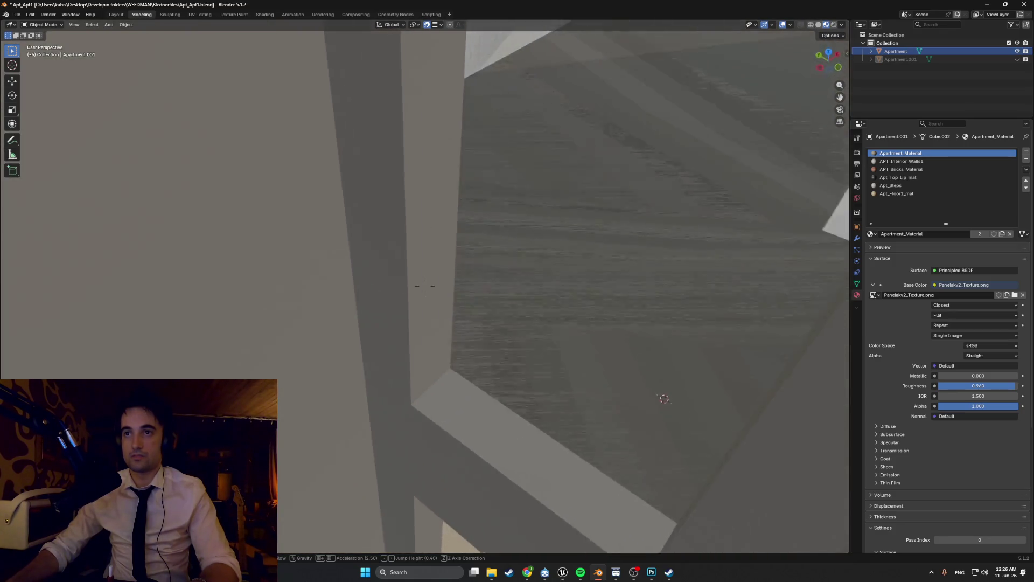
pyautogui.press('Tab')
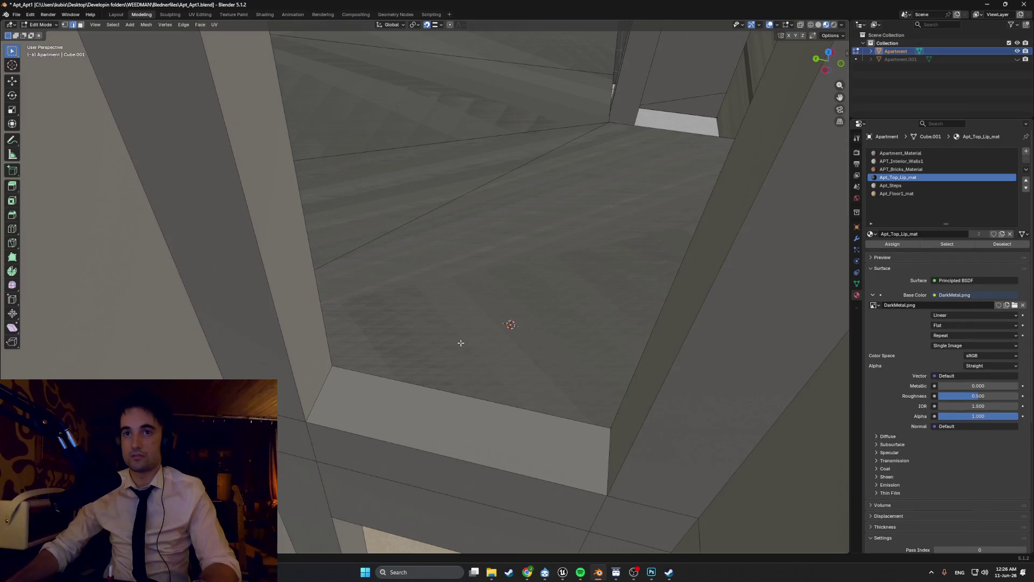
pyautogui.press('Tab')
pyautogui.press('Tab')
pyautogui.press('3')
pyautogui.click(436, 351)
pyautogui.moveTo(436, 351); pyautogui.dragTo(469, 422, button='middle')
pyautogui.scroll(-10, 469, 422)
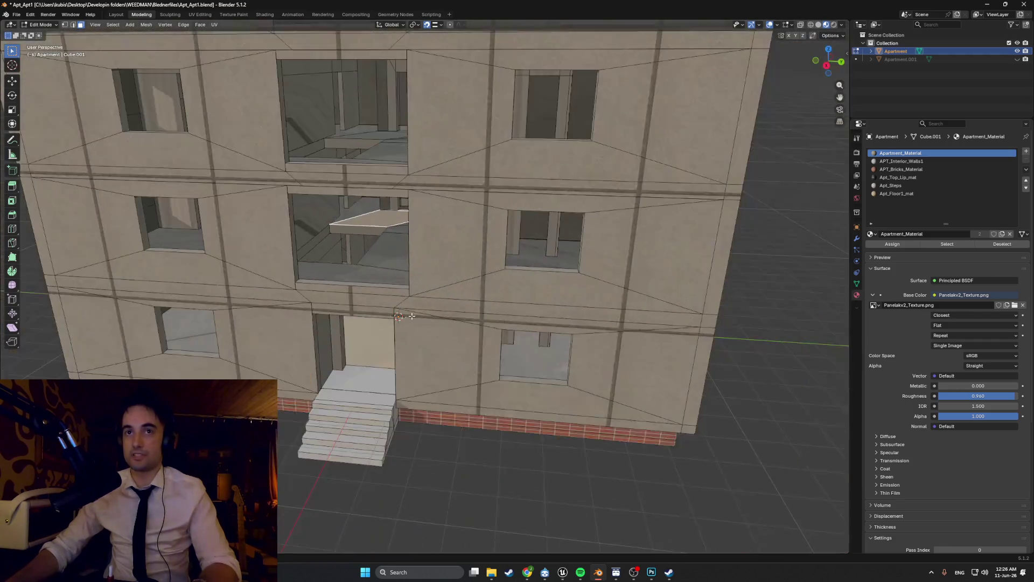
pyautogui.moveTo(412, 316); pyautogui.dragTo(427, 320, button='middle')
pyautogui.scroll(4, 429, 320)
pyautogui.scroll(-4, 432, 321)
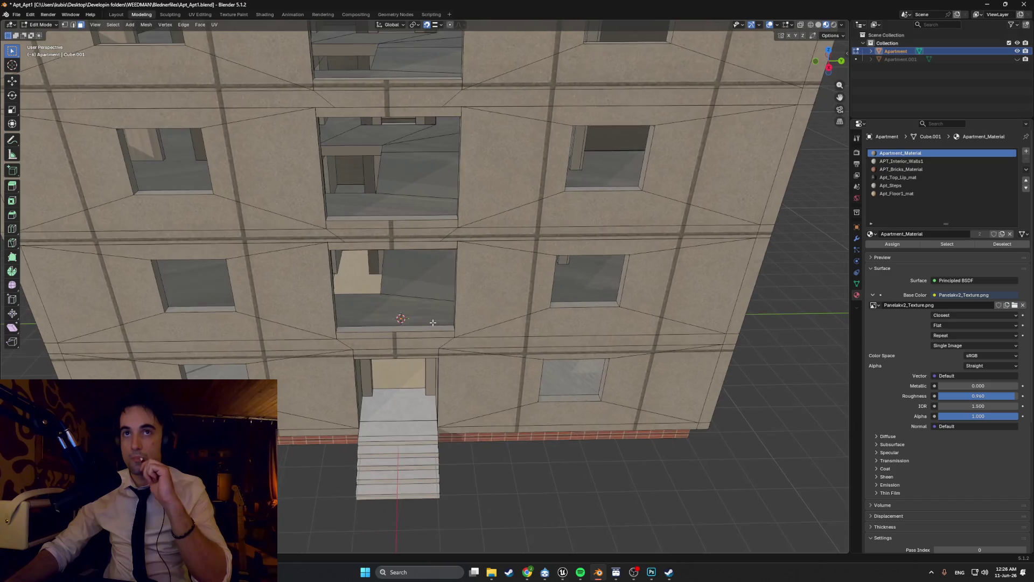
pyautogui.scroll(4, 433, 322)
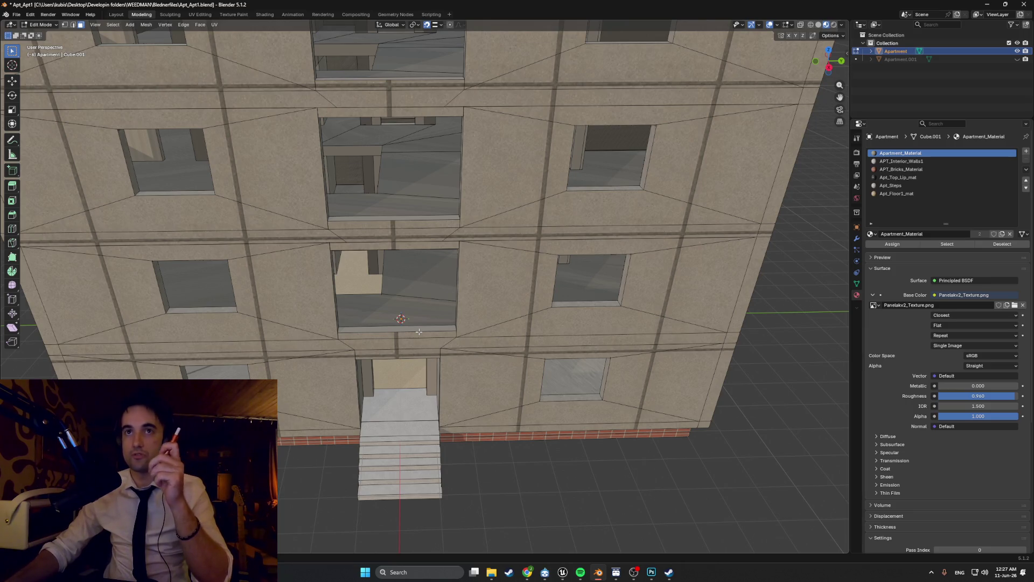
pyautogui.scroll(-4, 400, 252)
pyautogui.moveTo(401, 252); pyautogui.dragTo(394, 238, button='middle')
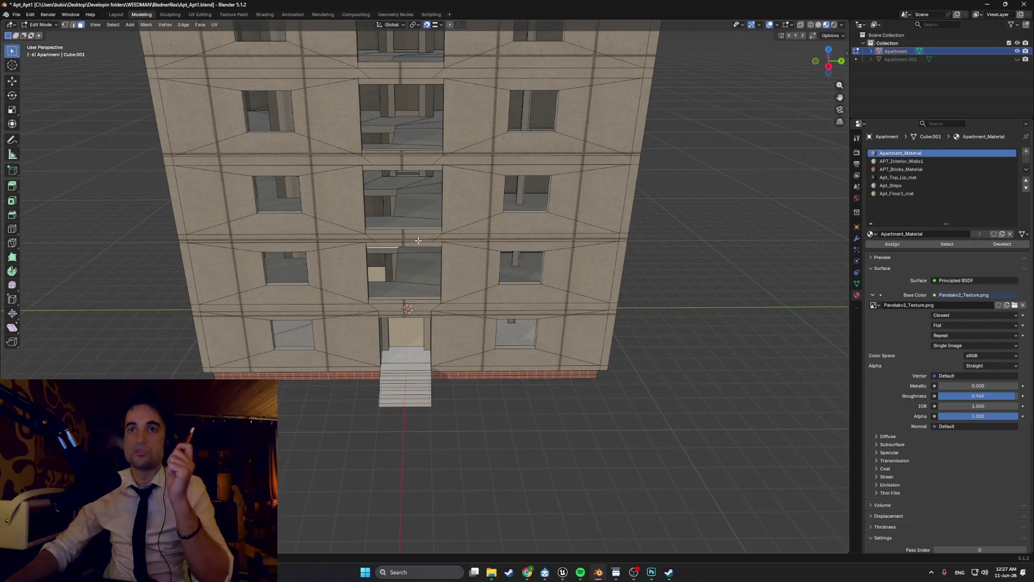
pyautogui.scroll(-3, 426, 244)
pyautogui.scroll(3, 426, 243)
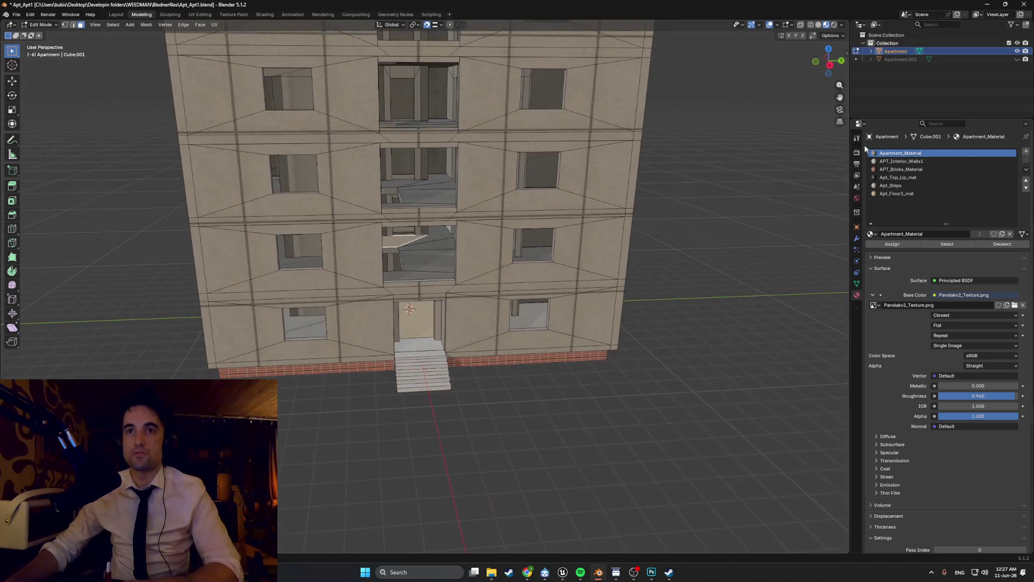
pyautogui.scroll(5, 454, 247)
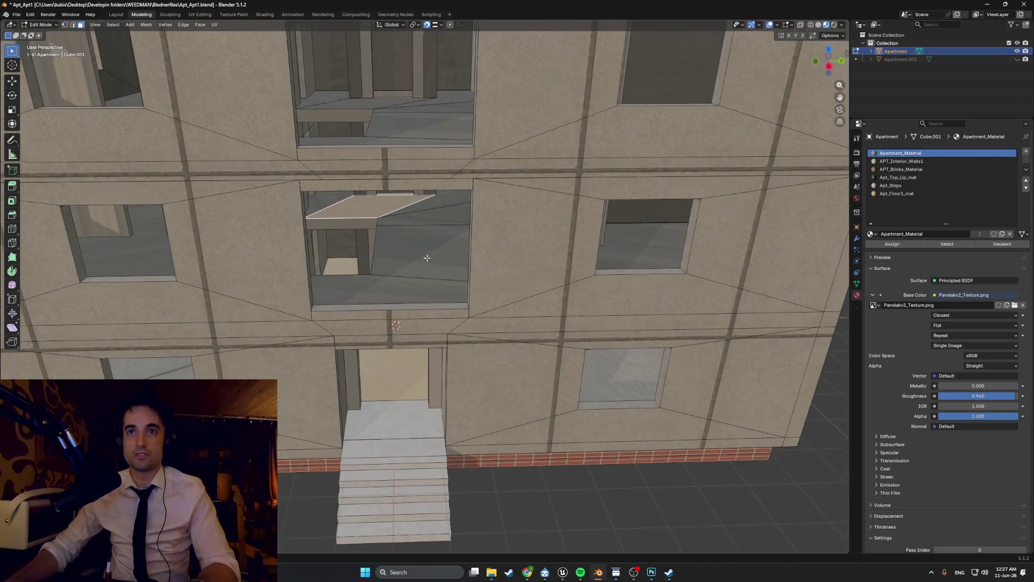
pyautogui.scroll(-4, 427, 258)
pyautogui.scroll(4, 427, 255)
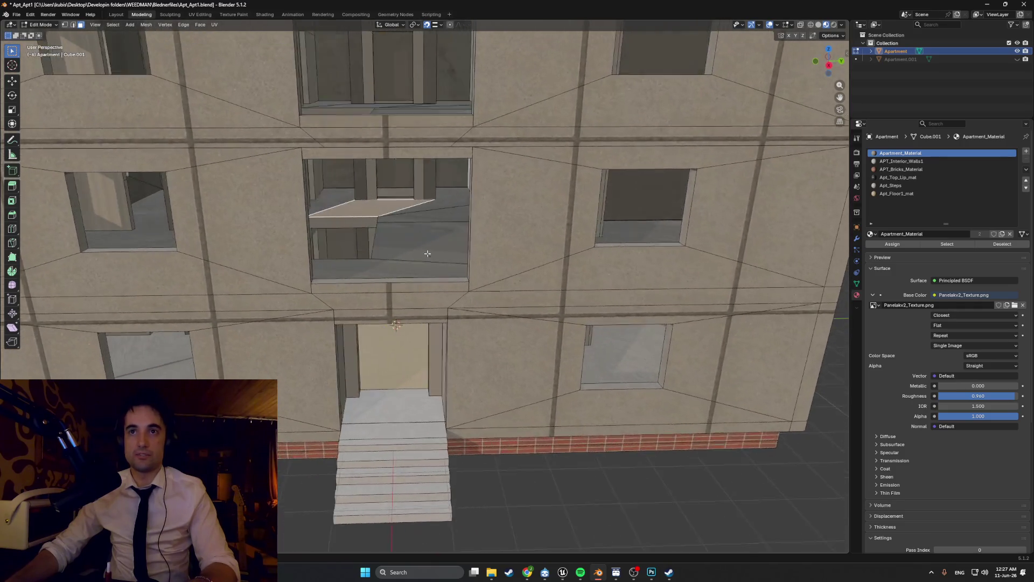
pyautogui.scroll(-3, 427, 253)
pyautogui.moveTo(427, 254)
pyautogui.mouseDown(button='middle')
pyautogui.moveTo(431, 237)
pyautogui.moveTo(439, 254)
pyautogui.mouseUp(button='middle')
pyautogui.scroll(3, 439, 254)
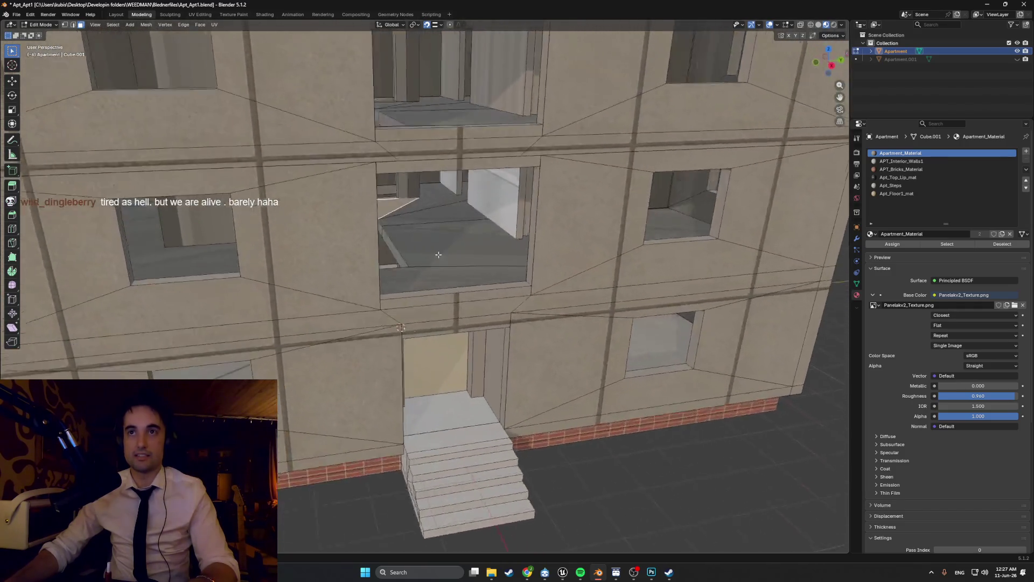
pyautogui.press('z')
pyautogui.click(420, 252)
# Step: Turn on X-ray and orbit around the facade to select the window-pane faces
pyautogui.press('KP_5')
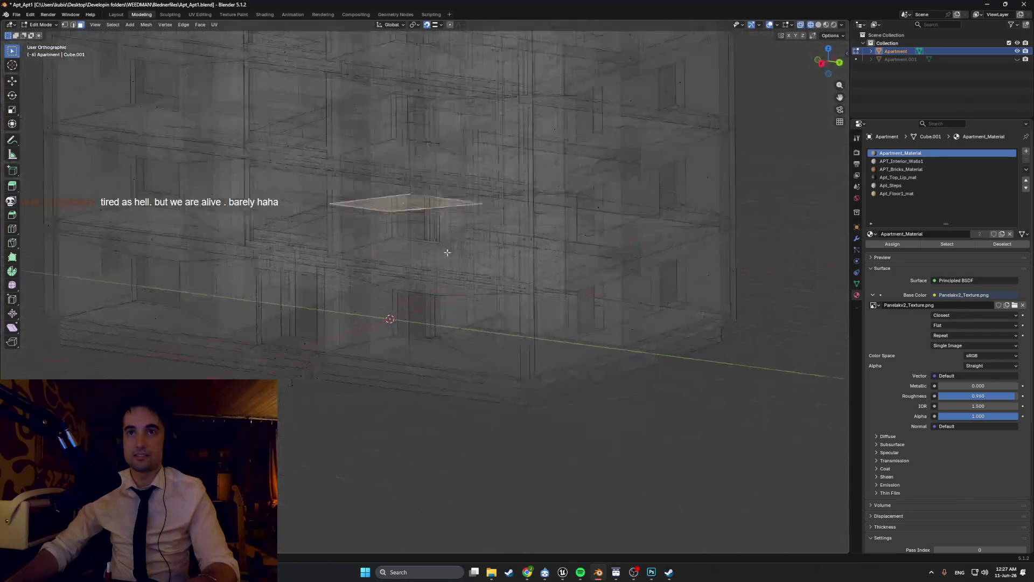
pyautogui.press('ctrl+KP_1')
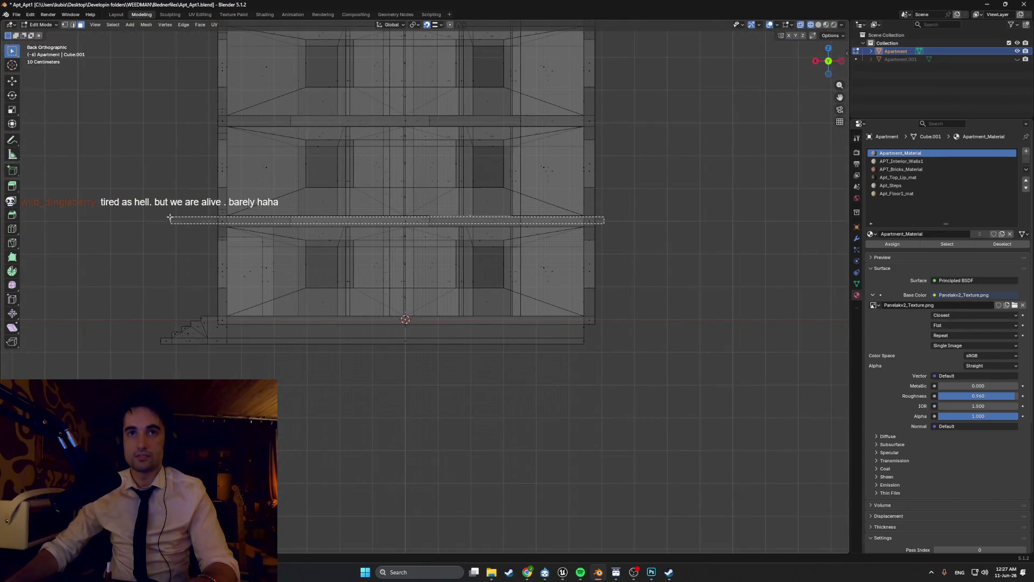
pyautogui.moveTo(290, 228); pyautogui.dragTo(336, 237, button='middle')
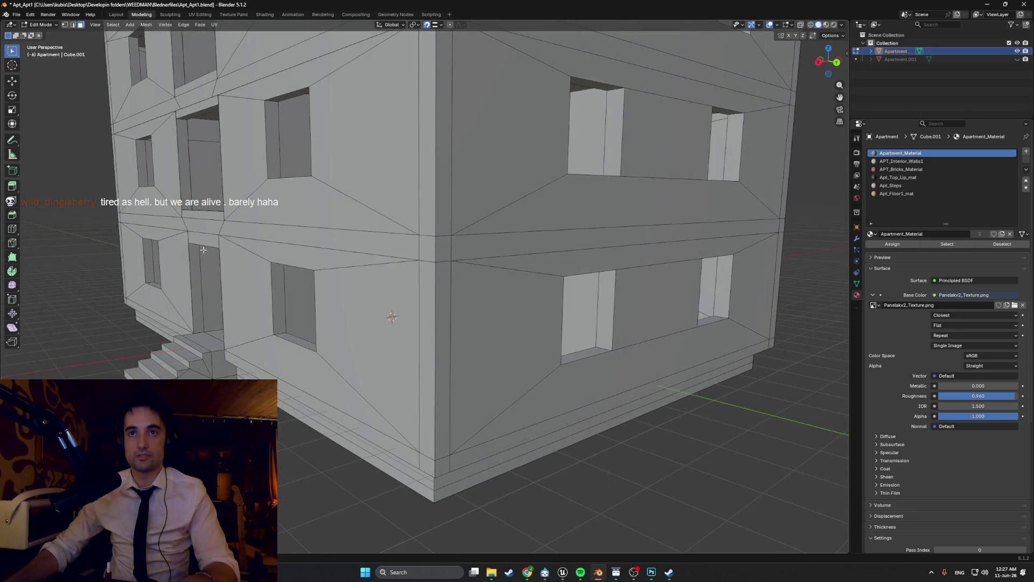
pyautogui.moveTo(203, 250); pyautogui.dragTo(319, 263, button='middle')
pyautogui.scroll(-3, 253, 254)
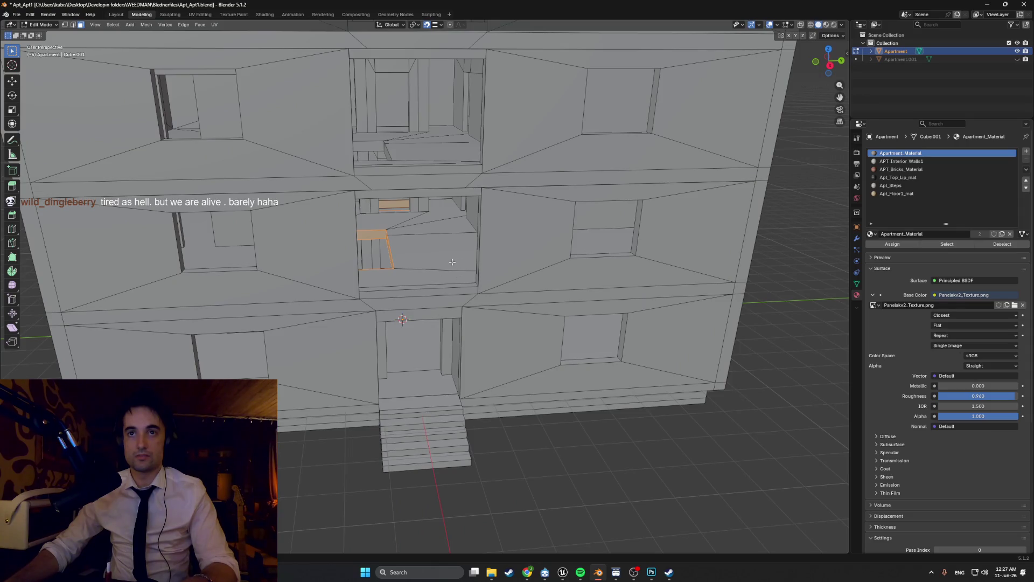
pyautogui.moveTo(398, 223)
pyautogui.mouseDown(button='middle')
pyautogui.moveTo(396, 234)
pyautogui.moveTo(475, 207)
pyautogui.moveTo(464, 224)
pyautogui.moveTo(307, 274)
pyautogui.moveTo(450, 240)
pyautogui.moveTo(498, 256)
pyautogui.moveTo(318, 247)
pyautogui.mouseUp(button='middle')
pyautogui.scroll(2, 395, 236)
pyautogui.scroll(-3, 394, 236)
pyautogui.scroll(3, 475, 206)
pyautogui.scroll(-3, 352, 268)
pyautogui.scroll(2, 450, 240)
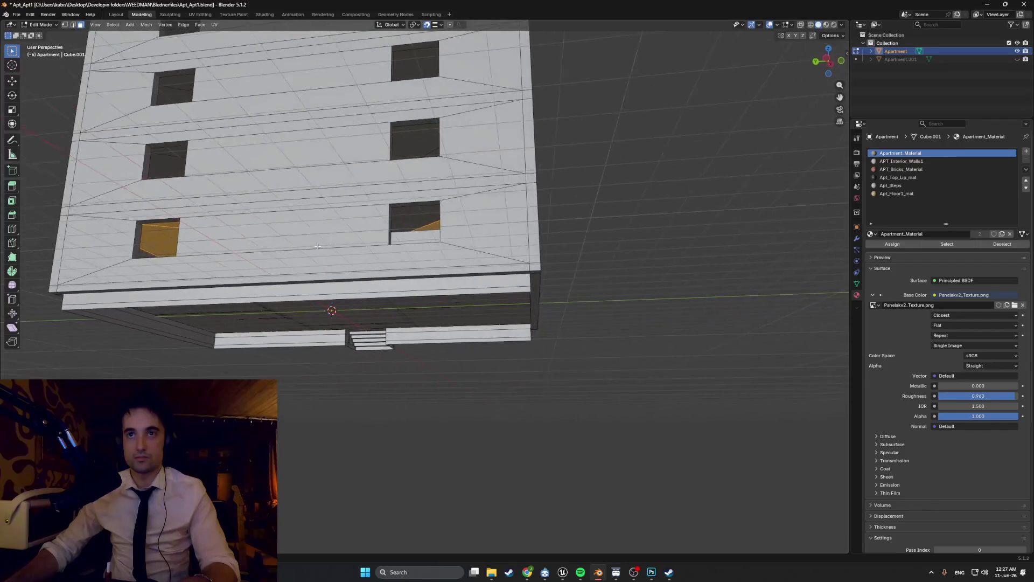
pyautogui.moveTo(407, 226)
pyautogui.mouseDown(button='middle')
pyautogui.moveTo(227, 265)
pyautogui.moveTo(308, 267)
pyautogui.mouseUp(button='middle')
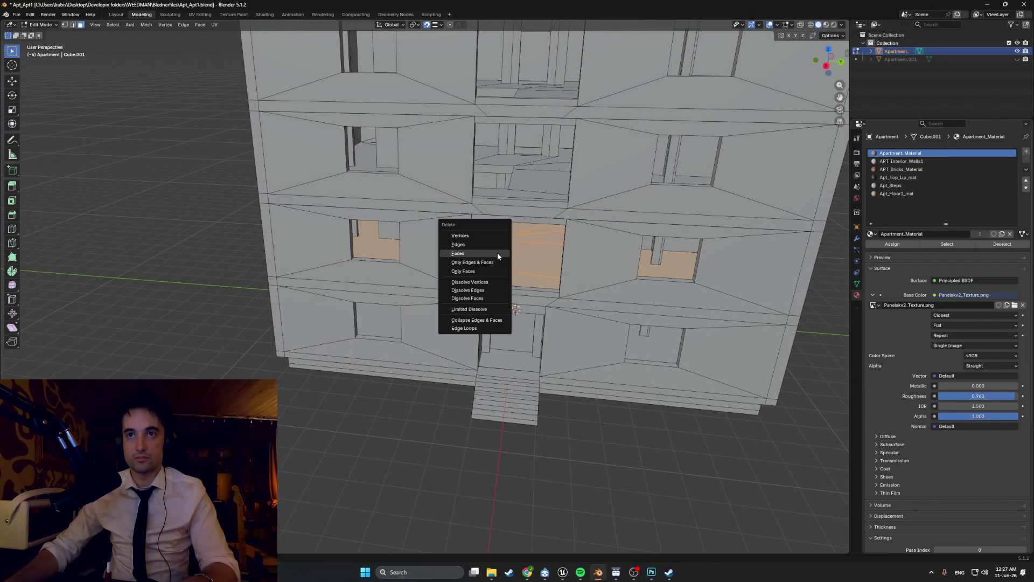
# Step: Delete the selected window faces to open holes into the rooms
pyautogui.click(479, 255)
pyautogui.scroll(8, 492, 300)
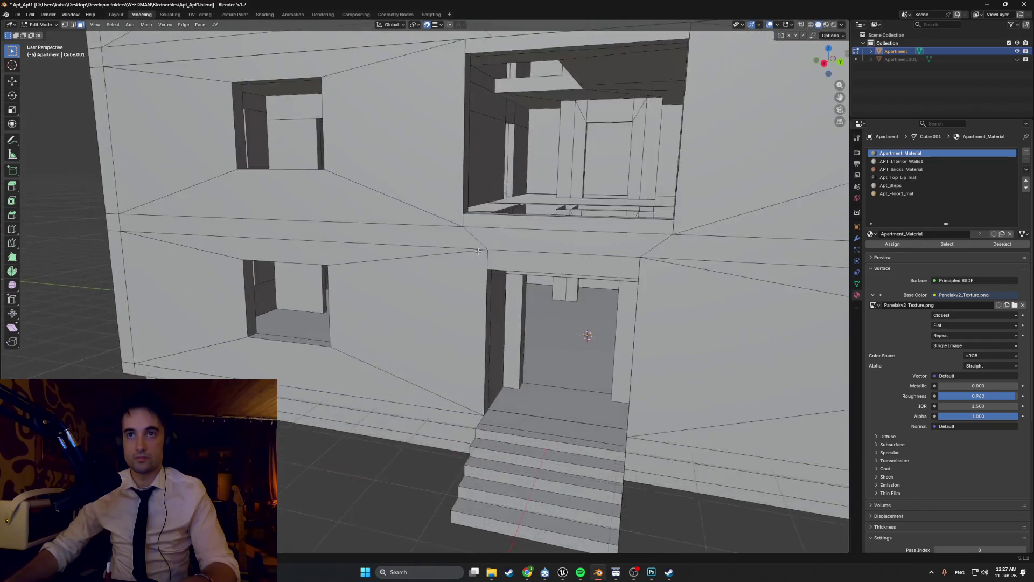
pyautogui.scroll(6, 492, 299)
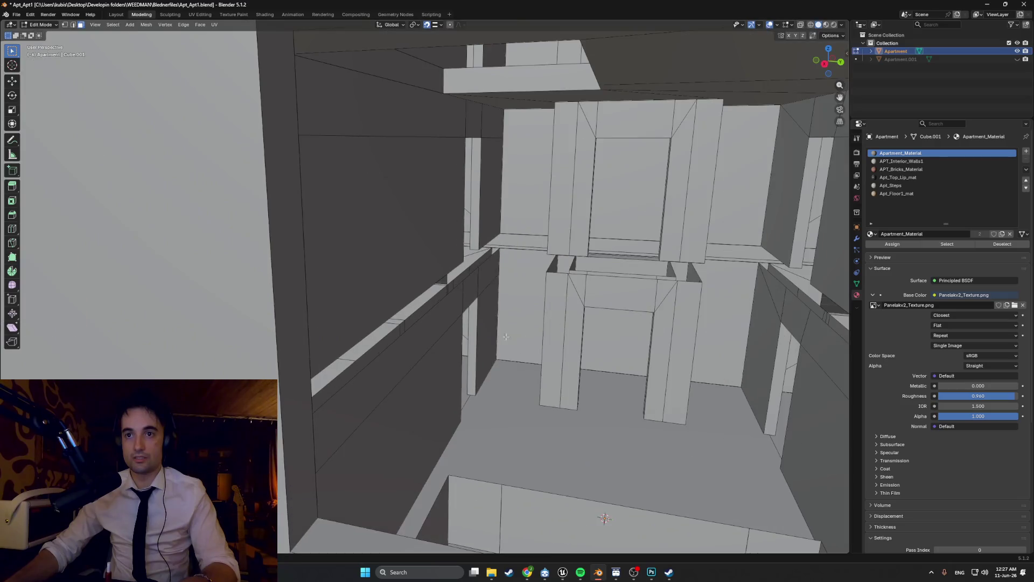
# Step: Orbit to the wall ledge and toggle the floor slabs' visibility to compare
pyautogui.scroll(5, 505, 336)
pyautogui.moveTo(458, 350)
pyautogui.mouseDown(button='middle')
pyautogui.moveTo(607, 348)
pyautogui.moveTo(404, 353)
pyautogui.moveTo(475, 325)
pyautogui.moveTo(404, 319)
pyautogui.moveTo(435, 323)
pyautogui.moveTo(329, 336)
pyautogui.moveTo(344, 335)
pyautogui.moveTo(321, 323)
pyautogui.moveTo(474, 313)
pyautogui.moveTo(456, 311)
pyautogui.mouseUp(button='middle')
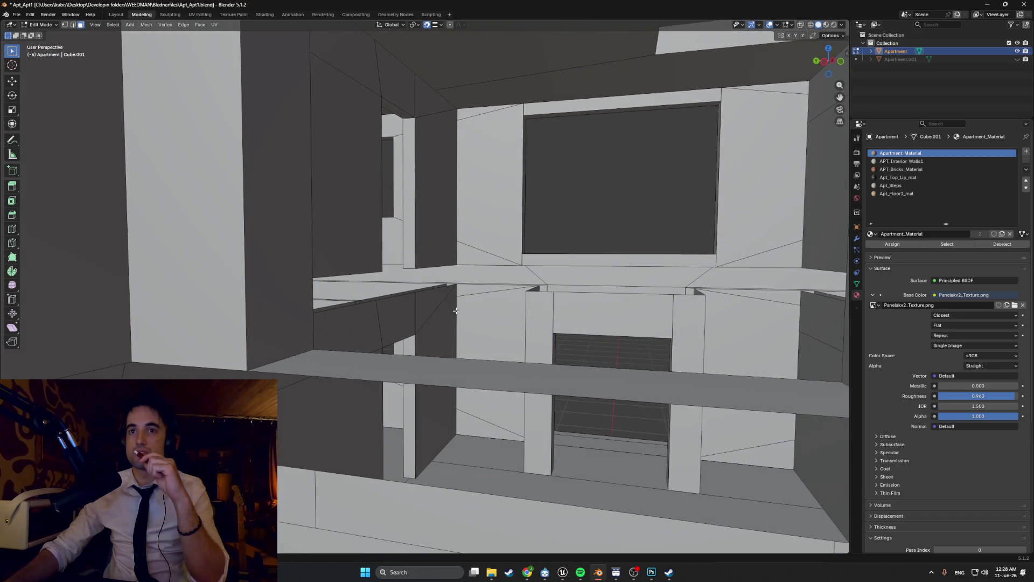
pyautogui.click(1016, 61)
pyautogui.click(1017, 61)
pyautogui.click(1016, 62)
pyautogui.click(1017, 61)
pyautogui.click(1018, 62)
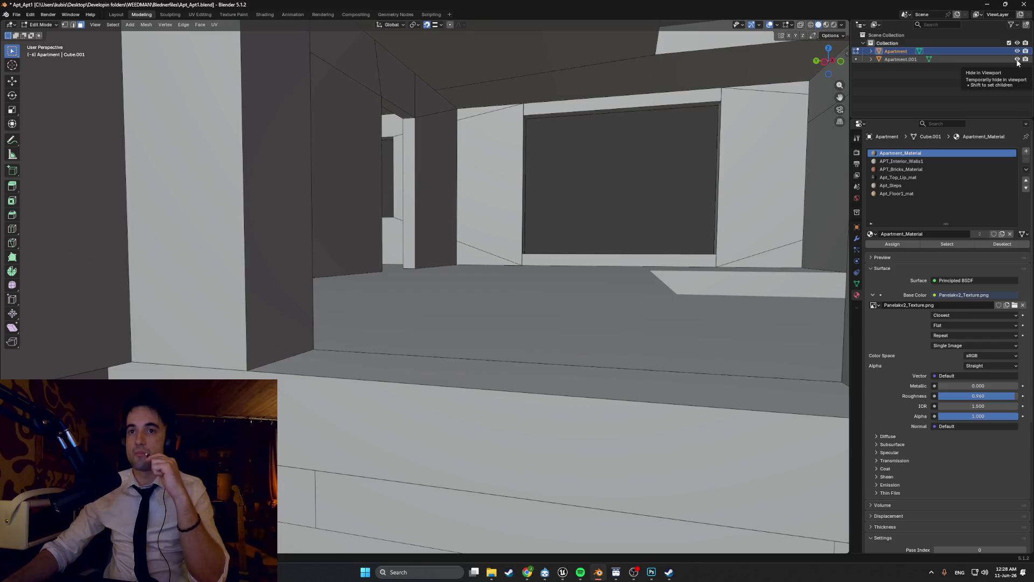
# Step: Hide Apartment.001 and select the shelf face to remove
pyautogui.click(1017, 62)
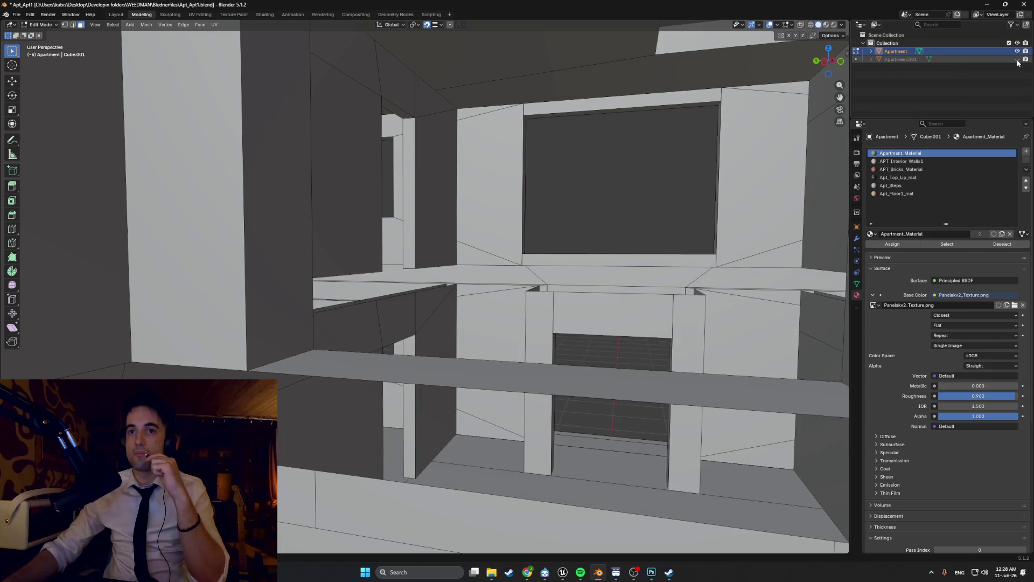
pyautogui.click(383, 377)
pyautogui.moveTo(383, 377); pyautogui.dragTo(436, 367, button='middle')
# Step: Delete the stray shelf face and toggle the Apartment.001 floor's visibility to check it
pyautogui.press('x')
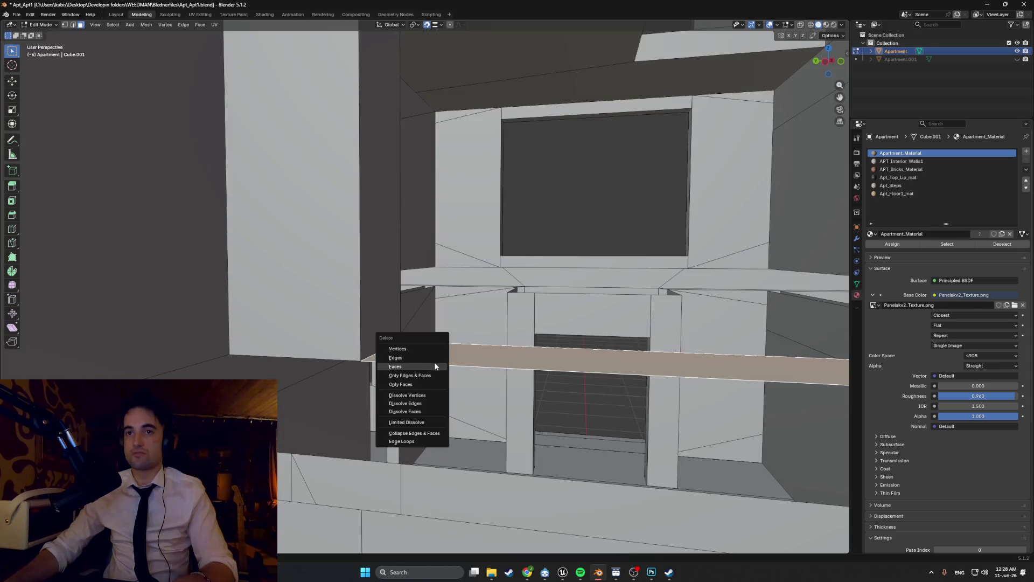
pyautogui.click(431, 366)
pyautogui.scroll(5, 421, 351)
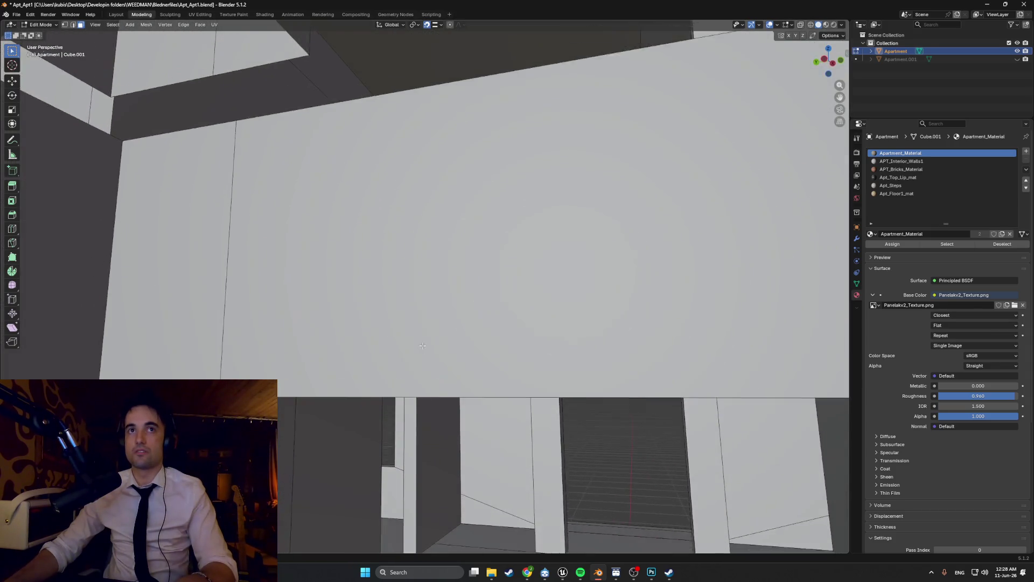
pyautogui.scroll(-5, 423, 346)
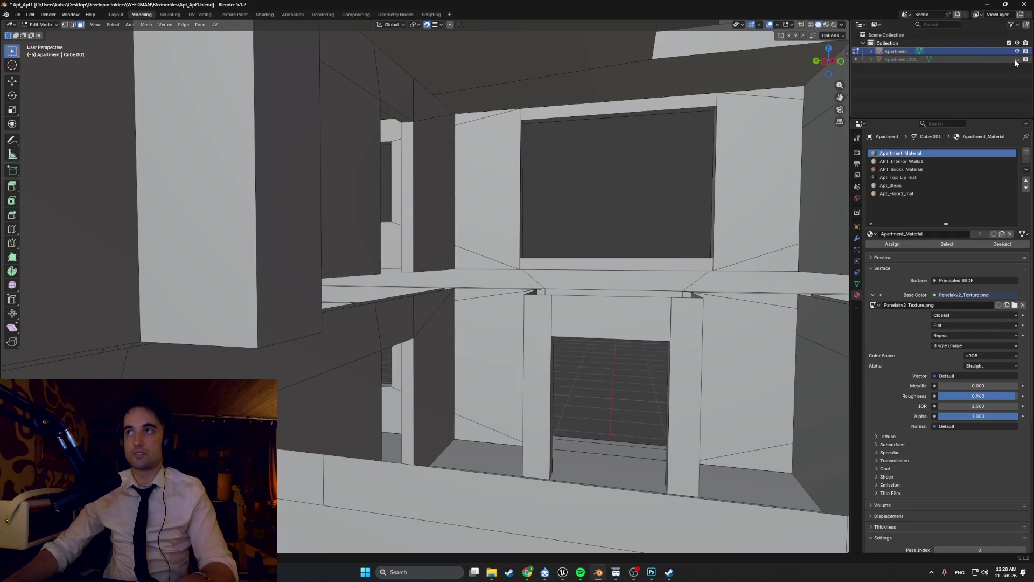
pyautogui.click(1017, 60)
pyautogui.scroll(3, 695, 247)
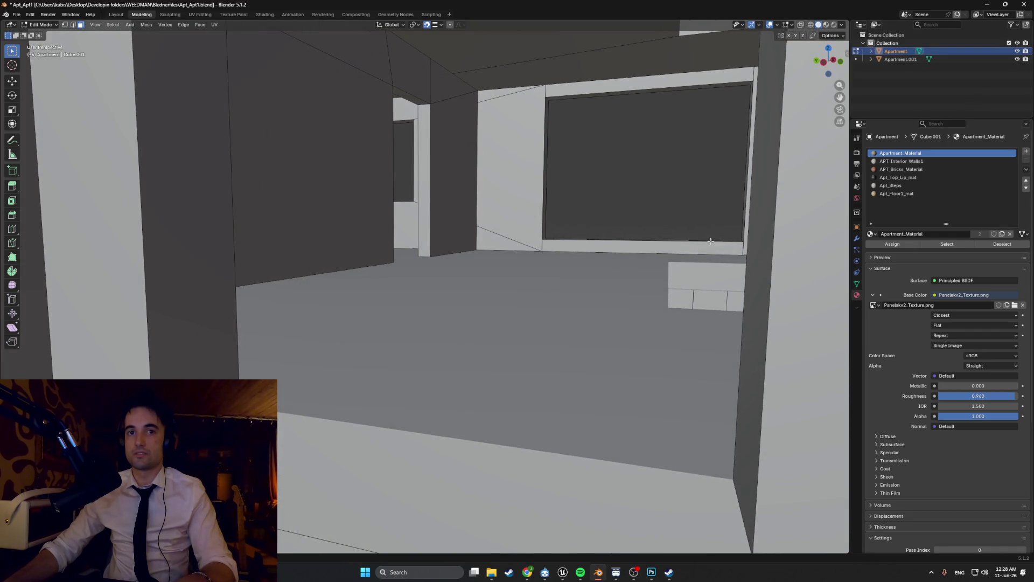
pyautogui.click(1017, 59)
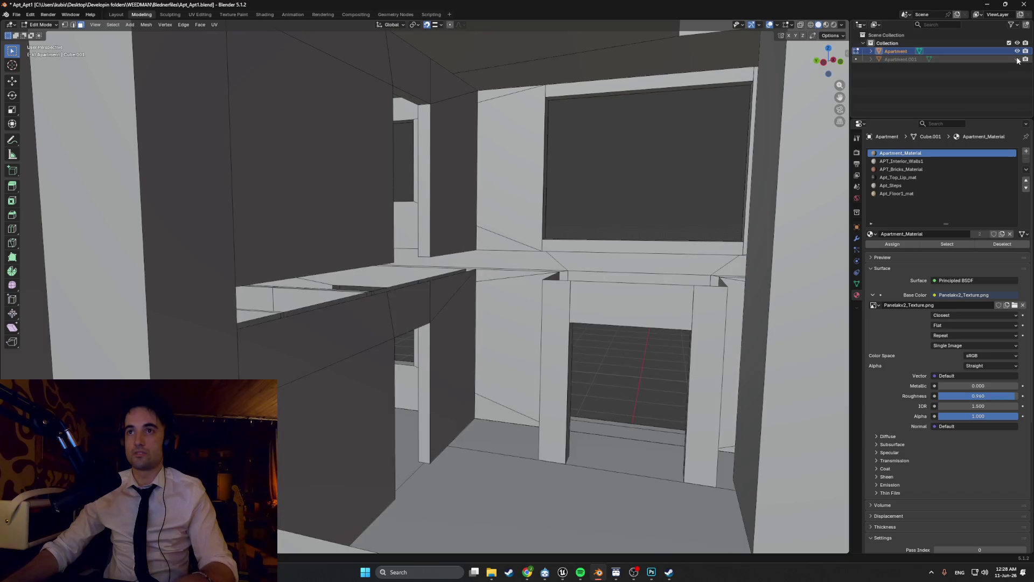
pyautogui.click(1017, 60)
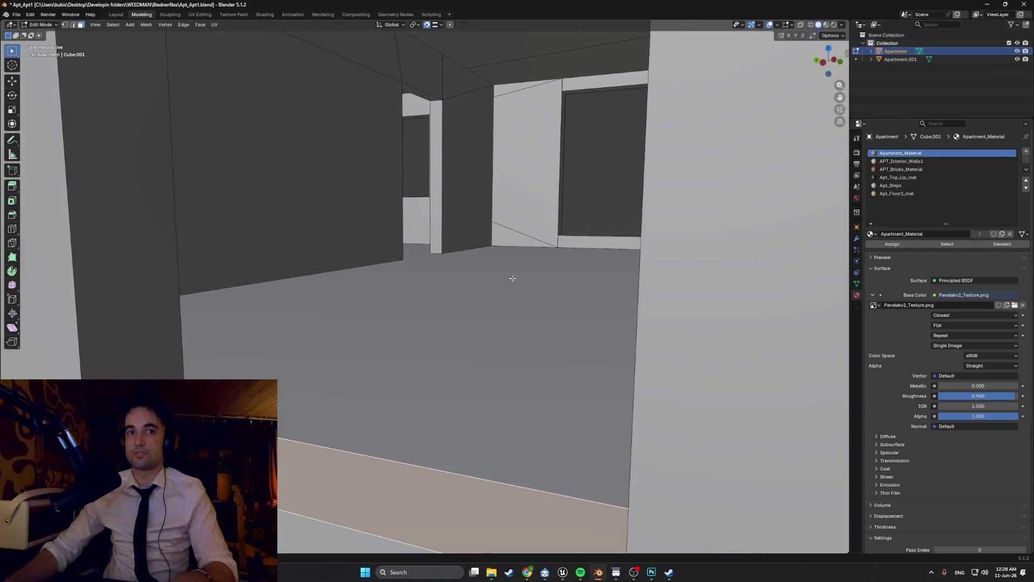
# Step: Select the room's connected floor, wall and ledge faces using linked selection
pyautogui.moveTo(512, 281)
pyautogui.mouseDown(button='middle')
pyautogui.moveTo(450, 317)
pyautogui.moveTo(452, 293)
pyautogui.mouseUp(button='middle')
pyautogui.scroll(2, 458, 316)
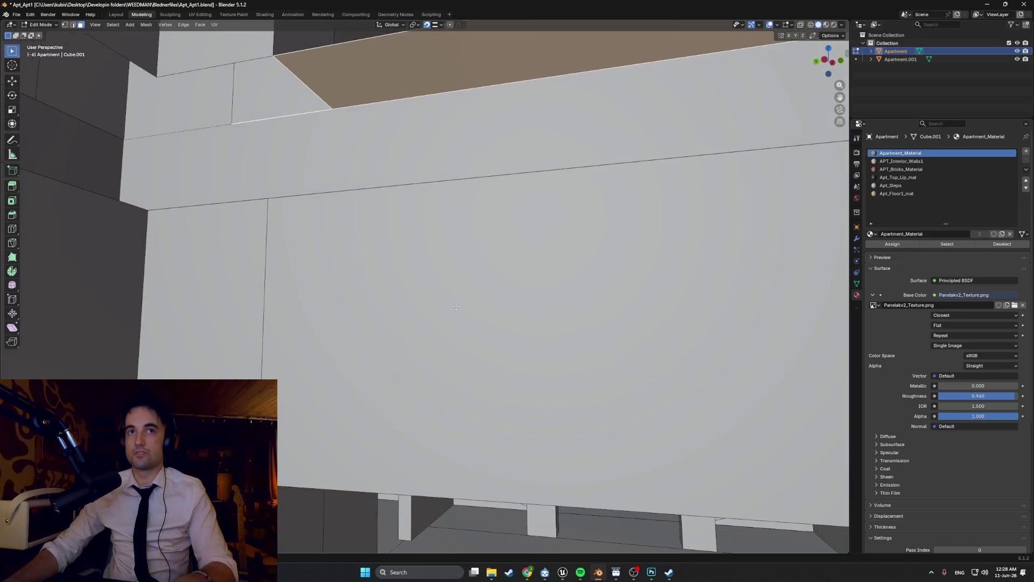
pyautogui.scroll(2, 453, 294)
pyautogui.scroll(-5, 453, 293)
pyautogui.scroll(3, 435, 304)
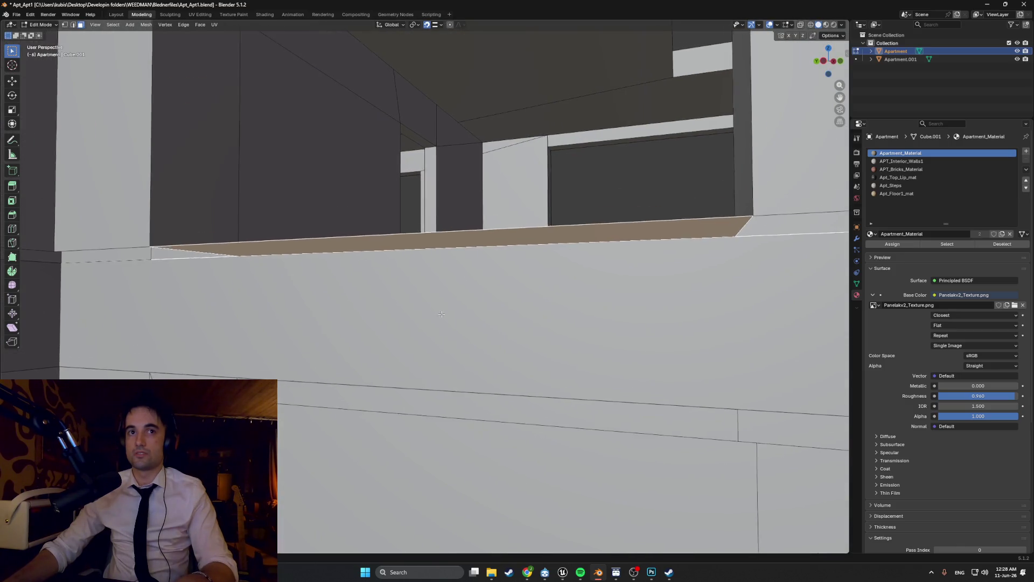
pyautogui.moveTo(435, 304); pyautogui.dragTo(436, 317, button='middle')
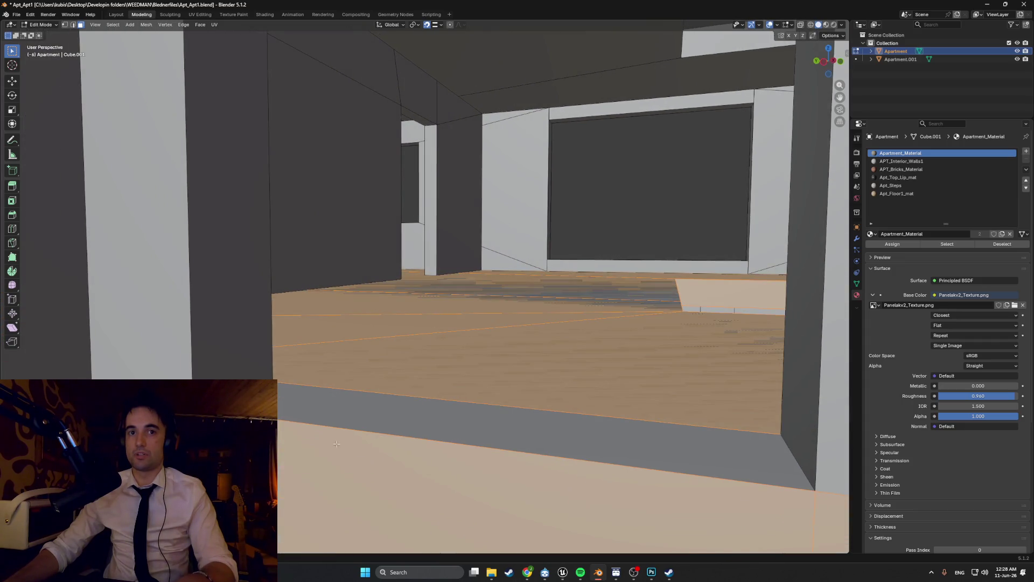
pyautogui.moveTo(345, 399); pyautogui.dragTo(599, 335, button='middle')
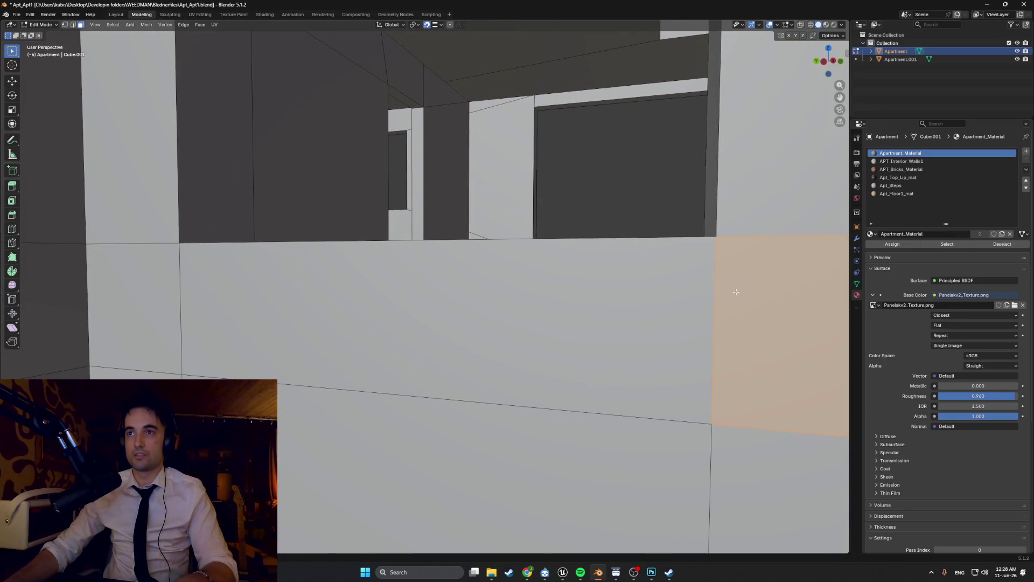
pyautogui.moveTo(735, 292); pyautogui.dragTo(630, 309, button='middle')
pyautogui.hotkey('ctrl', 'l')
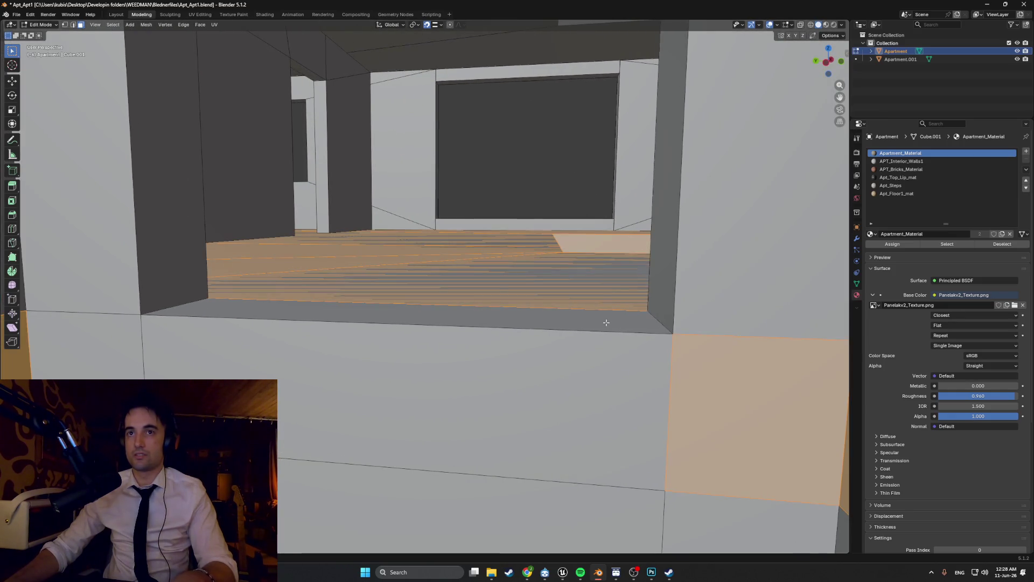
pyautogui.press('l')
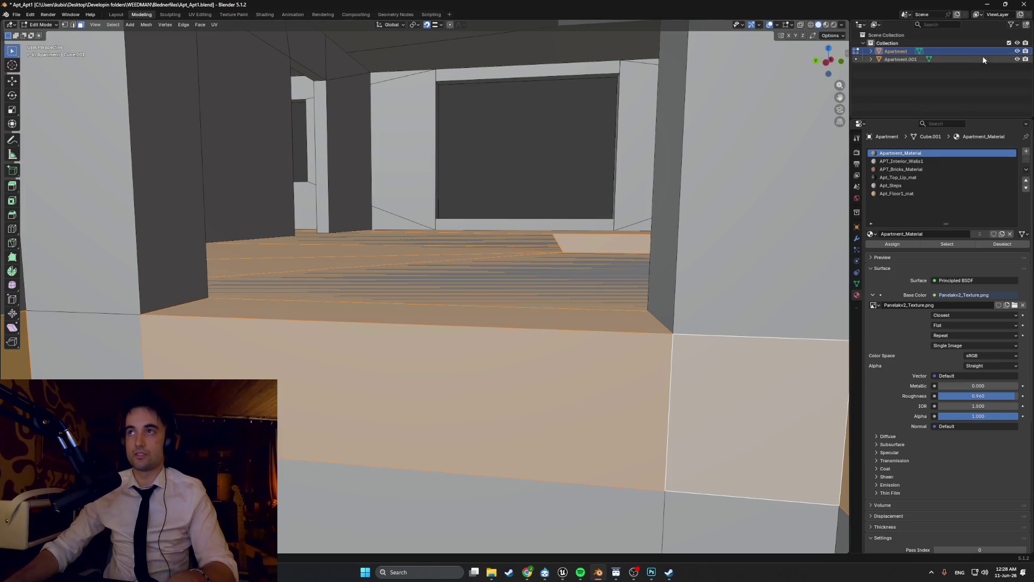
# Step: Hide Apartment.001 and deselect the ledge front and top faces with Shift+L
pyautogui.click(1018, 51)
pyautogui.click(1017, 51)
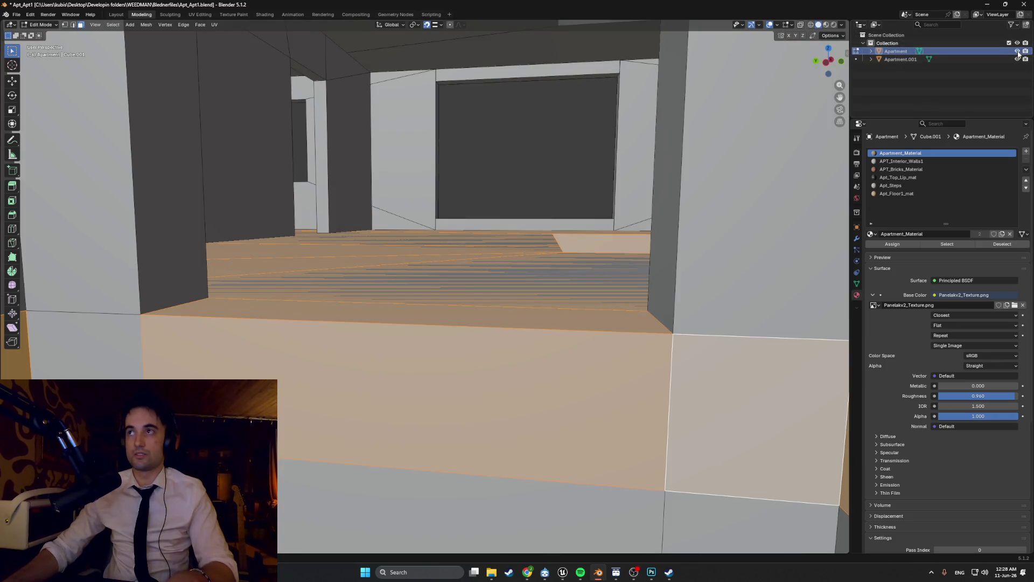
pyautogui.click(1017, 51)
pyautogui.click(1018, 51)
pyautogui.click(1018, 58)
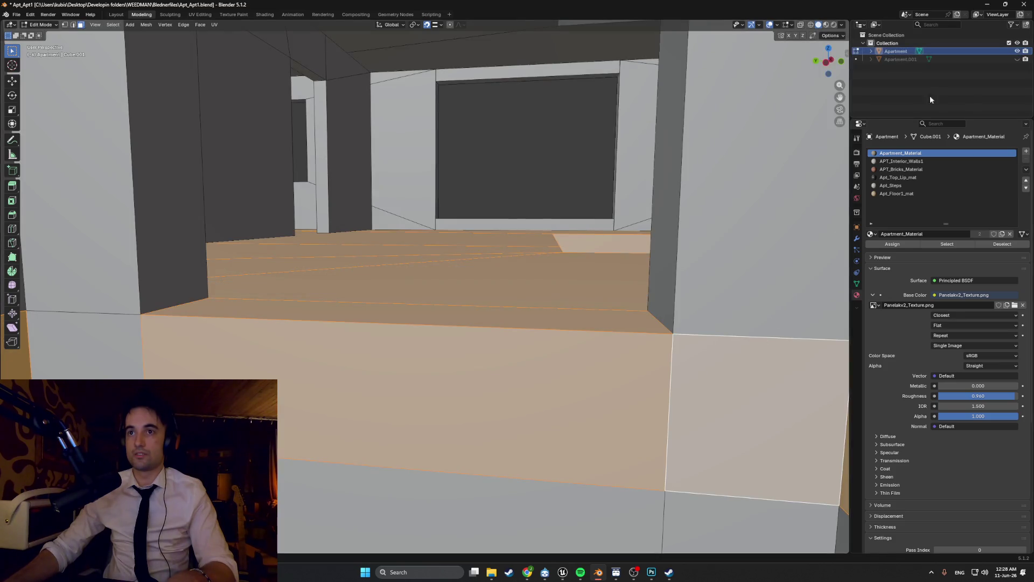
pyautogui.hotkey('shift', 'l')
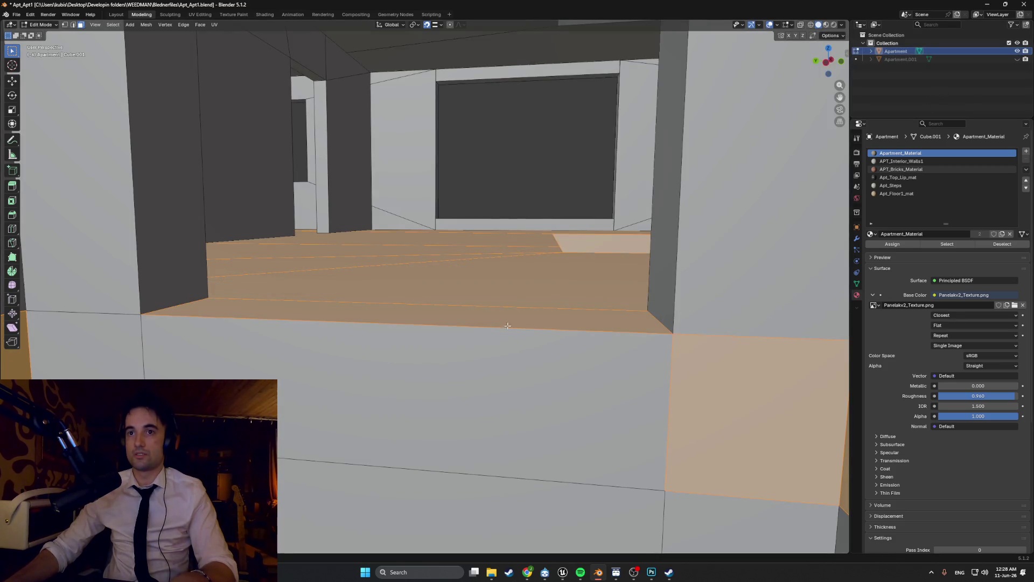
pyautogui.hotkey('shift', 'l')
pyautogui.moveTo(508, 325)
pyautogui.mouseDown(button='middle')
pyautogui.moveTo(649, 388)
pyautogui.moveTo(573, 386)
pyautogui.mouseUp(button='middle')
# Step: Walk into the room in first-person view, clearing and restoring the face selection
pyautogui.hotkey('shift', '`')
pyautogui.press('w')
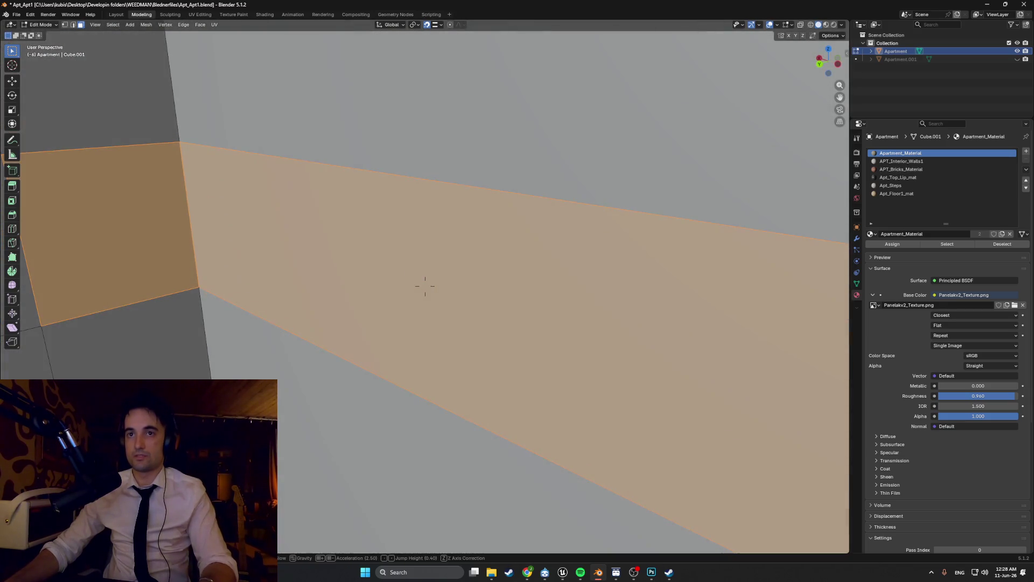
pyautogui.hotkey('alt', 'a')
pyautogui.hotkey('ctrl', 'z')
pyautogui.hotkey('shift', '`')
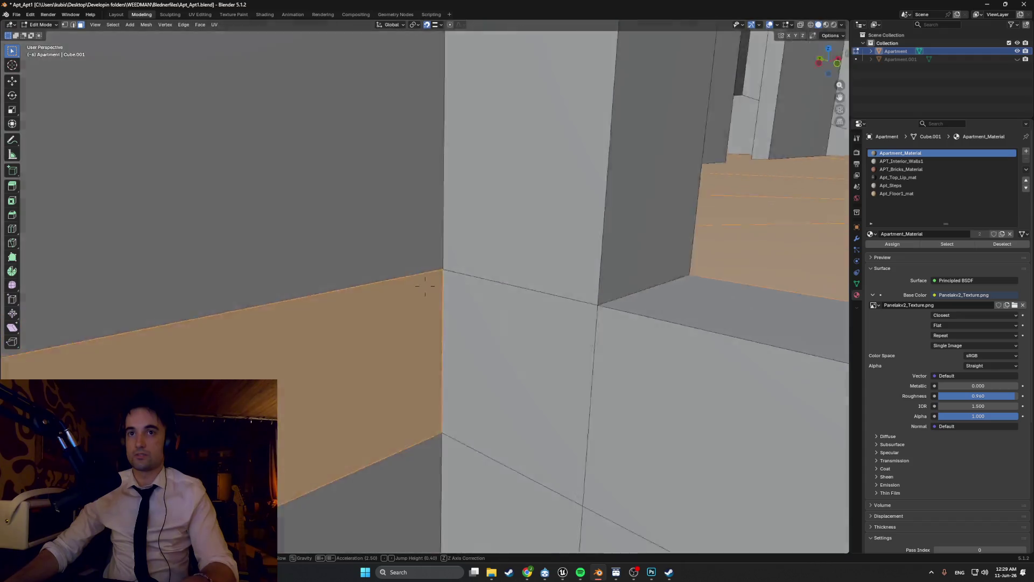
pyautogui.click(407, 262)
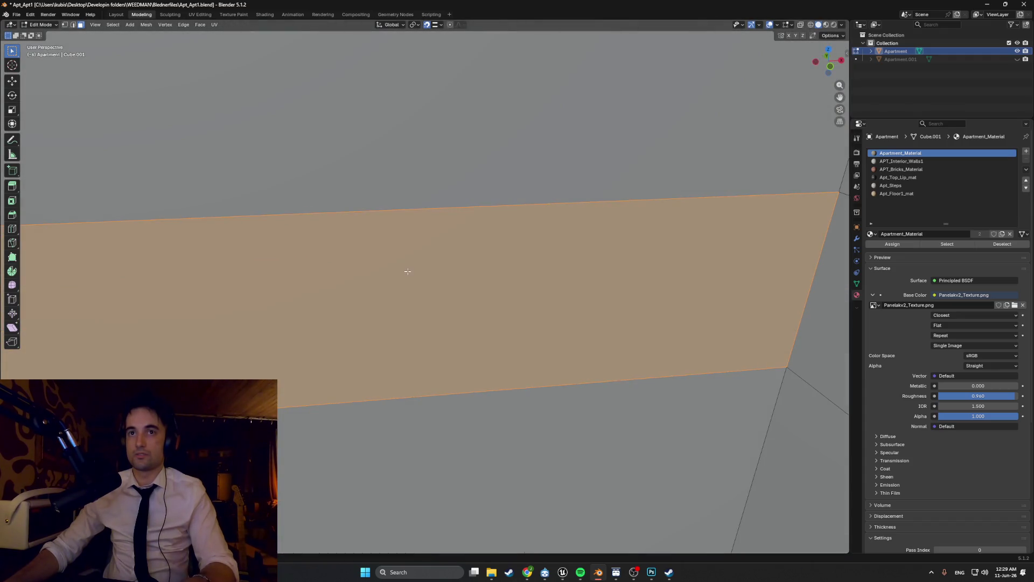
# Step: Refine the selection down to the old floor and corner strip faces
pyautogui.keyDown('shift'); pyautogui.click(407, 271); pyautogui.keyUp('shift')
pyautogui.scroll(-4, 448, 279)
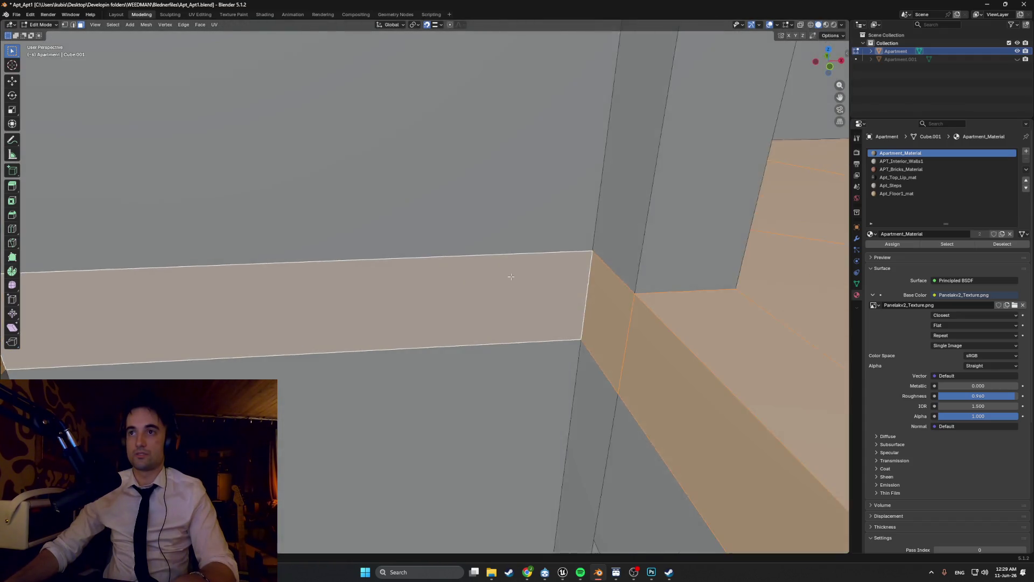
pyautogui.keyDown('shift'); pyautogui.scroll(-2, 510, 276); pyautogui.keyUp('shift')
pyautogui.click(511, 275)
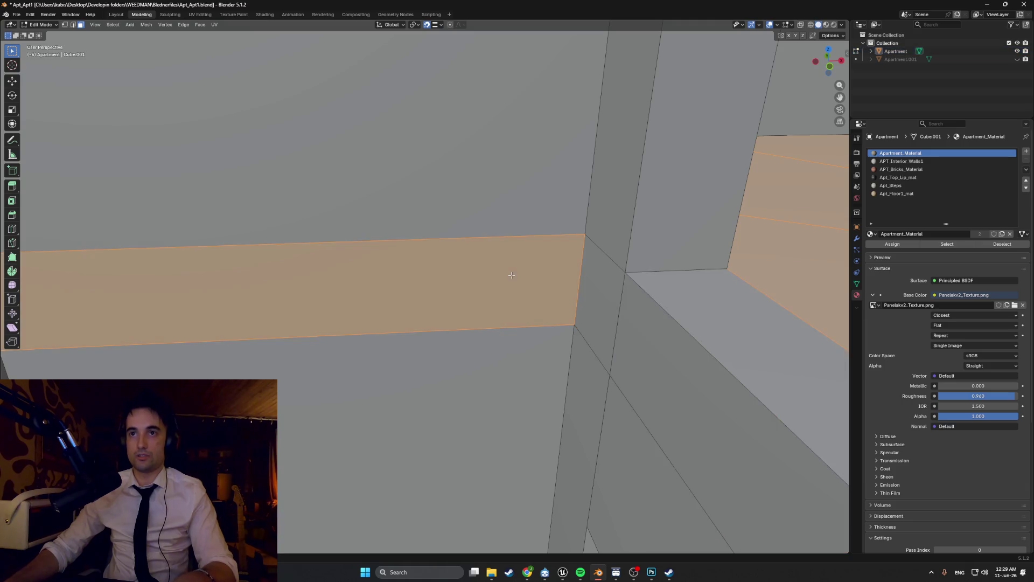
pyautogui.hotkey('ctrl', 'z')
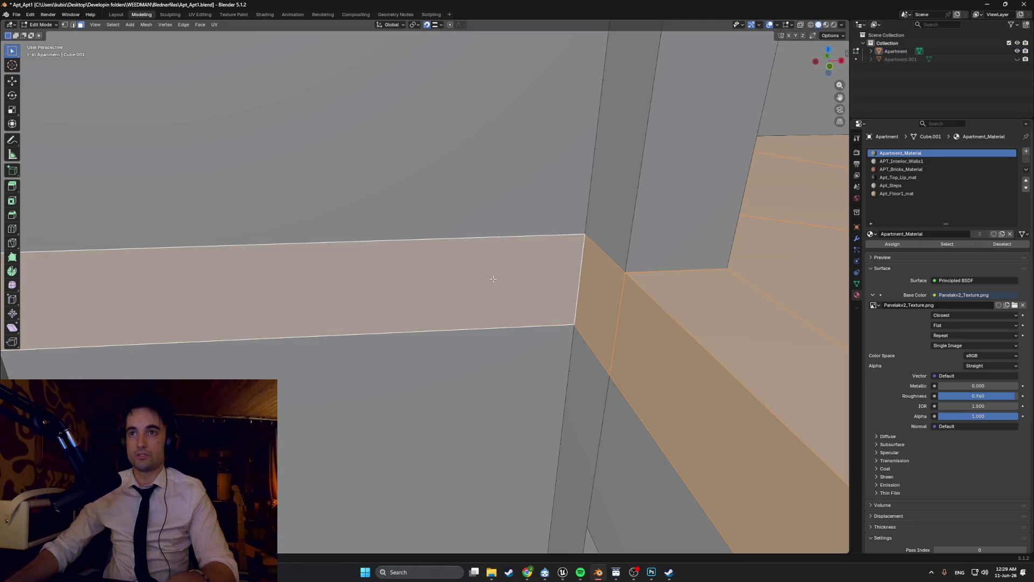
pyautogui.moveTo(496, 279); pyautogui.dragTo(527, 278, button='middle')
pyautogui.keyDown('shift'); pyautogui.click(517, 278); pyautogui.keyUp('shift')
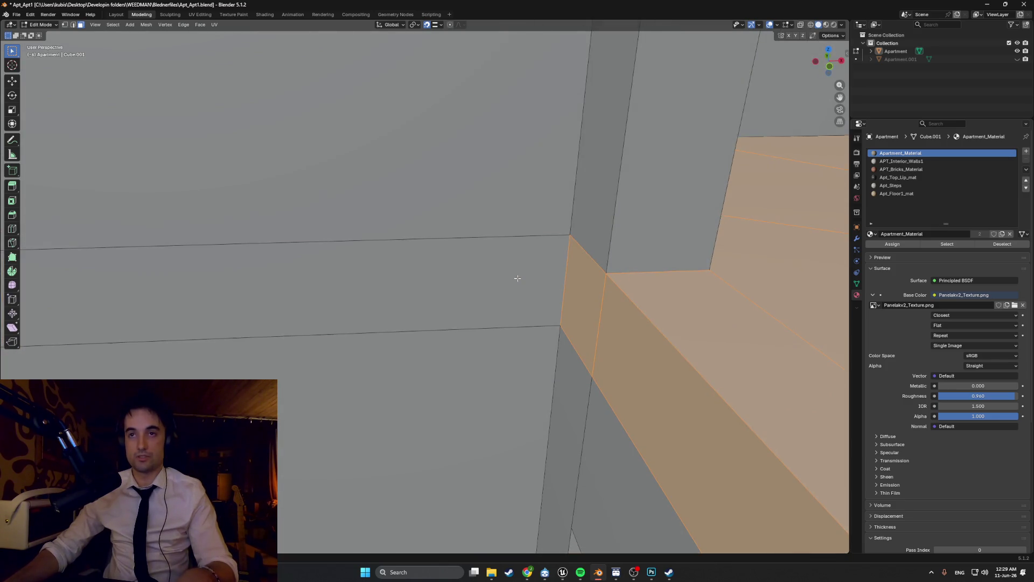
pyautogui.keyDown('alt'); pyautogui.keyDown('shift'); pyautogui.click(585, 296); pyautogui.keyUp('shift'); pyautogui.keyUp('alt')
pyautogui.moveTo(591, 305)
pyautogui.mouseDown(button='middle')
pyautogui.moveTo(688, 307)
pyautogui.moveTo(615, 304)
pyautogui.moveTo(552, 267)
pyautogui.moveTo(540, 280)
pyautogui.moveTo(567, 288)
pyautogui.moveTo(372, 233)
pyautogui.moveTo(490, 215)
pyautogui.moveTo(358, 220)
pyautogui.moveTo(372, 241)
pyautogui.moveTo(282, 232)
pyautogui.moveTo(471, 233)
pyautogui.moveTo(271, 230)
pyautogui.moveTo(291, 227)
pyautogui.mouseUp(button='middle')
pyautogui.press('l')
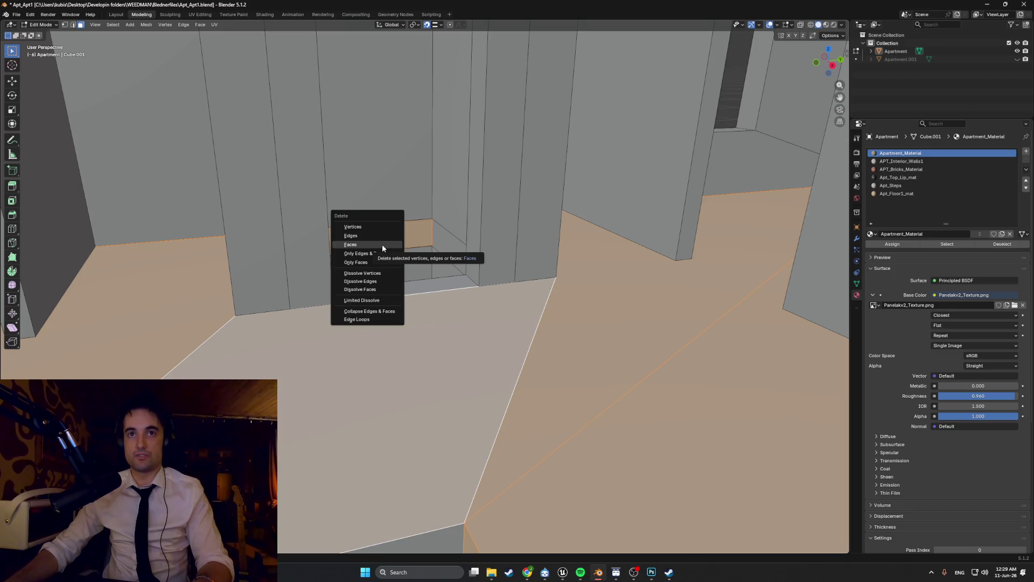
# Step: Delete the selected floor faces, check the walls and doorway, then frame the selection in face mode
pyautogui.click(384, 246)
pyautogui.moveTo(380, 246); pyautogui.dragTo(350, 252, button='middle')
pyautogui.scroll(6, 350, 252)
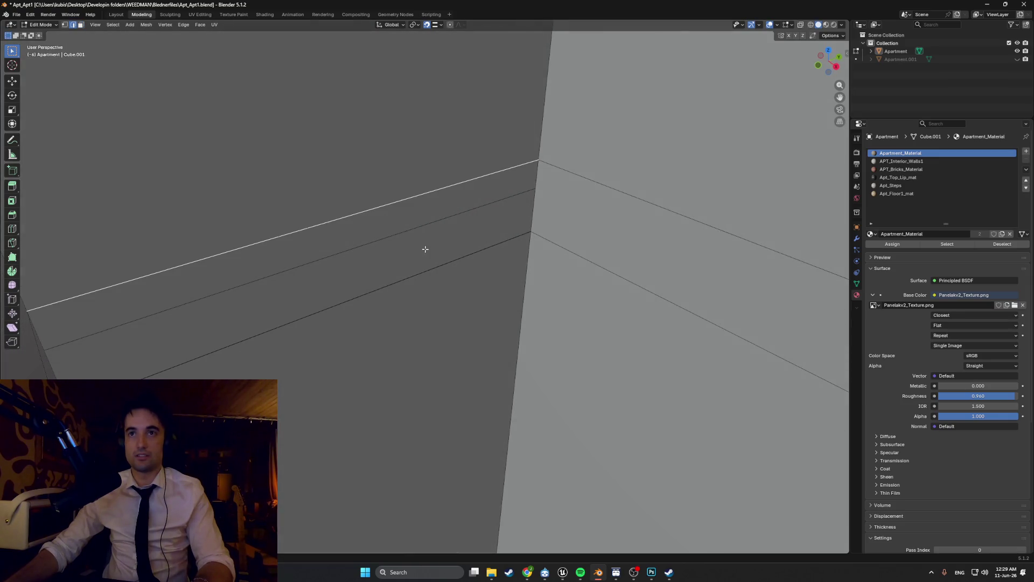
pyautogui.scroll(-5, 420, 267)
pyautogui.moveTo(450, 265)
pyautogui.mouseDown(button='middle')
pyautogui.moveTo(429, 240)
pyautogui.moveTo(439, 219)
pyautogui.moveTo(407, 185)
pyautogui.mouseUp(button='middle')
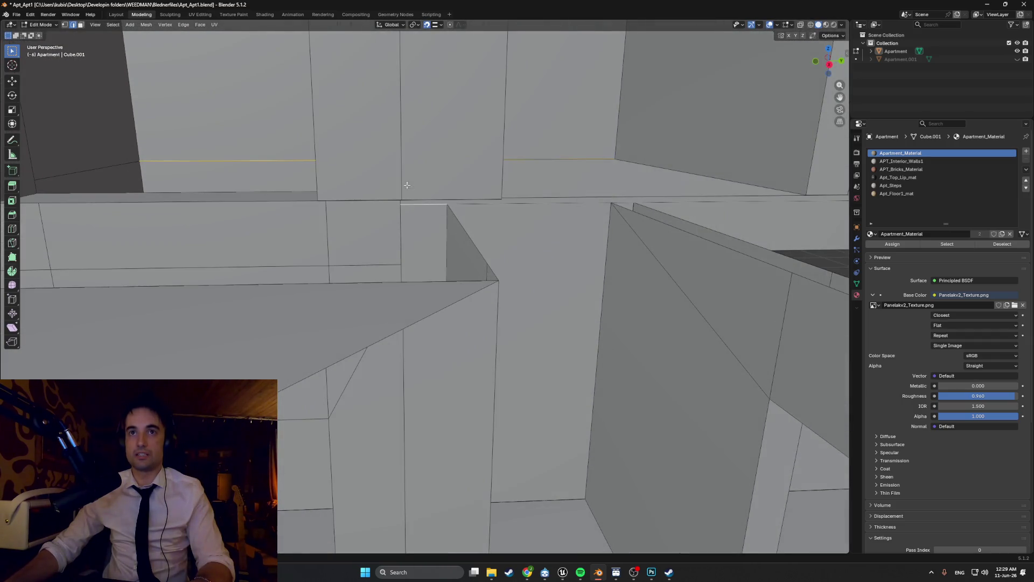
pyautogui.moveTo(281, 161); pyautogui.dragTo(275, 167, button='middle')
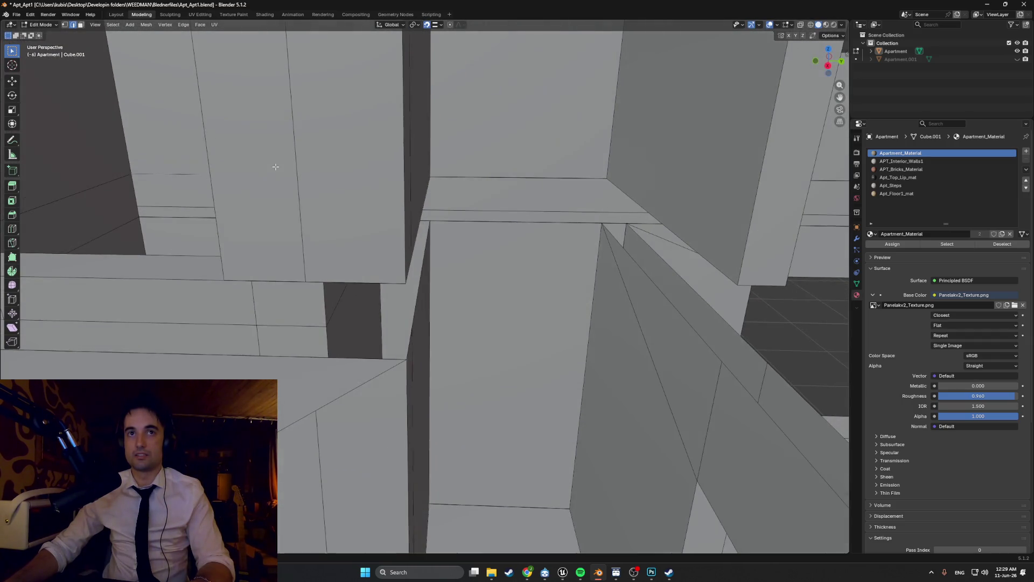
pyautogui.moveTo(209, 176)
pyautogui.mouseDown(button='middle')
pyautogui.moveTo(193, 138)
pyautogui.moveTo(199, 174)
pyautogui.moveTo(197, 165)
pyautogui.moveTo(262, 178)
pyautogui.mouseUp(button='middle')
pyautogui.scroll(3, 214, 173)
pyautogui.press('3')
pyautogui.press('KP_Decimal')
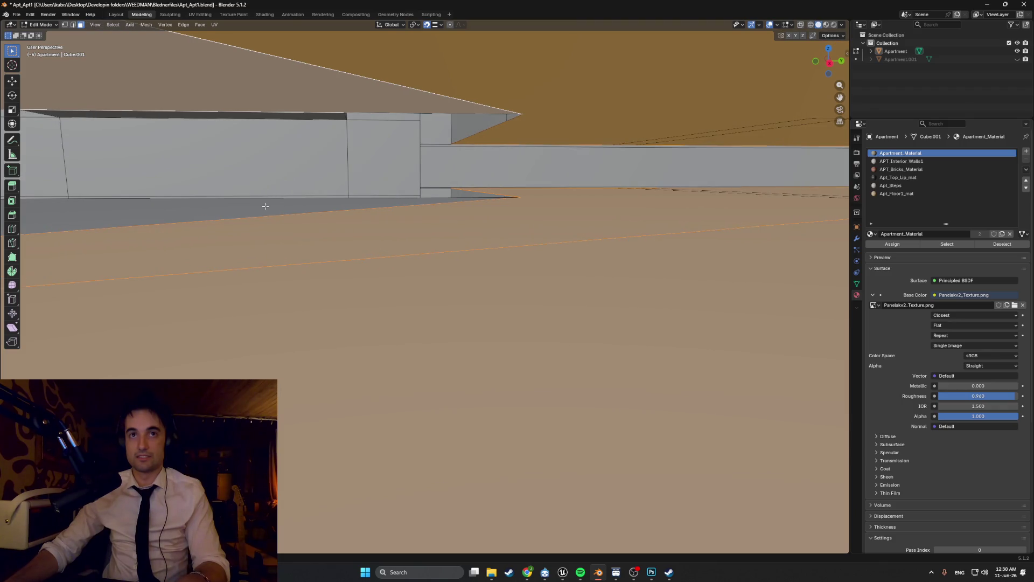
pyautogui.keyDown('shift'); pyautogui.click(266, 205); pyautogui.keyUp('shift')
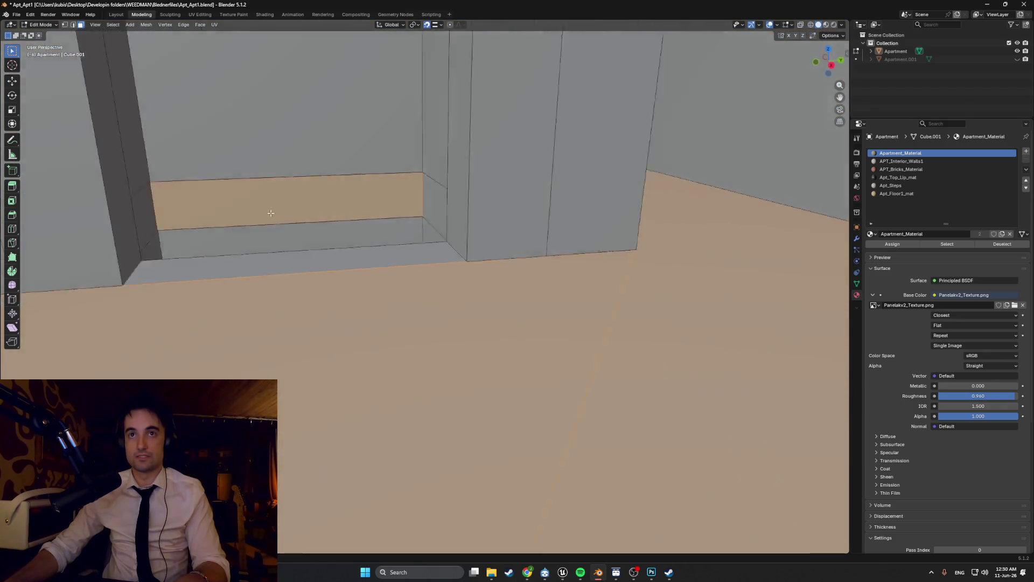
pyautogui.press('KP_Decimal')
pyautogui.scroll(-3, 257, 206)
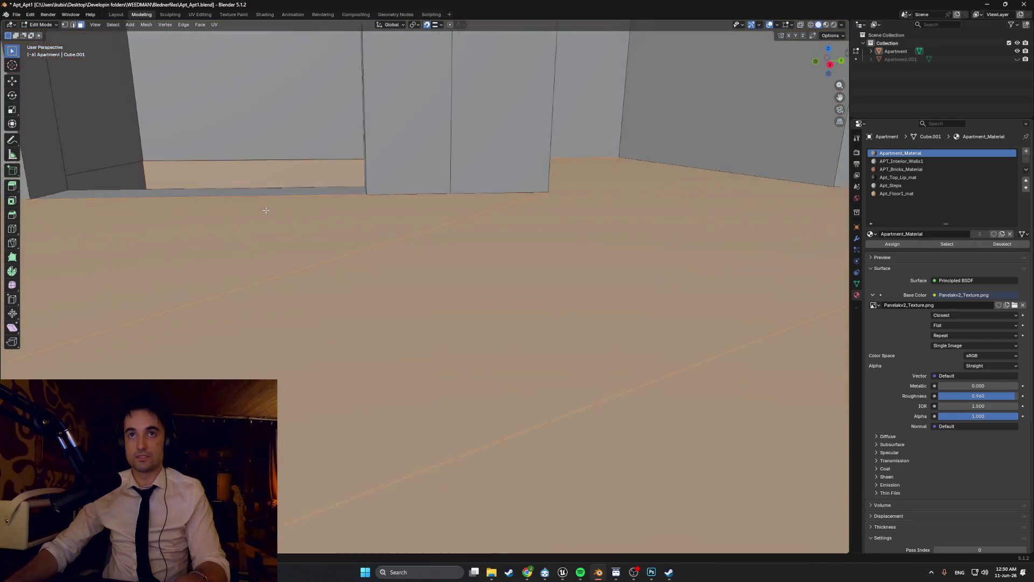
pyautogui.moveTo(267, 171)
pyautogui.mouseDown(button='middle')
pyautogui.moveTo(302, 194)
pyautogui.moveTo(320, 184)
pyautogui.mouseUp(button='middle')
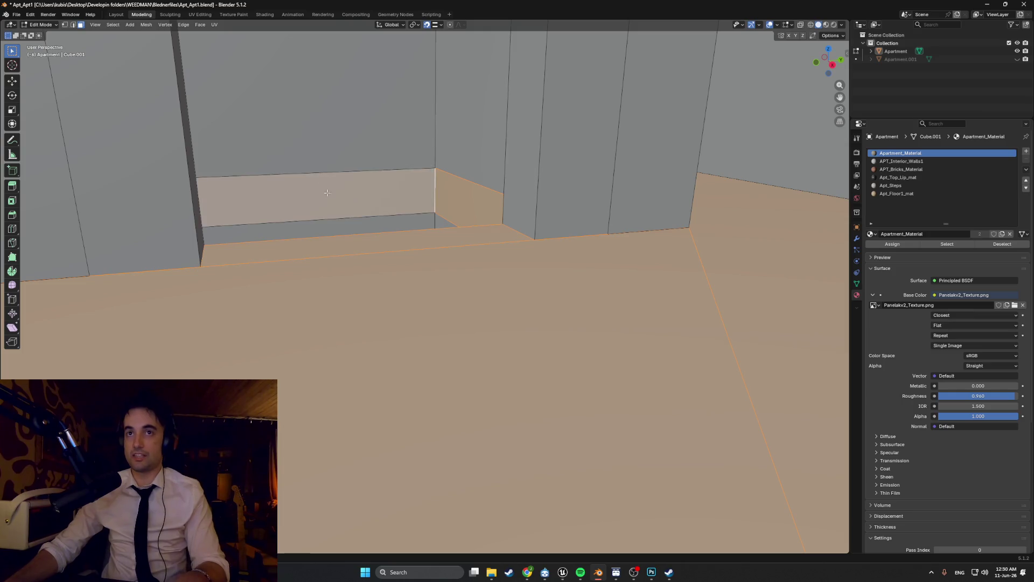
pyautogui.moveTo(534, 182)
pyautogui.mouseDown(button='middle')
pyautogui.moveTo(461, 189)
pyautogui.moveTo(414, 210)
pyautogui.moveTo(382, 233)
pyautogui.moveTo(396, 232)
pyautogui.moveTo(404, 228)
pyautogui.moveTo(369, 231)
pyautogui.moveTo(363, 263)
pyautogui.moveTo(362, 244)
pyautogui.moveTo(402, 248)
pyautogui.moveTo(369, 258)
pyautogui.mouseUp(button='middle')
pyautogui.scroll(10, 364, 263)
pyautogui.scroll(3, 363, 244)
pyautogui.scroll(-5, 403, 248)
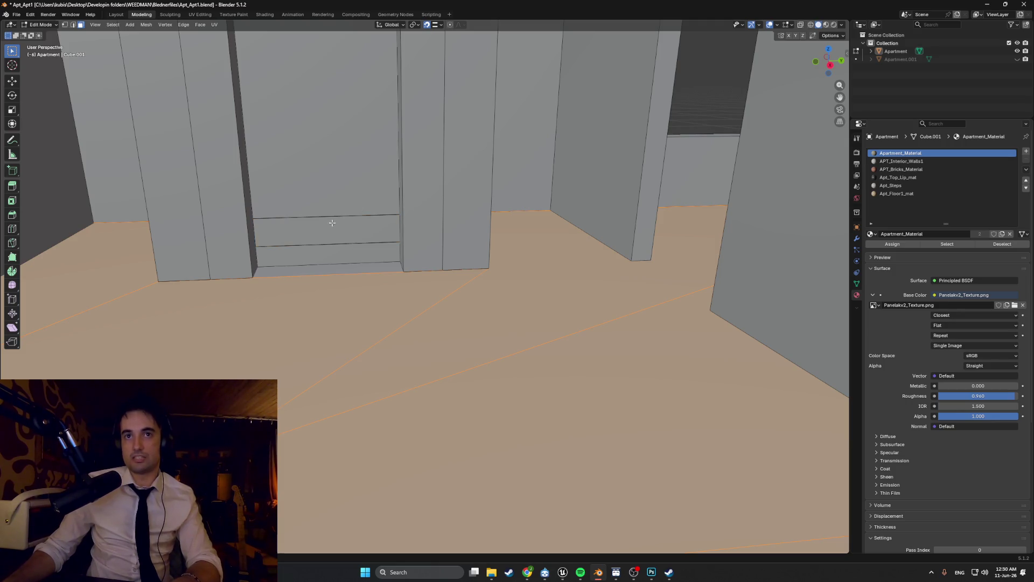
pyautogui.scroll(-6, 363, 247)
pyautogui.scroll(4, 370, 261)
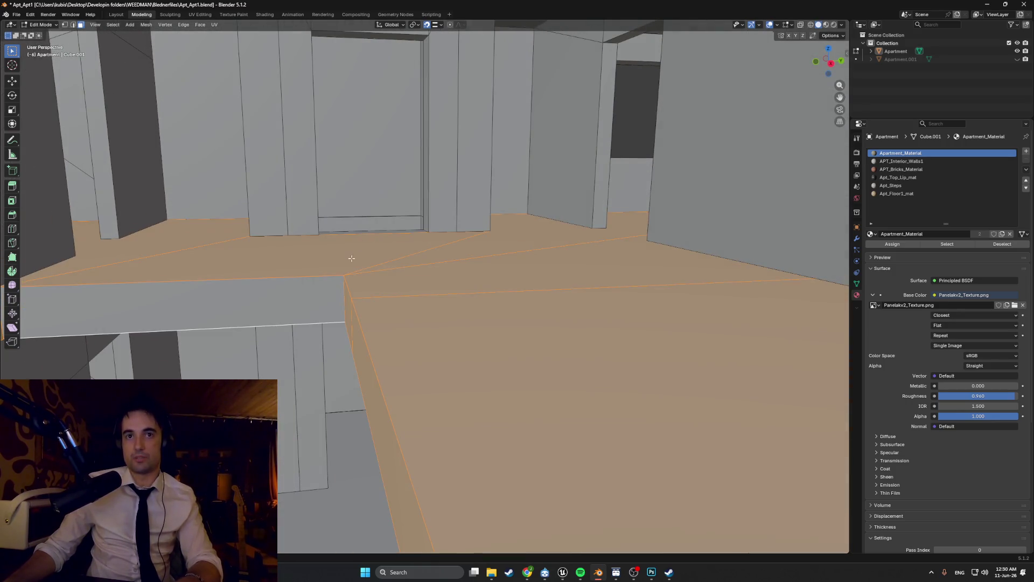
pyautogui.scroll(-3, 332, 302)
pyautogui.scroll(5, 385, 330)
pyautogui.moveTo(385, 331)
pyautogui.mouseDown(button='middle')
pyautogui.moveTo(576, 307)
pyautogui.moveTo(636, 316)
pyautogui.mouseUp(button='middle')
pyautogui.scroll(4, 636, 316)
pyautogui.moveTo(487, 271)
pyautogui.mouseDown(button='middle')
pyautogui.moveTo(629, 288)
pyautogui.moveTo(384, 286)
pyautogui.moveTo(550, 254)
pyautogui.mouseUp(button='middle')
pyautogui.scroll(-3, 397, 288)
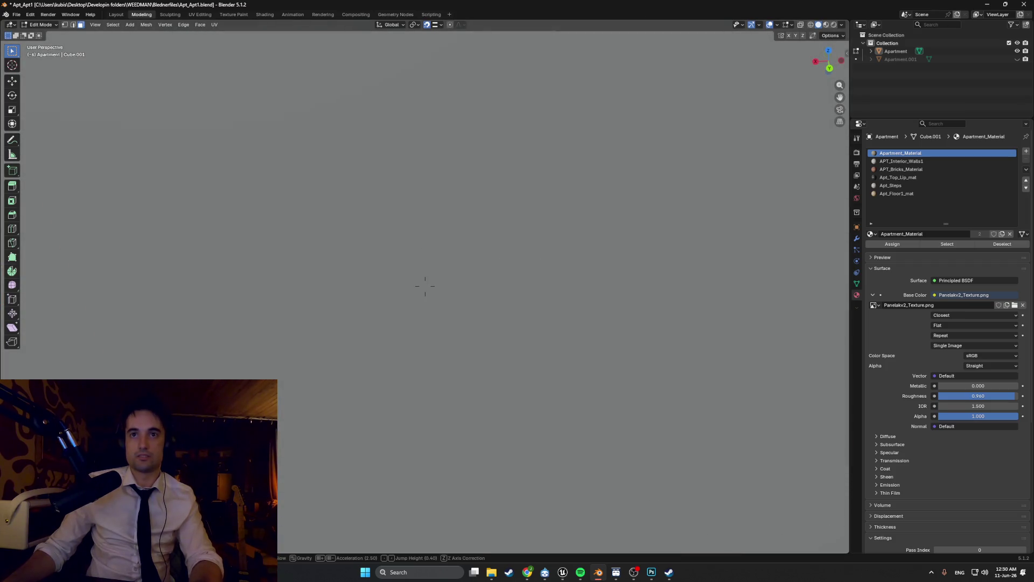
pyautogui.moveTo(425, 286); pyautogui.dragTo(425, 286, button='middle')
pyautogui.scroll(4, 425, 286)
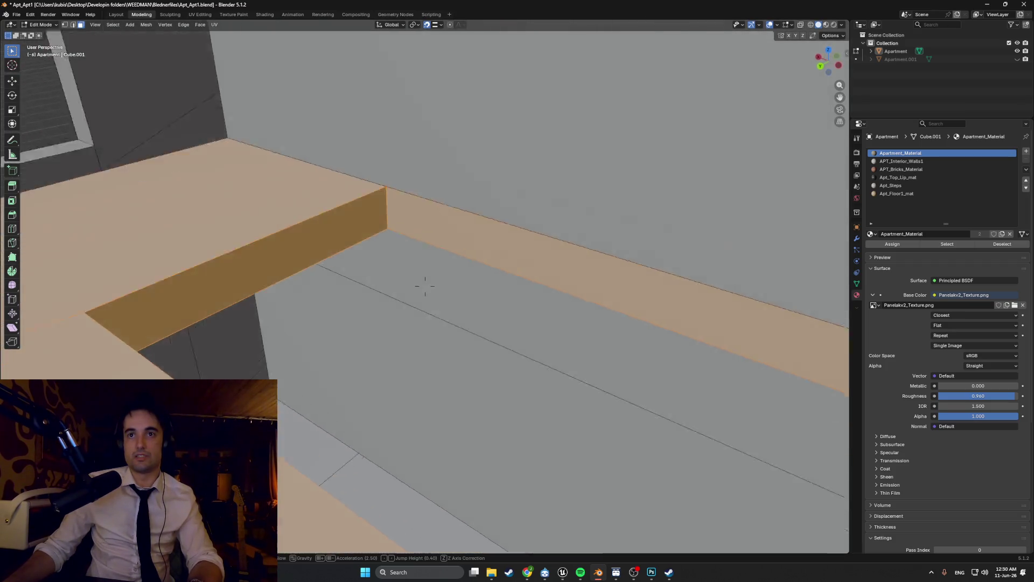
pyautogui.press('w')
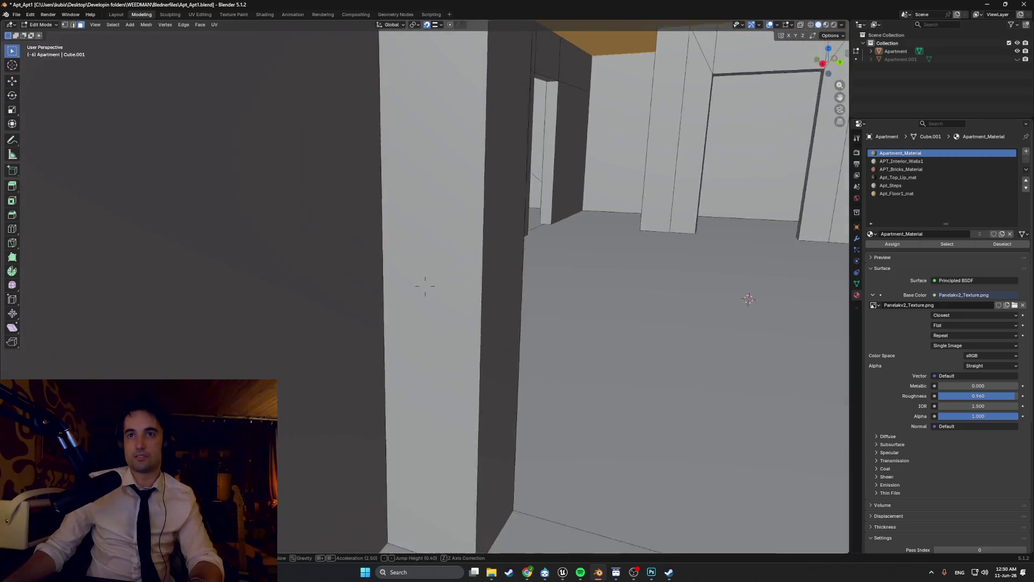
pyautogui.press('w')
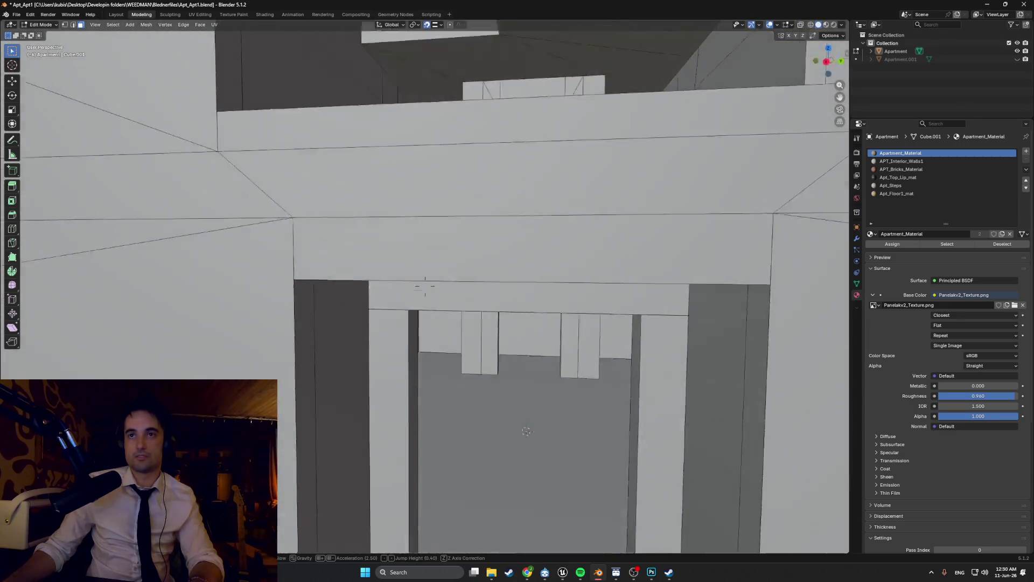
pyautogui.press('s')
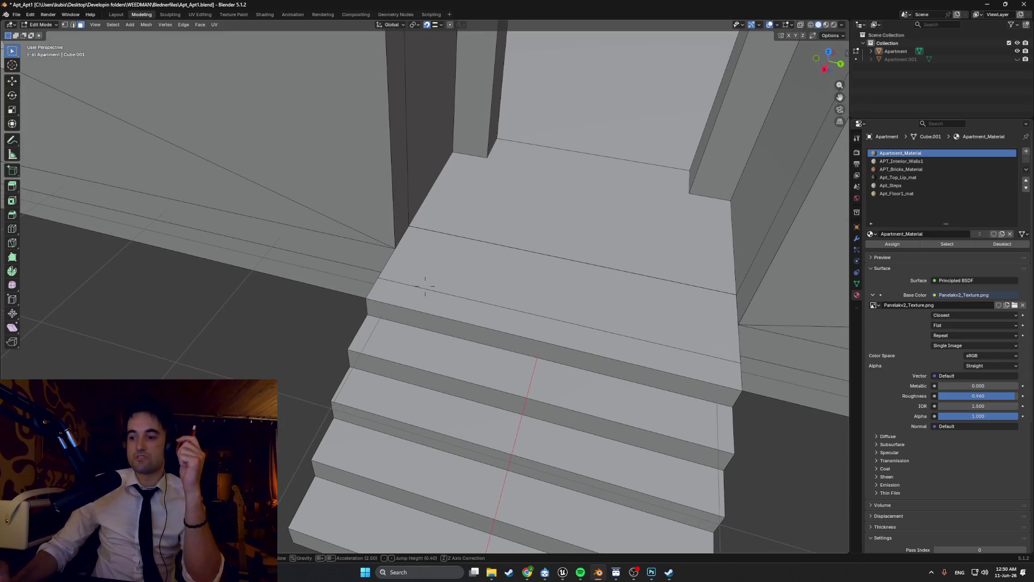
pyautogui.press('w')
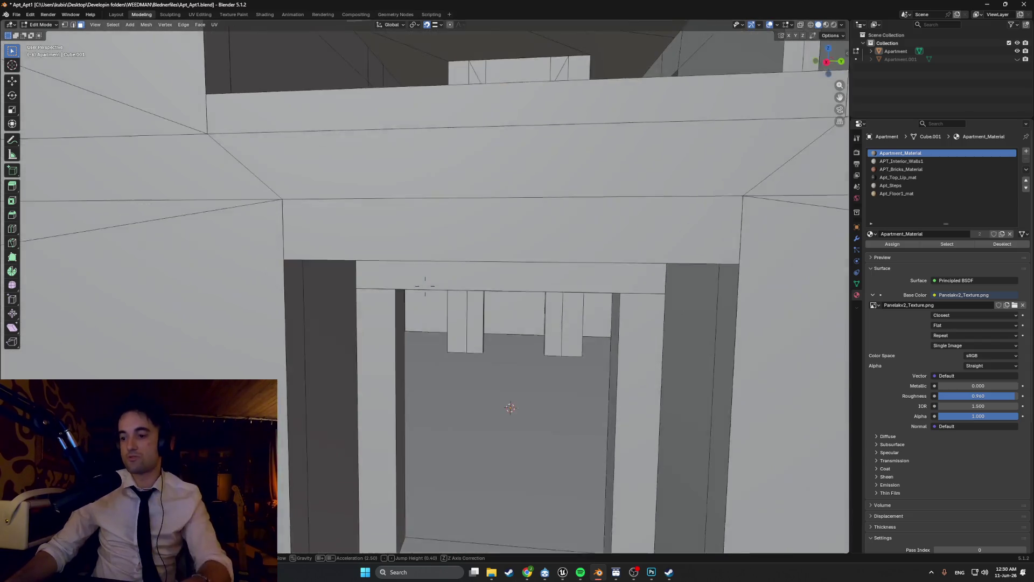
pyautogui.press('s')
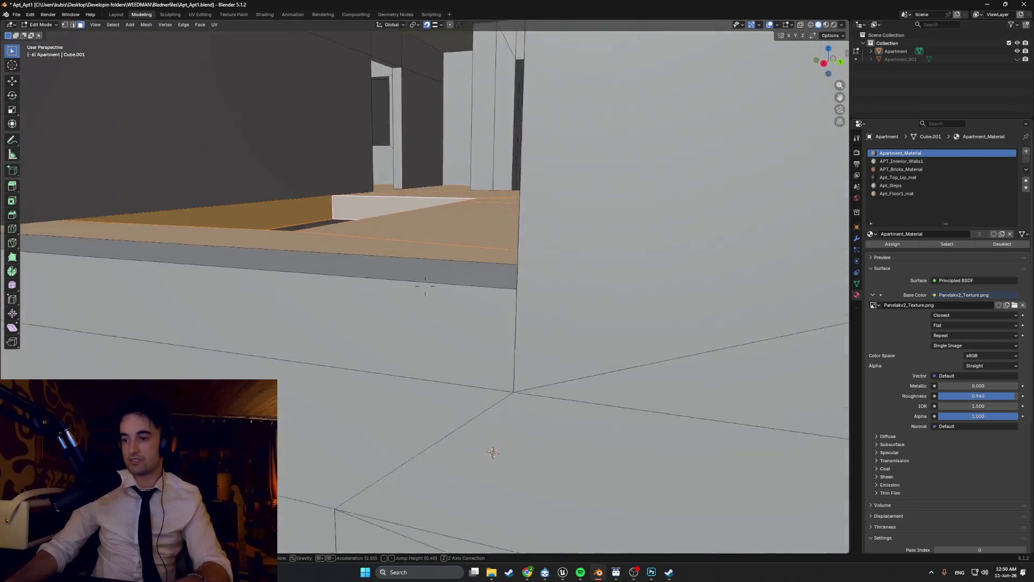
pyautogui.press('s')
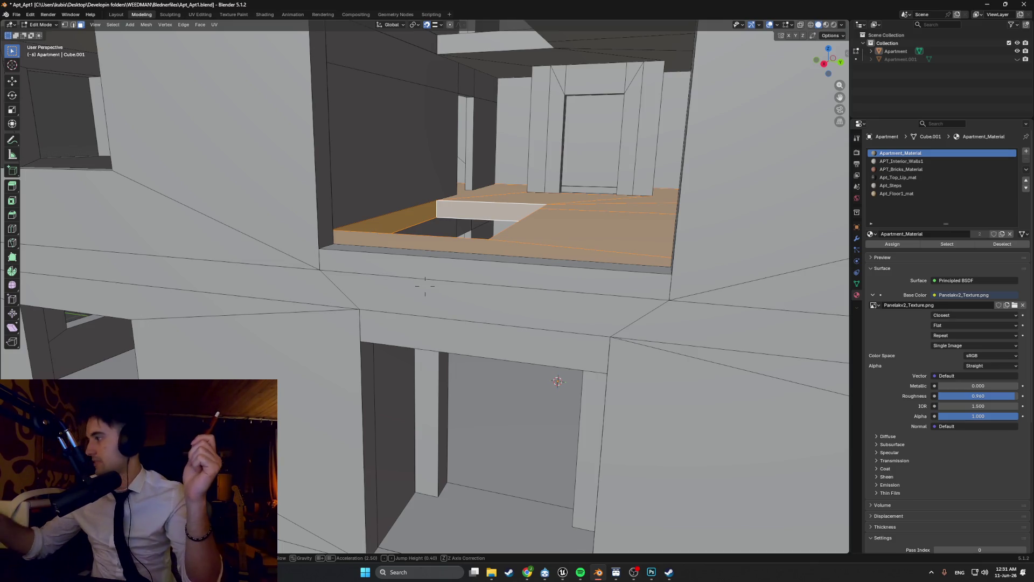
pyautogui.press('w')
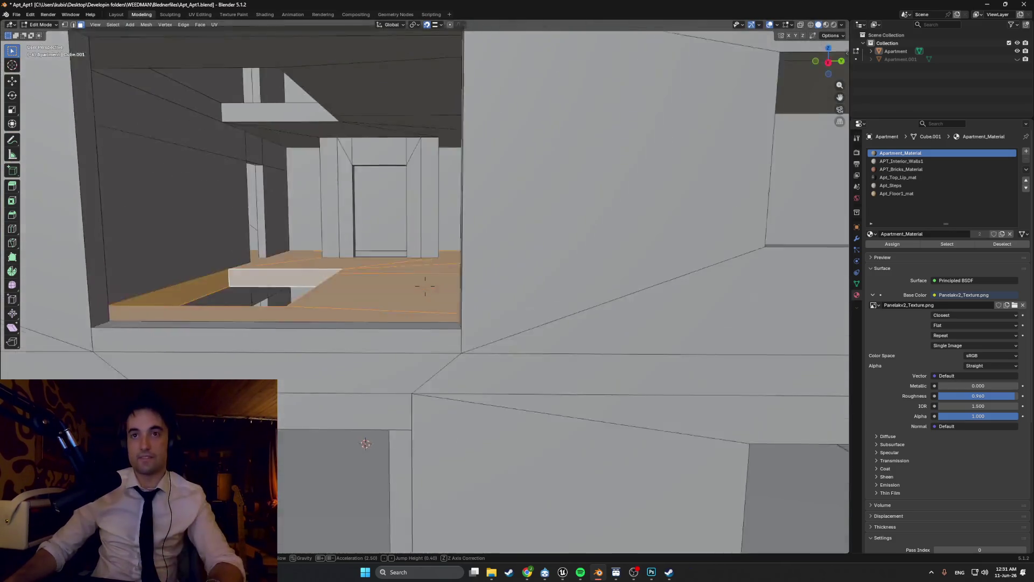
pyautogui.rightClick(397, 321)
# Step: Delete the still-selected old floor faces from the Apartment mesh
pyautogui.press('a')
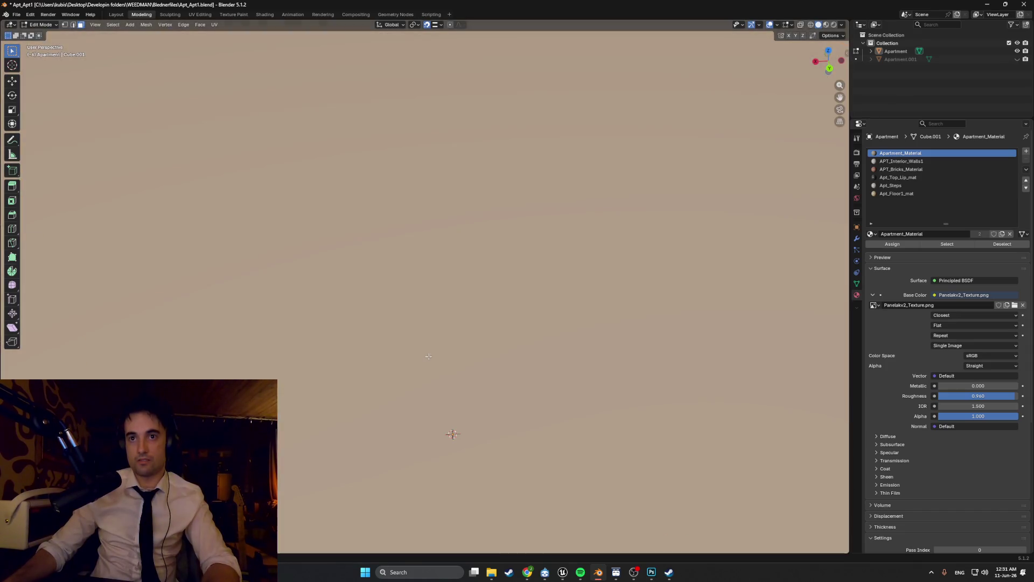
pyautogui.press('KP_Decimal')
pyautogui.scroll(4, 429, 350)
pyautogui.hotkey('ctrl', 'z')
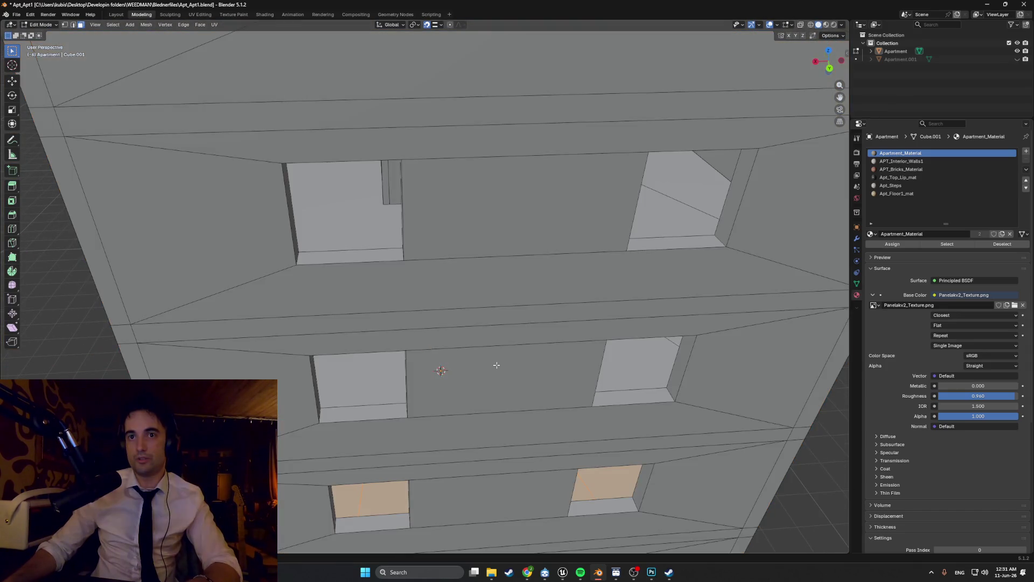
pyautogui.scroll(-5, 496, 362)
pyautogui.moveTo(497, 363); pyautogui.dragTo(535, 331, button='middle')
pyautogui.press('x')
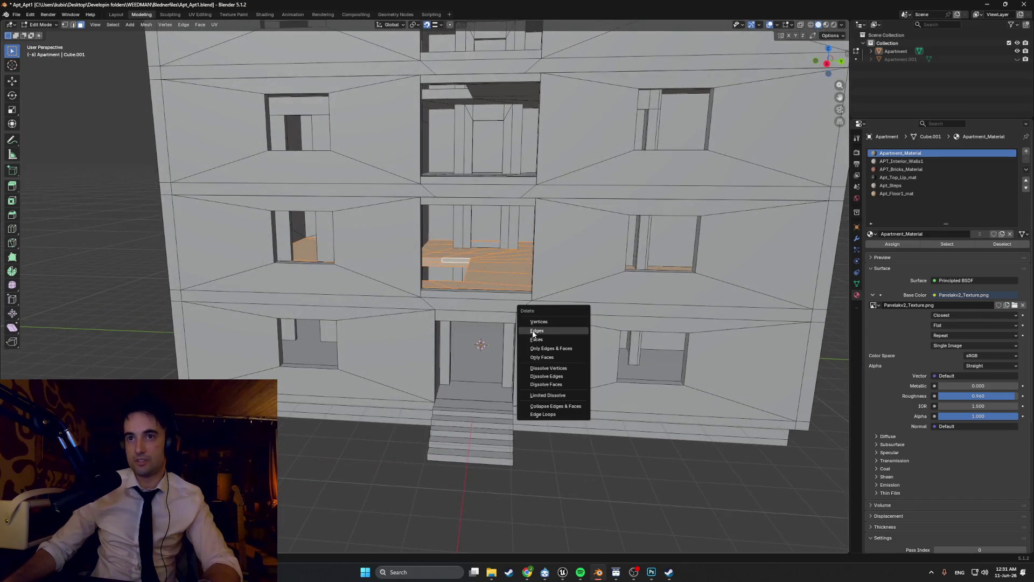
pyautogui.click(537, 340)
pyautogui.moveTo(537, 340)
pyautogui.mouseDown(button='middle')
pyautogui.moveTo(566, 319)
pyautogui.moveTo(511, 327)
pyautogui.mouseUp(button='middle')
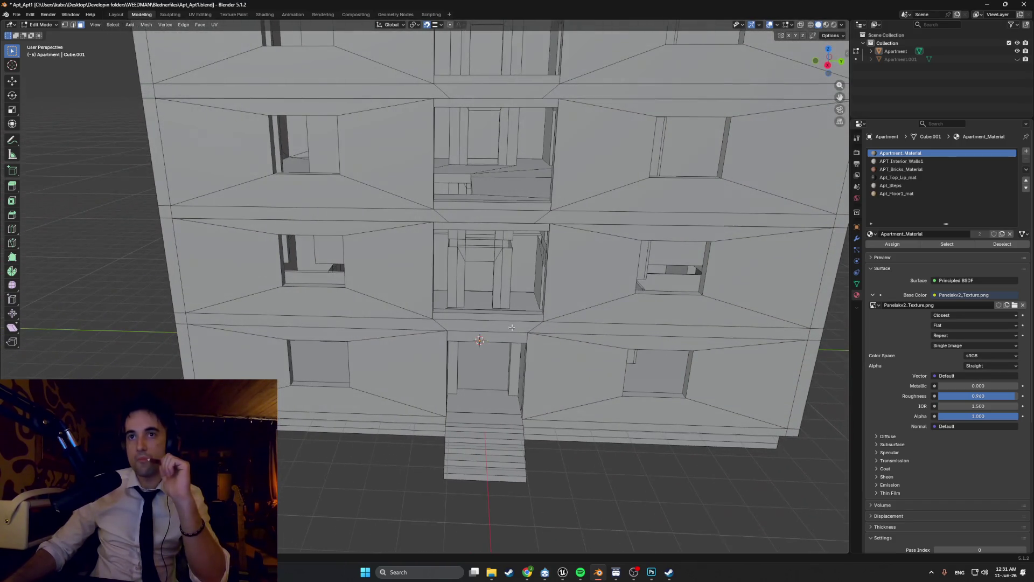
# Step: Show Apartment.001 again and orbit around the building to check every storey's floors
pyautogui.click(1017, 60)
pyautogui.scroll(-4, 430, 314)
pyautogui.moveTo(430, 314)
pyautogui.mouseDown(button='middle')
pyautogui.moveTo(409, 311)
pyautogui.moveTo(423, 309)
pyautogui.mouseUp(button='middle')
pyautogui.scroll(4, 409, 312)
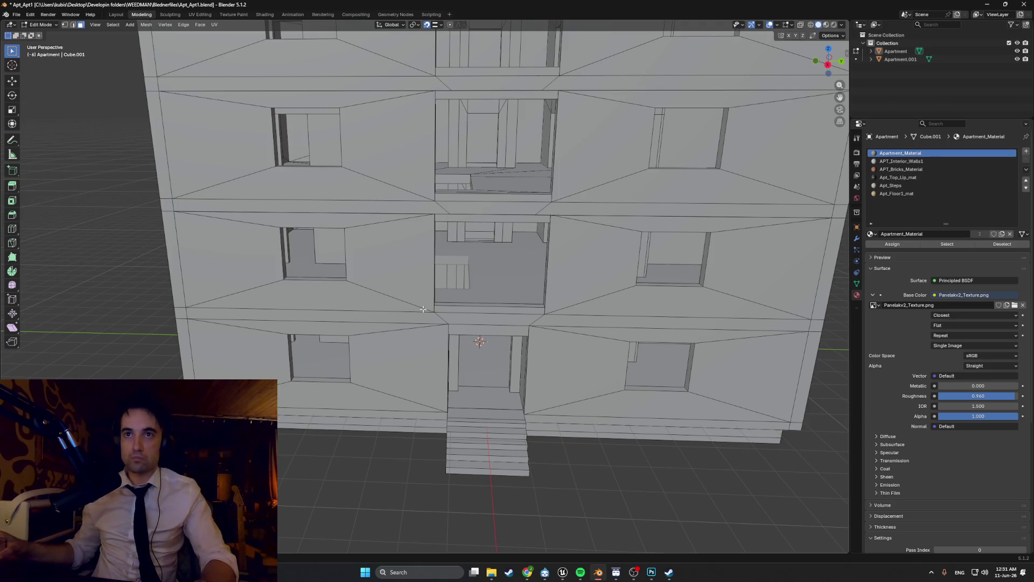
pyautogui.moveTo(475, 282)
pyautogui.mouseDown(button='middle')
pyautogui.moveTo(463, 278)
pyautogui.moveTo(517, 276)
pyautogui.moveTo(428, 278)
pyautogui.mouseUp(button='middle')
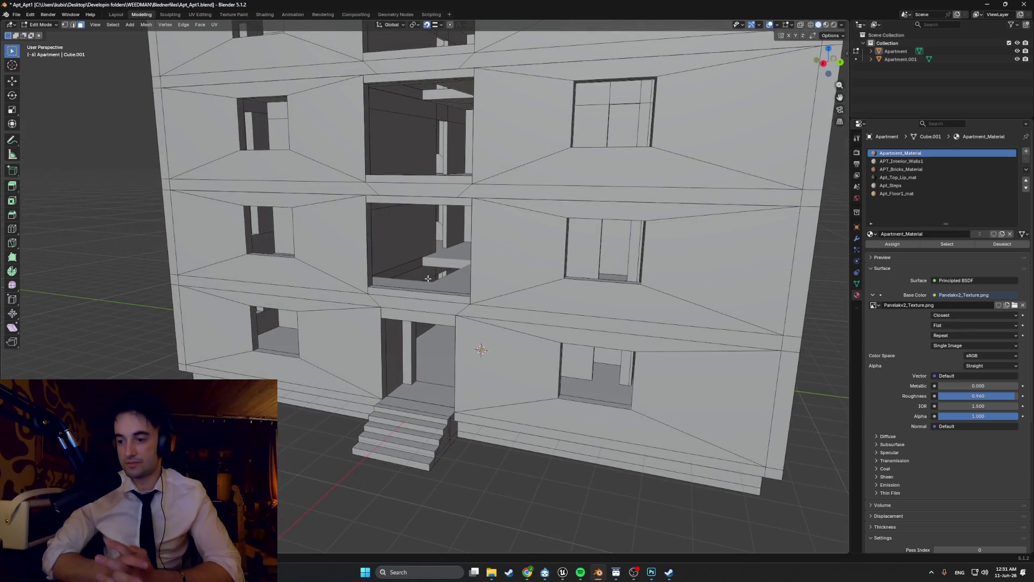
pyautogui.moveTo(375, 270)
pyautogui.mouseDown(button='middle')
pyautogui.moveTo(441, 282)
pyautogui.moveTo(469, 259)
pyautogui.moveTo(446, 254)
pyautogui.mouseUp(button='middle')
# Step: Switch the viewport to Wireframe shading, then back to Solid
pyautogui.press('z')
pyautogui.click(437, 258)
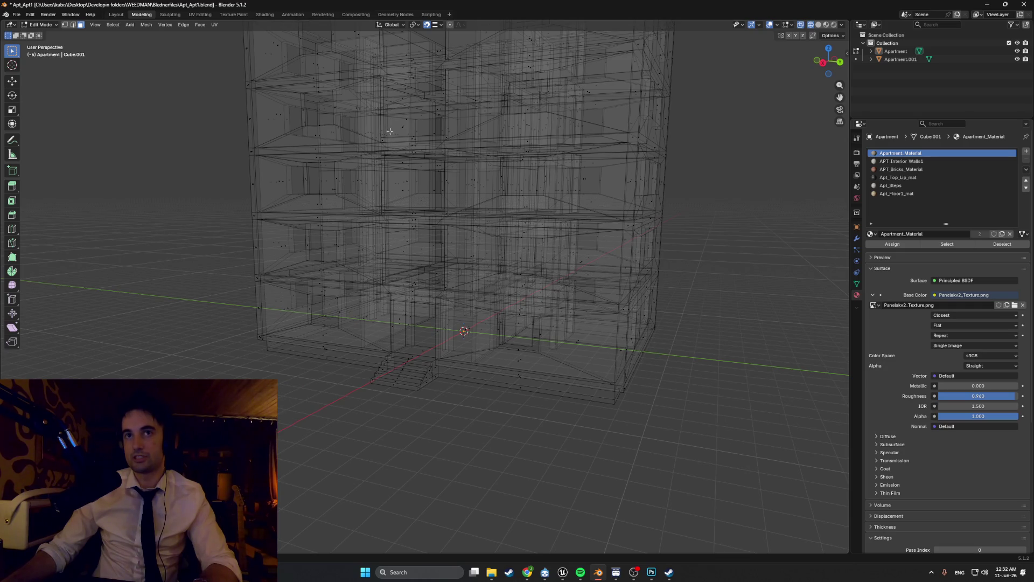
pyautogui.click(409, 200)
pyautogui.moveTo(410, 201); pyautogui.dragTo(475, 214, button='middle')
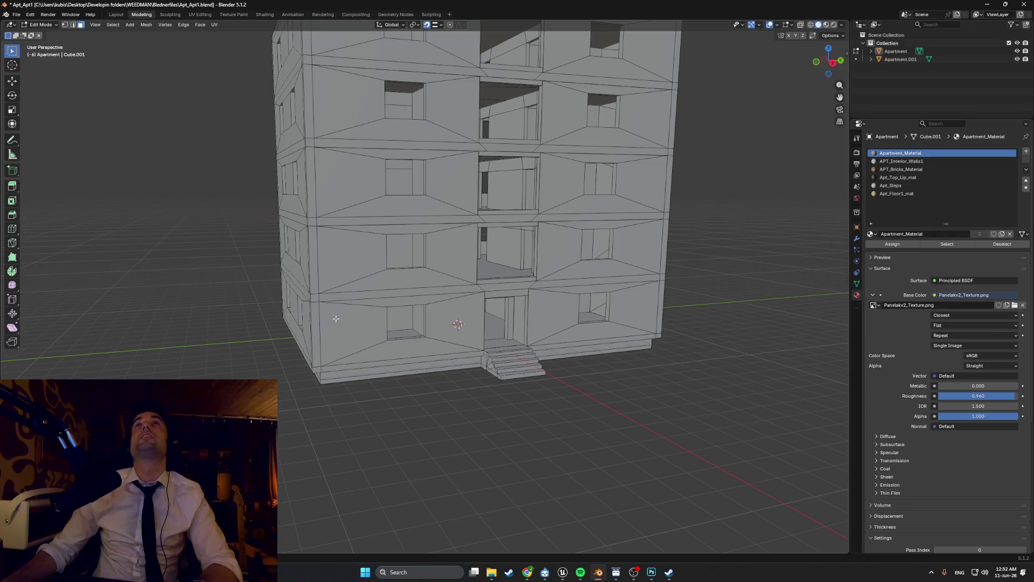
# Step: Save Apt_Apt1.blend and show the building in Material Preview shading
pyautogui.press('z')
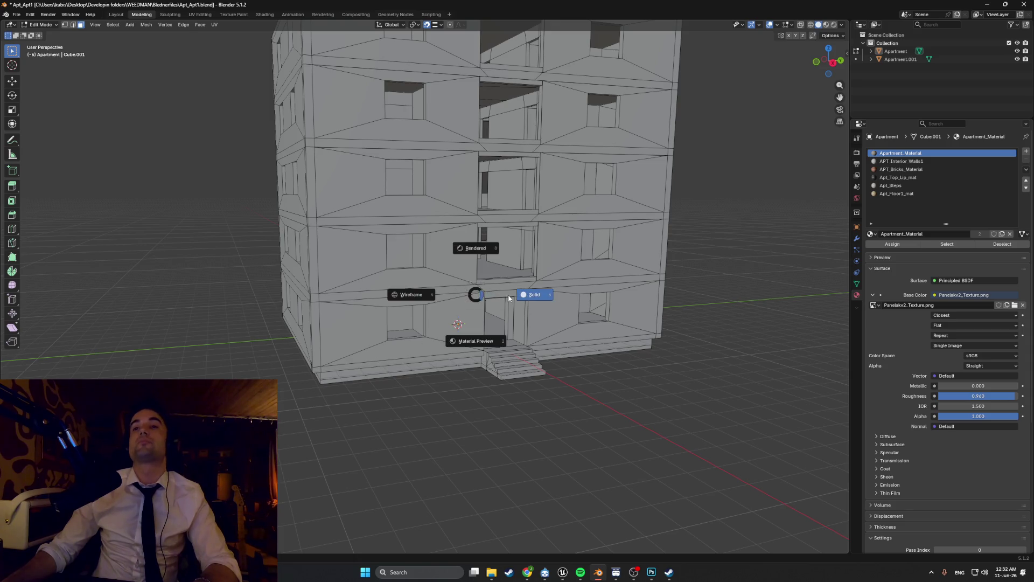
pyautogui.moveTo(474, 295); pyautogui.dragTo(501, 269, button='middle')
pyautogui.scroll(5, 308, 223)
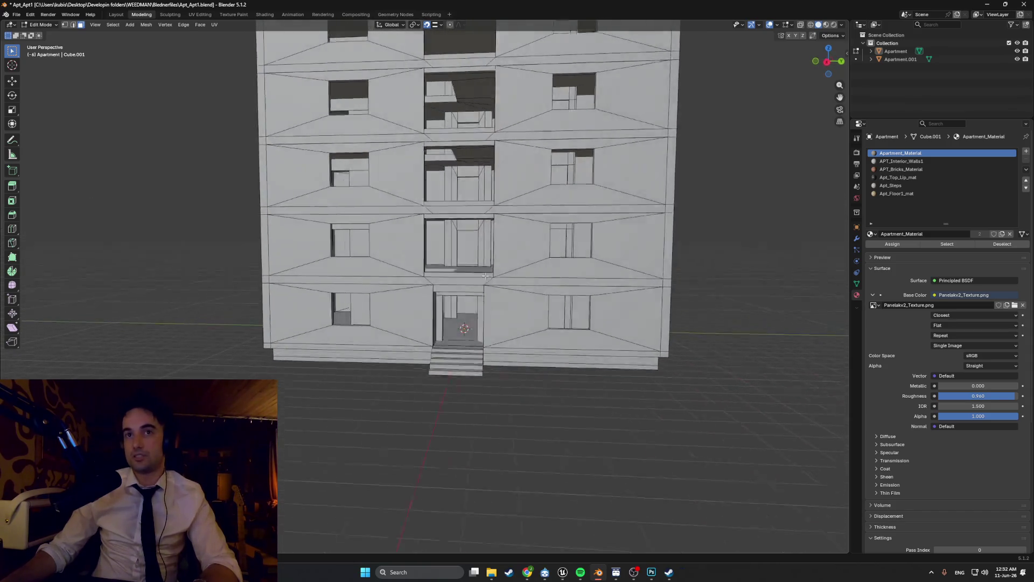
pyautogui.scroll(-5, 308, 223)
pyautogui.moveTo(308, 223)
pyautogui.mouseDown(button='middle')
pyautogui.moveTo(491, 293)
pyautogui.moveTo(508, 277)
pyautogui.moveTo(391, 375)
pyautogui.moveTo(463, 374)
pyautogui.moveTo(426, 404)
pyautogui.moveTo(443, 406)
pyautogui.mouseUp(button='middle')
pyautogui.hotkey('ctrl', 's')
pyautogui.click(450, 401)
# Step: Hide the Apartment building in the Outliner and return to Object Mode
pyautogui.scroll(6, 421, 375)
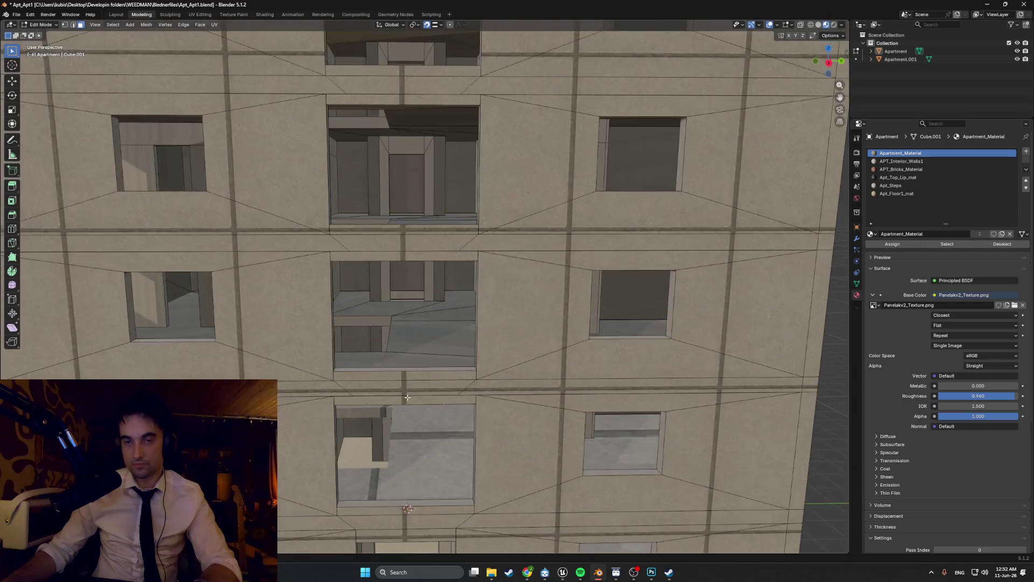
pyautogui.moveTo(431, 323); pyautogui.dragTo(424, 322, button='middle')
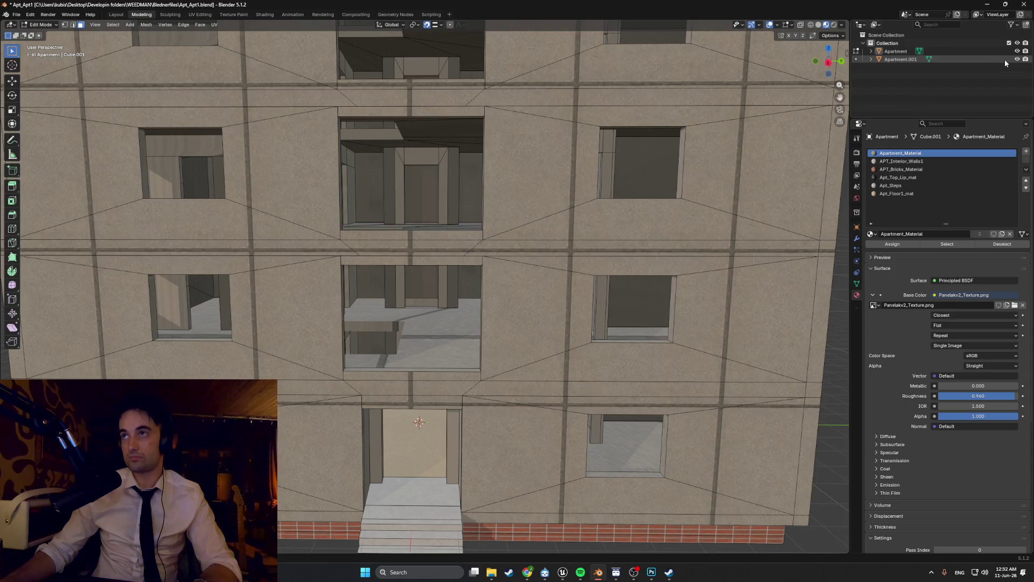
pyautogui.click(1017, 51)
pyautogui.scroll(-3, 447, 305)
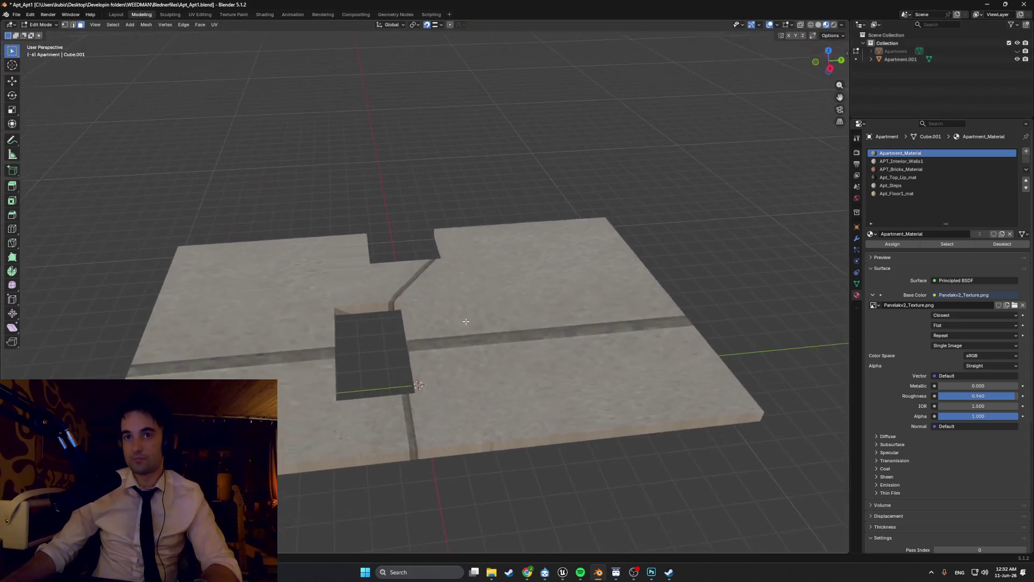
pyautogui.press('Tab')
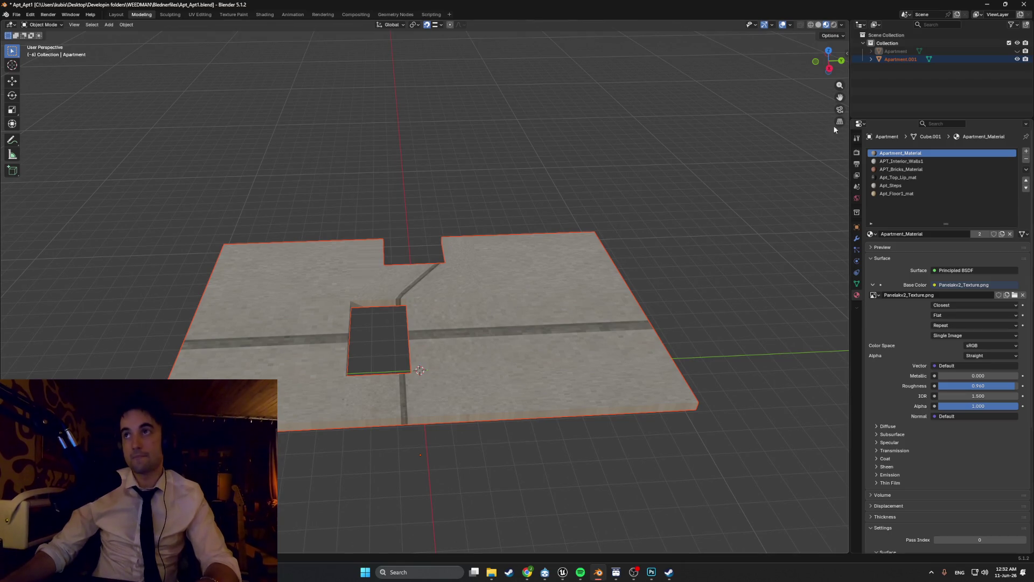
# Step: Select the Apartment.001 floor slab and enter Edit Mode on its faces
pyautogui.click(761, 111)
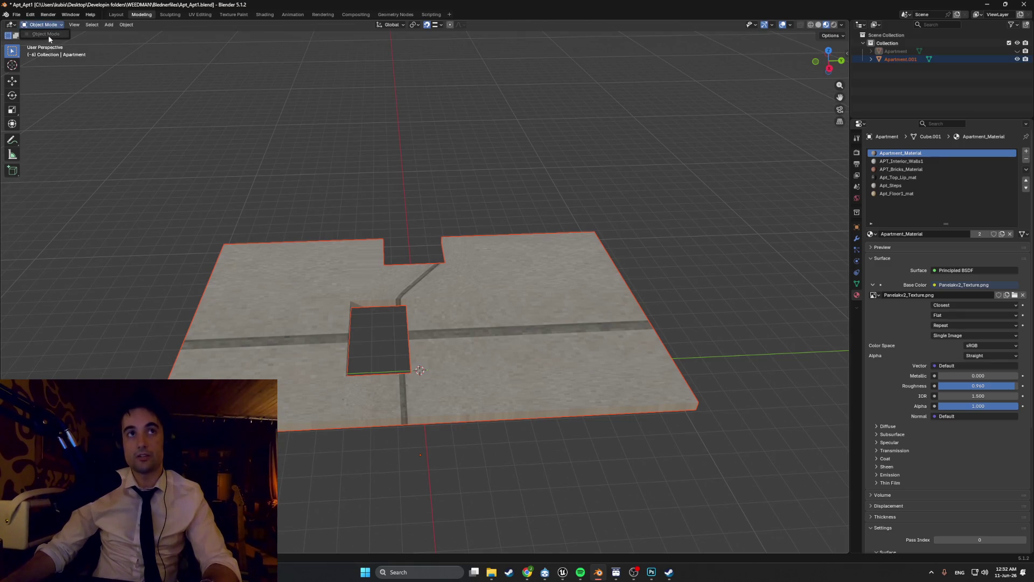
pyautogui.moveTo(49, 47); pyautogui.dragTo(330, 289, button='middle')
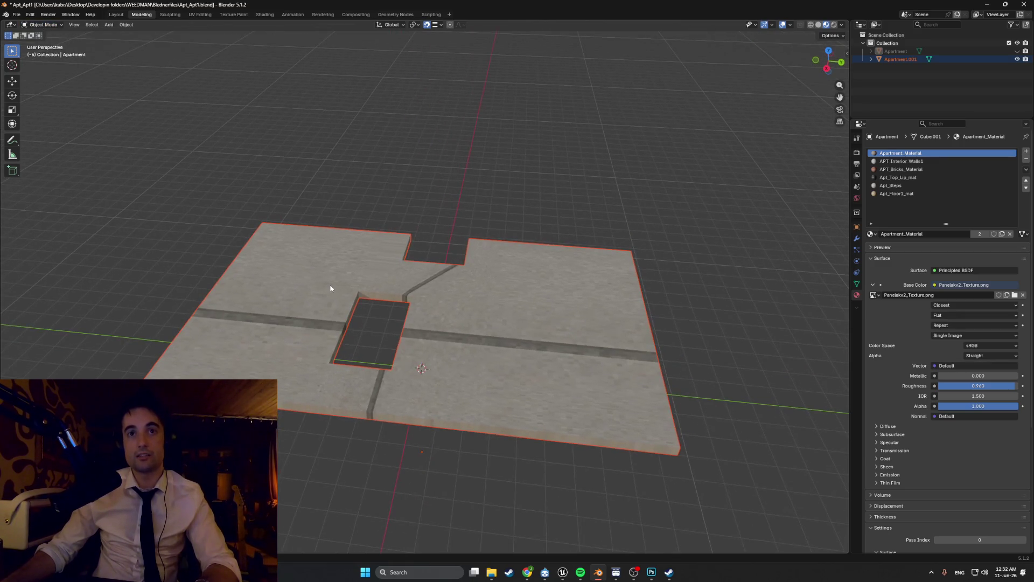
pyautogui.click(313, 231)
pyautogui.press('Tab')
pyautogui.moveTo(280, 191); pyautogui.dragTo(467, 380, button='middle')
# Step: Assign the Apt_Floor1_mat material to seven selected floor faces of the slab
pyautogui.click(467, 380)
pyautogui.keyDown('shift'); pyautogui.click(388, 380); pyautogui.keyUp('shift')
pyautogui.keyDown('shift'); pyautogui.click(449, 323); pyautogui.keyUp('shift')
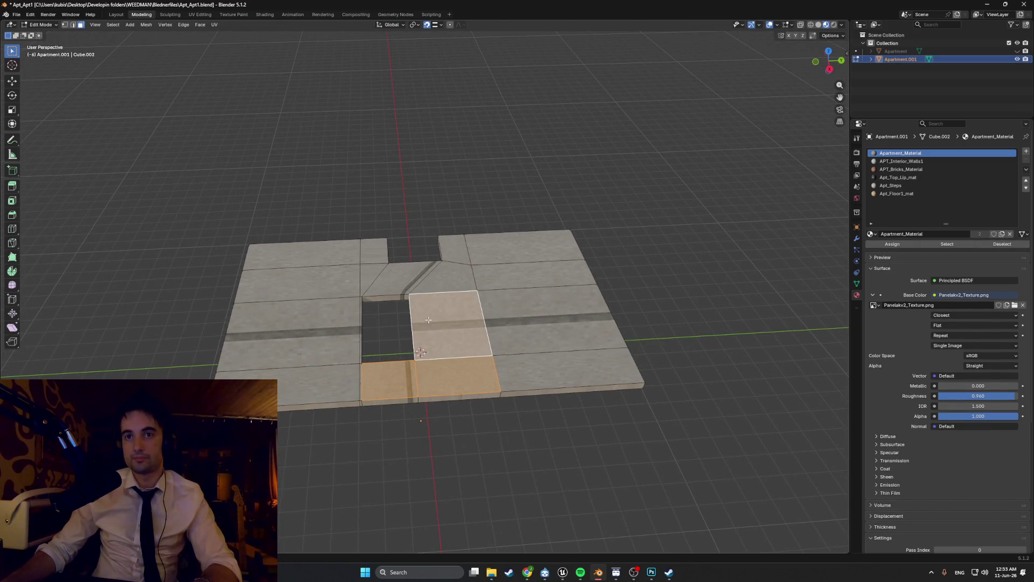
pyautogui.keyDown('shift'); pyautogui.click(409, 278); pyautogui.keyUp('shift')
pyautogui.keyDown('shift'); pyautogui.click(376, 267); pyautogui.keyUp('shift')
pyautogui.keyDown('shift'); pyautogui.click(426, 281); pyautogui.keyUp('shift')
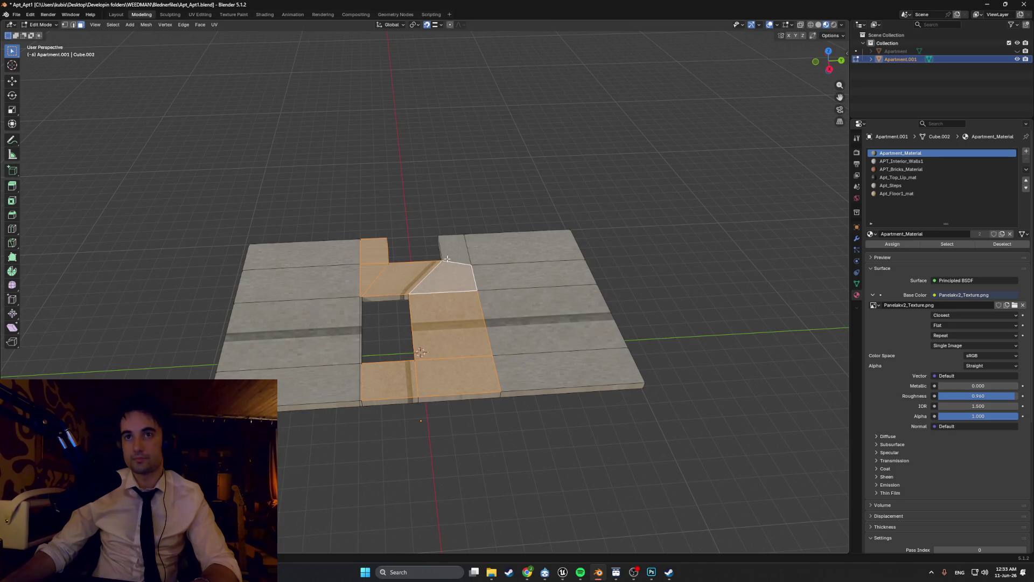
pyautogui.keyDown('shift'); pyautogui.click(454, 249); pyautogui.keyUp('shift')
pyautogui.scroll(3, 426, 277)
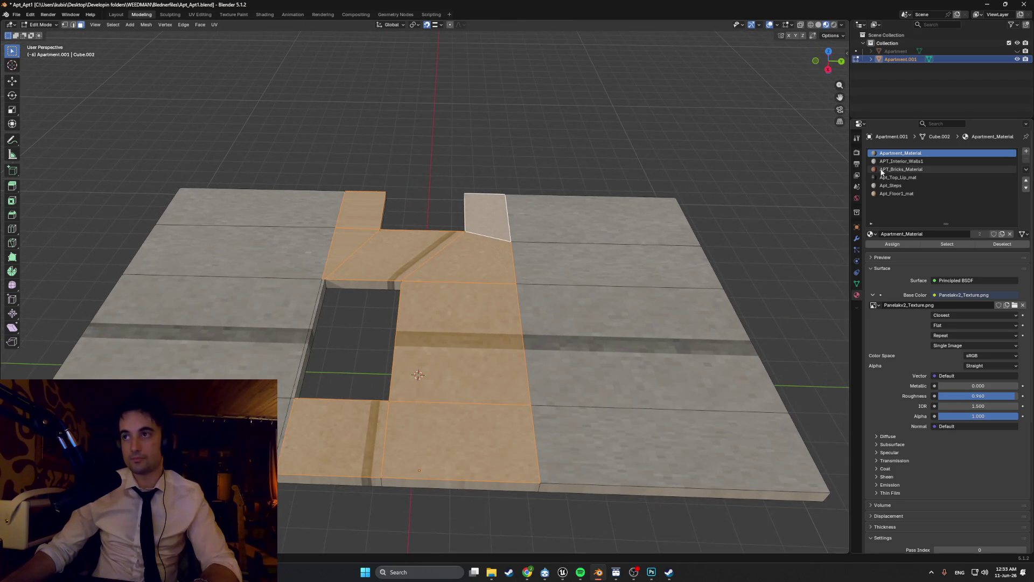
pyautogui.click(896, 193)
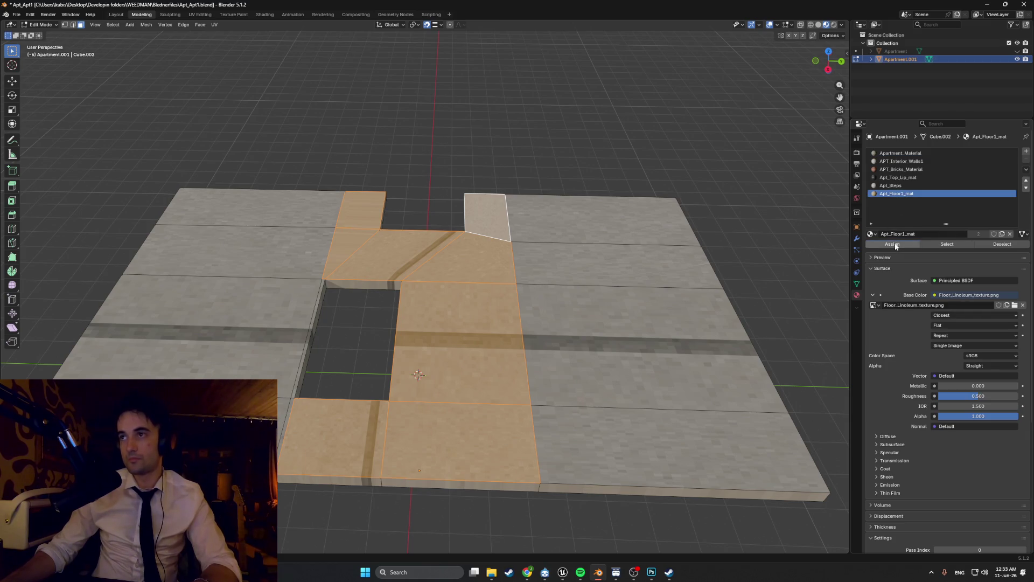
pyautogui.click(893, 244)
pyautogui.scroll(2, 468, 369)
pyautogui.scroll(-4, 468, 369)
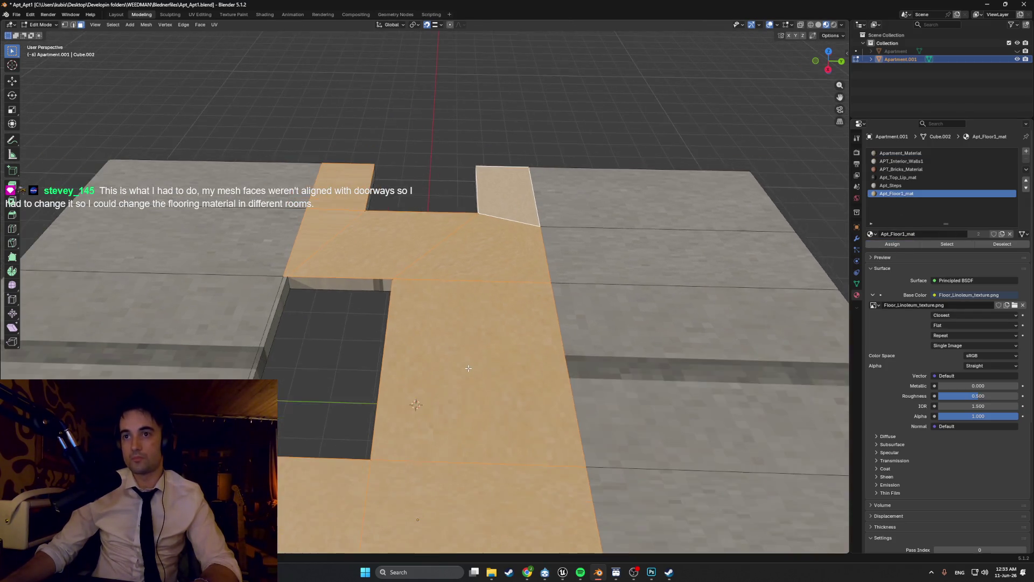
# Step: Clear the selection and select the seven doorway floor faces
pyautogui.hotkey('alt', 'a')
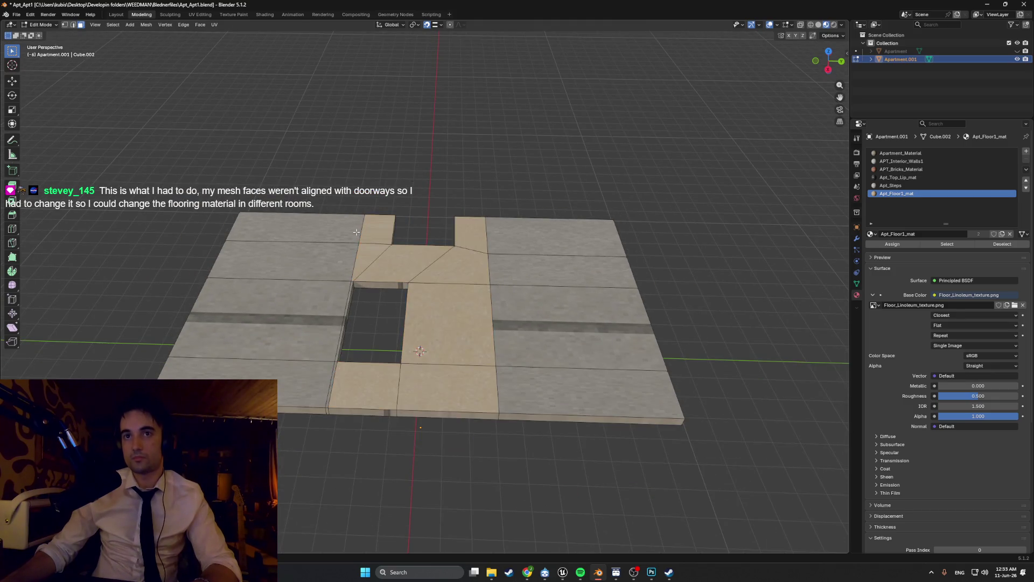
pyautogui.moveTo(478, 223); pyautogui.dragTo(379, 226, button='middle')
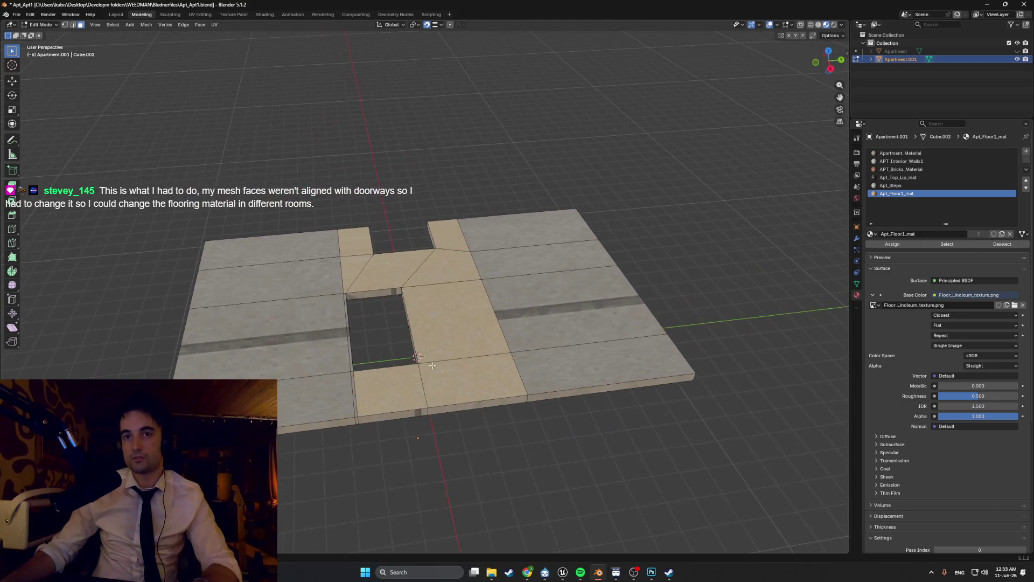
pyautogui.click(474, 380)
pyautogui.keyDown('shift'); pyautogui.click(387, 391); pyautogui.keyUp('shift')
pyautogui.keyDown('shift'); pyautogui.click(455, 320); pyautogui.keyUp('shift')
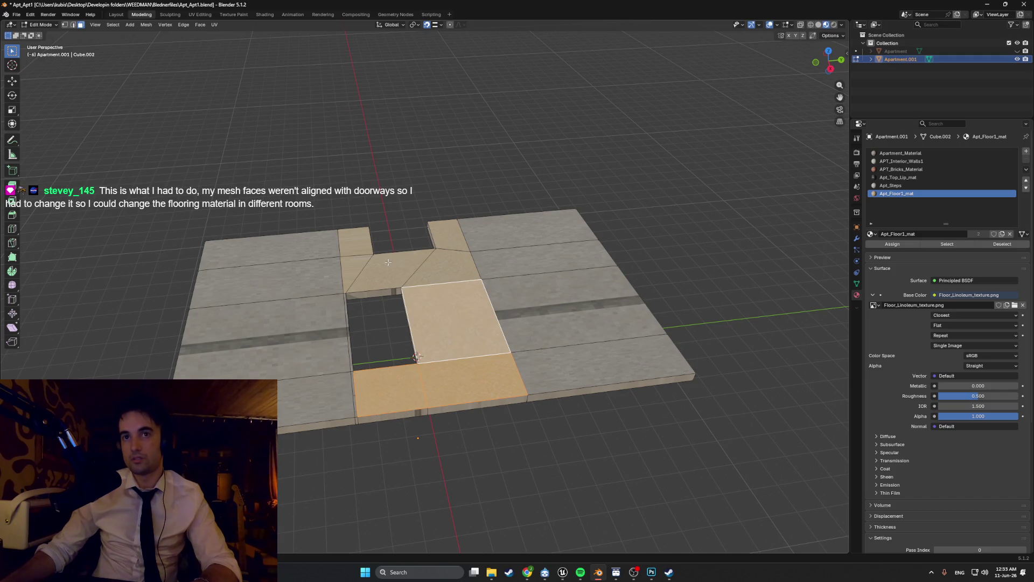
pyautogui.keyDown('shift'); pyautogui.click(388, 263); pyautogui.keyUp('shift')
pyautogui.keyDown('shift'); pyautogui.click(353, 267); pyautogui.keyUp('shift')
pyautogui.keyDown('shift'); pyautogui.click(368, 247); pyautogui.keyUp('shift')
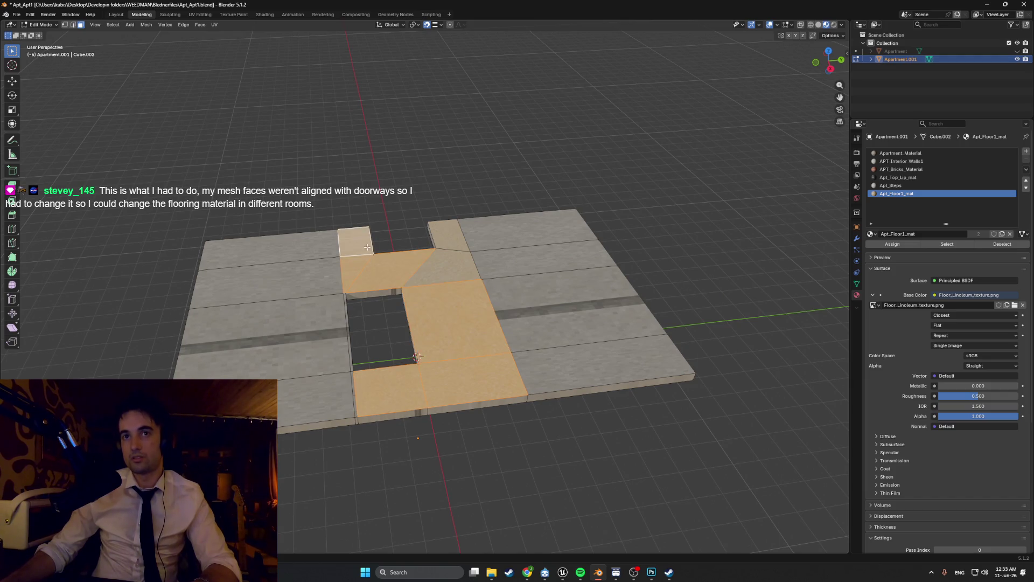
pyautogui.keyDown('shift'); pyautogui.click(446, 240); pyautogui.keyUp('shift')
pyautogui.moveTo(446, 239)
pyautogui.mouseDown(button='middle')
pyautogui.moveTo(600, 234)
pyautogui.moveTo(595, 249)
pyautogui.moveTo(446, 285)
pyautogui.mouseUp(button='middle')
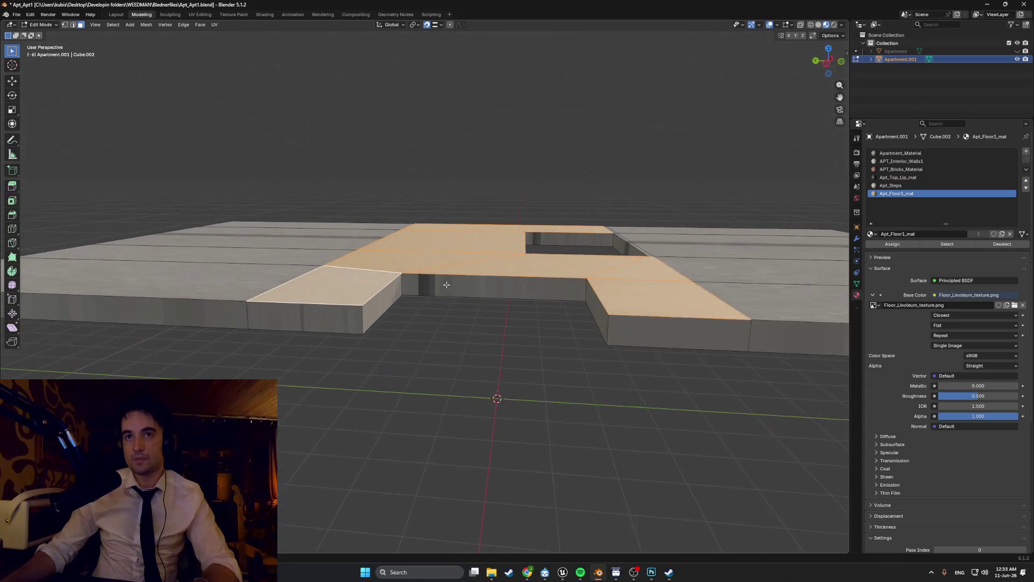
pyautogui.scroll(10, 542, 288)
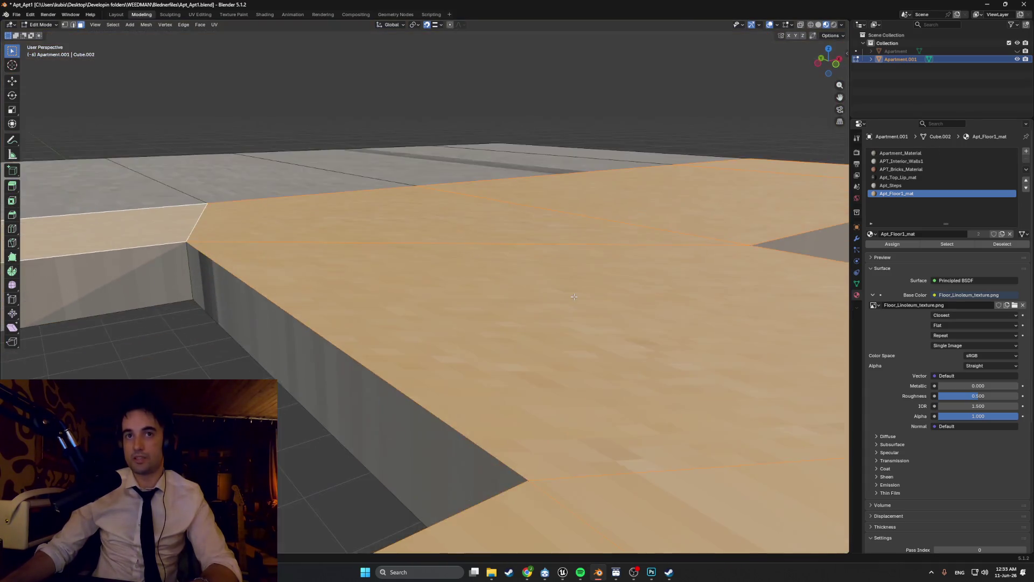
pyautogui.moveTo(573, 297); pyautogui.dragTo(586, 295, button='middle')
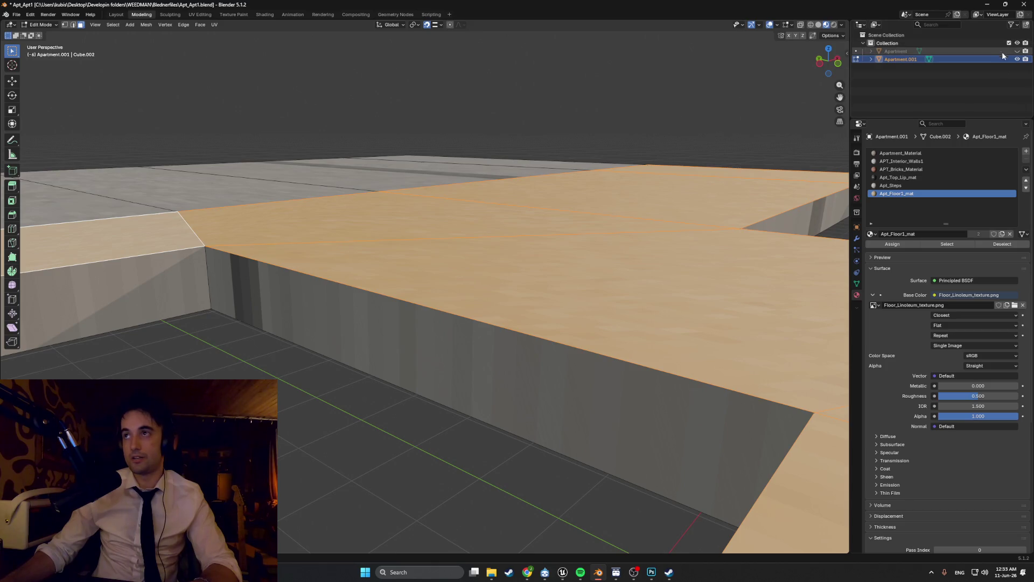
# Step: Unhide the Apartment building to check the floor against the walls, then hide it again
pyautogui.click(1017, 53)
pyautogui.moveTo(773, 185); pyautogui.dragTo(798, 178, button='middle')
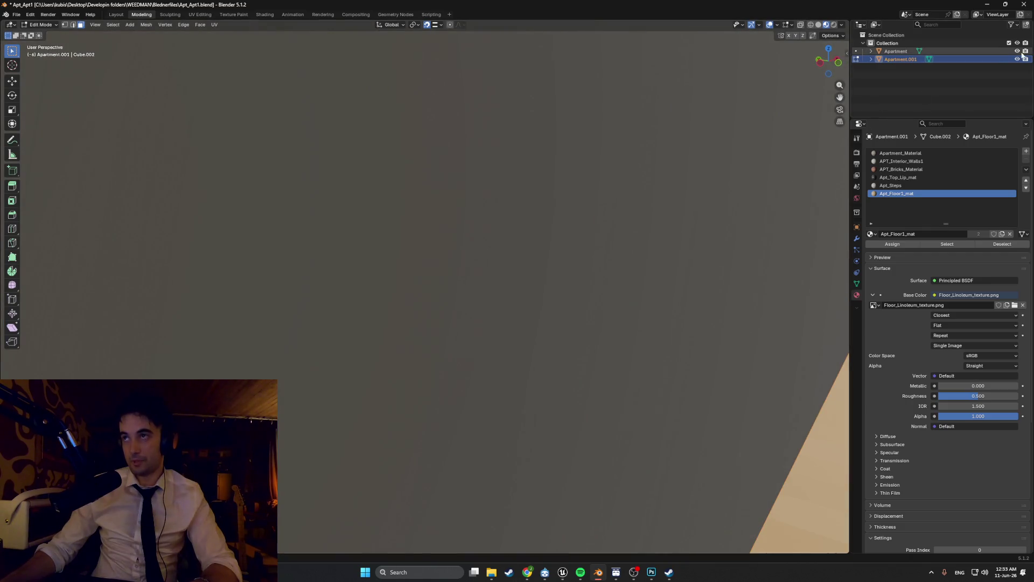
pyautogui.click(1017, 51)
pyautogui.moveTo(512, 302)
pyautogui.mouseDown(button='middle')
pyautogui.moveTo(517, 293)
pyautogui.moveTo(469, 302)
pyautogui.mouseUp(button='middle')
# Step: Delete two side faces of the slab, including the slanted one
pyautogui.click(469, 297)
pyautogui.moveTo(369, 297)
pyautogui.mouseDown(button='middle')
pyautogui.moveTo(512, 302)
pyautogui.moveTo(517, 313)
pyautogui.moveTo(515, 294)
pyautogui.moveTo(509, 307)
pyautogui.moveTo(476, 308)
pyautogui.moveTo(495, 305)
pyautogui.mouseUp(button='middle')
pyautogui.keyDown('shift'); pyautogui.click(671, 303); pyautogui.keyUp('shift')
pyautogui.press('x')
pyautogui.click(528, 291)
pyautogui.scroll(-5, 509, 307)
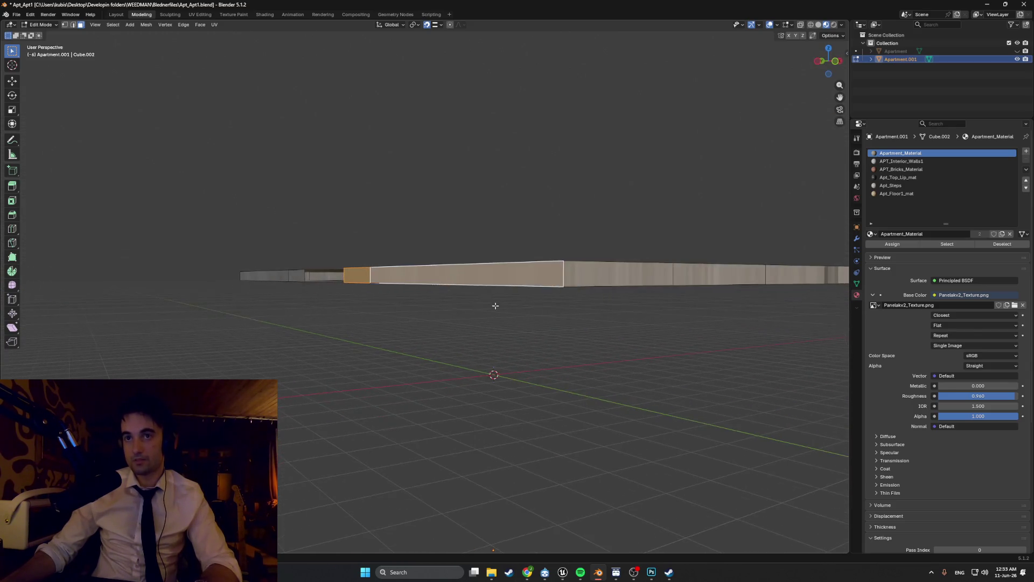
# Step: Select the slab's left, middle and right perimeter side faces
pyautogui.moveTo(588, 285)
pyautogui.mouseDown(button='middle')
pyautogui.moveTo(474, 334)
pyautogui.moveTo(464, 328)
pyautogui.moveTo(499, 320)
pyautogui.moveTo(490, 289)
pyautogui.moveTo(466, 298)
pyautogui.mouseUp(button='middle')
pyautogui.keyDown('shift'); pyautogui.click(439, 301); pyautogui.keyUp('shift')
pyautogui.keyDown('shift'); pyautogui.click(342, 300); pyautogui.keyUp('shift')
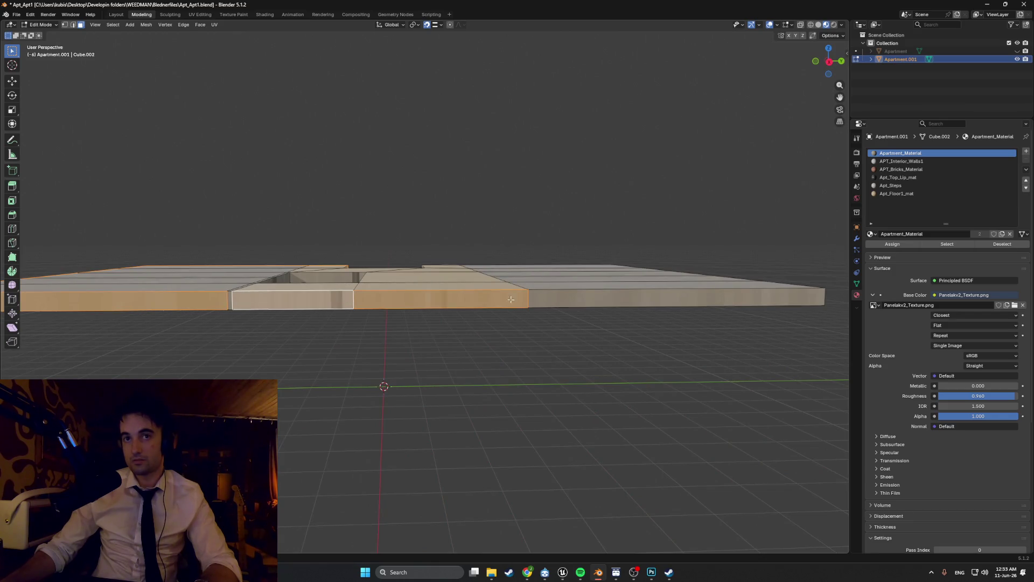
pyautogui.keyDown('shift'); pyautogui.click(560, 300); pyautogui.keyUp('shift')
pyautogui.moveTo(560, 300); pyautogui.dragTo(518, 323, button='middle')
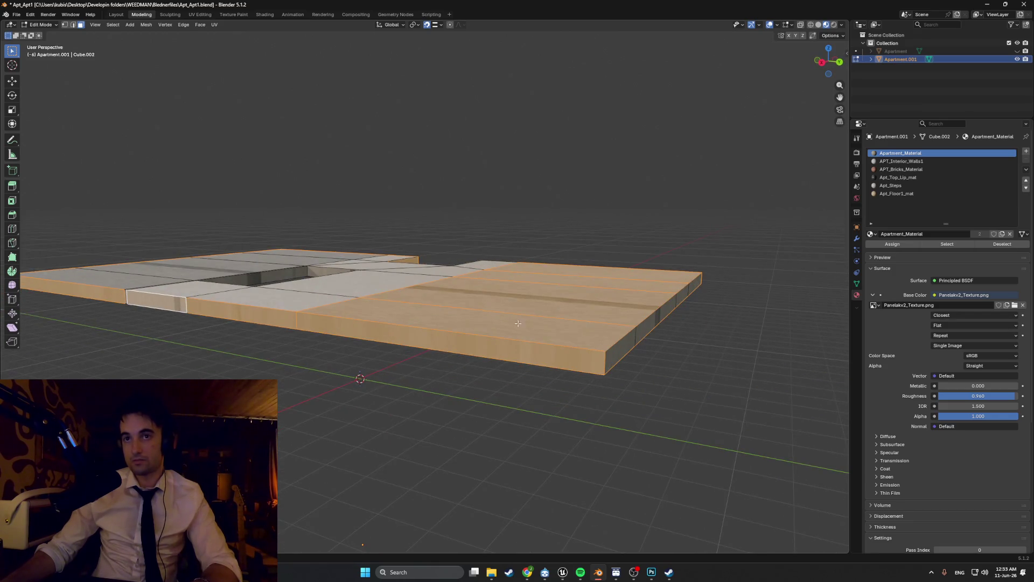
pyautogui.keyDown('shift'); pyautogui.click(483, 347); pyautogui.keyUp('shift')
pyautogui.keyDown('shift'); pyautogui.click(516, 346); pyautogui.keyUp('shift')
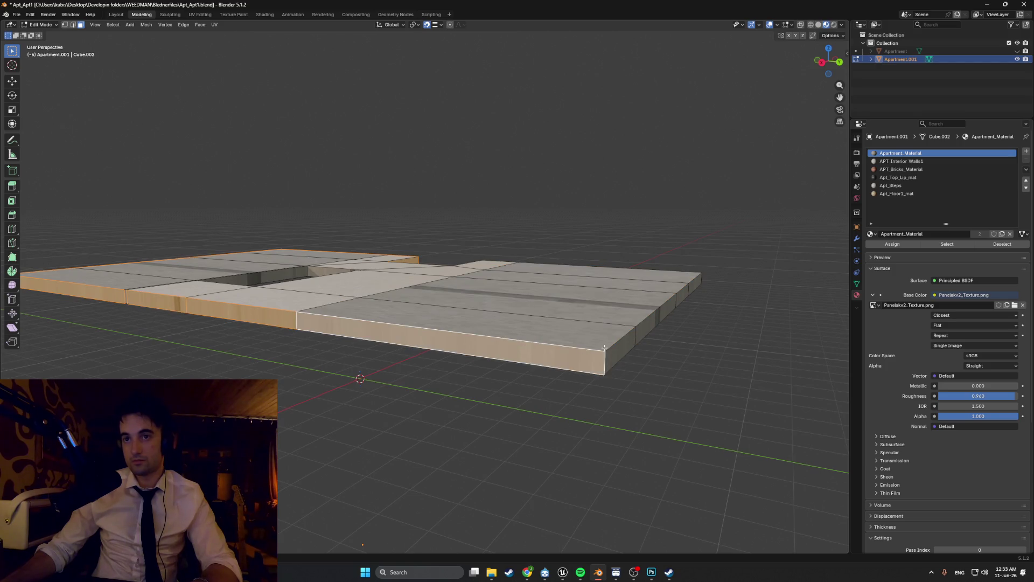
pyautogui.keyDown('shift'); pyautogui.click(516, 345); pyautogui.keyUp('shift')
# Step: Add the front side faces to the selection and delete all selected faces
pyautogui.moveTo(516, 346)
pyautogui.mouseDown(button='middle')
pyautogui.moveTo(567, 329)
pyautogui.moveTo(235, 329)
pyautogui.mouseUp(button='middle')
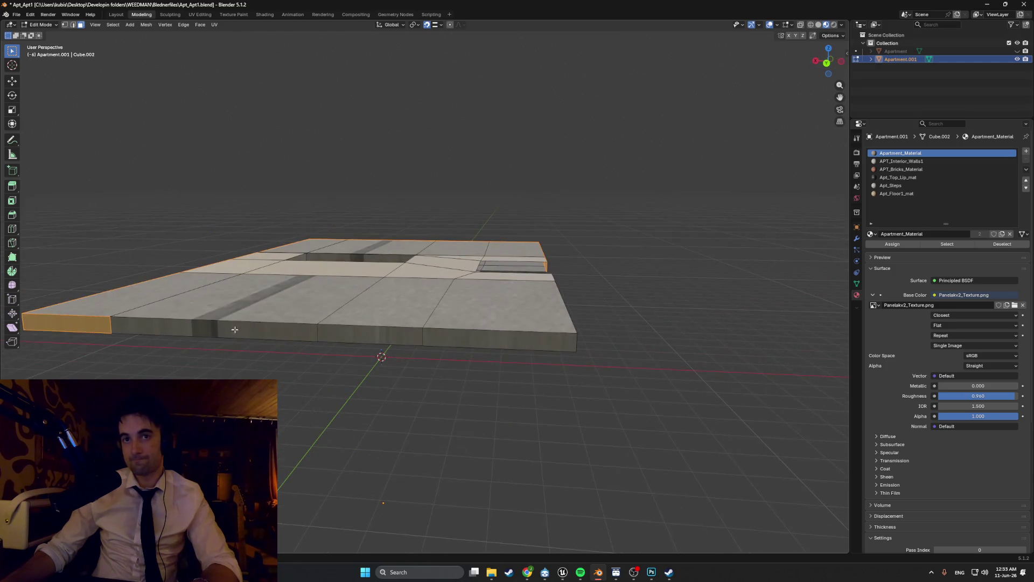
pyautogui.keyDown('shift'); pyautogui.click(235, 329); pyautogui.keyUp('shift')
pyautogui.keyDown('shift'); pyautogui.click(362, 333); pyautogui.keyUp('shift')
pyautogui.moveTo(362, 333); pyautogui.dragTo(381, 331, button='middle')
pyautogui.keyDown('shift'); pyautogui.click(381, 330); pyautogui.keyUp('shift')
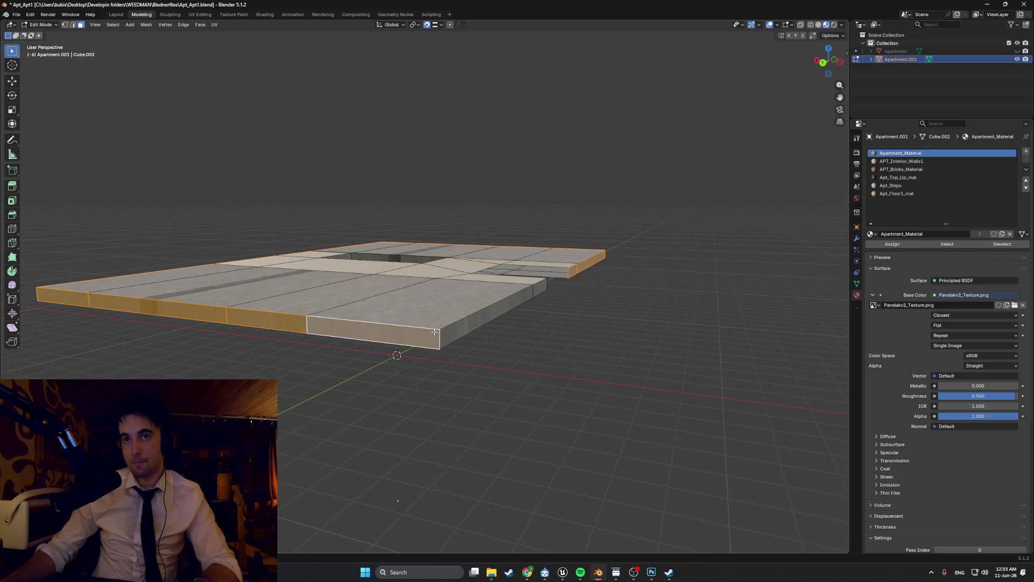
pyautogui.keyDown('shift'); pyautogui.click(462, 326); pyautogui.keyUp('shift')
pyautogui.moveTo(534, 288); pyautogui.dragTo(446, 305, button='middle')
pyautogui.press('x')
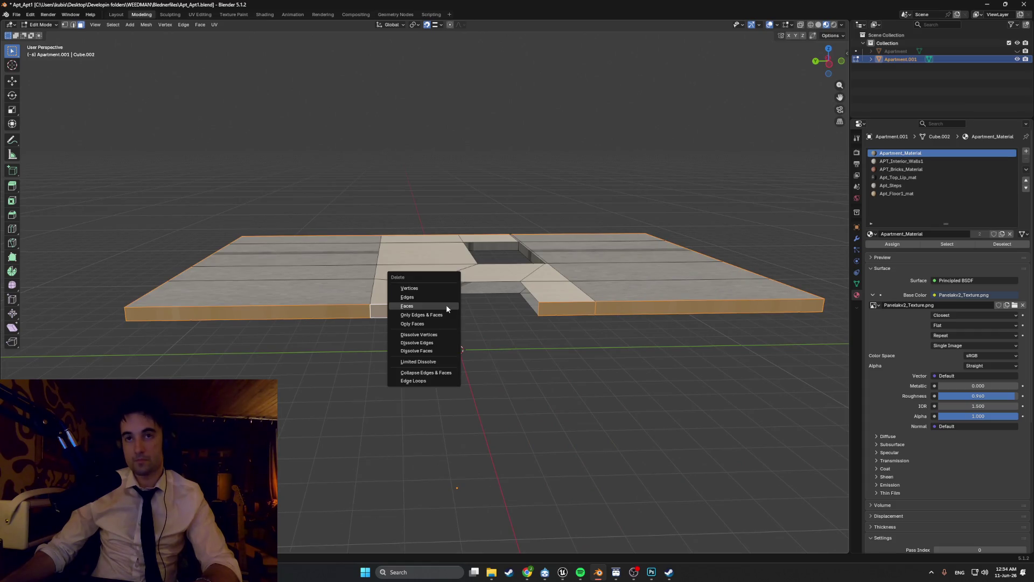
pyautogui.click(446, 306)
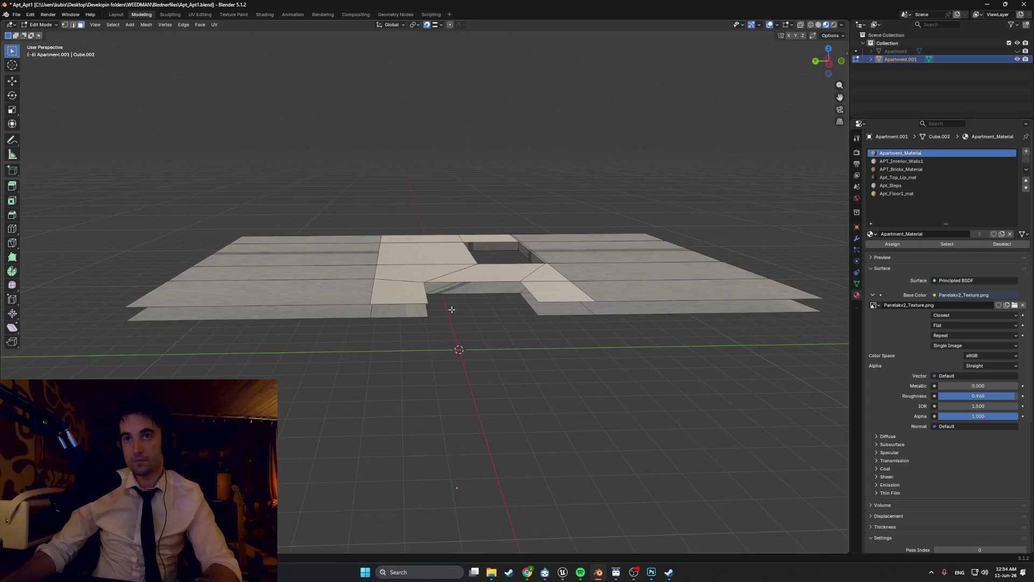
pyautogui.moveTo(447, 306)
pyautogui.mouseDown(button='middle')
pyautogui.moveTo(512, 293)
pyautogui.moveTo(730, 318)
pyautogui.moveTo(629, 327)
pyautogui.mouseUp(button='middle')
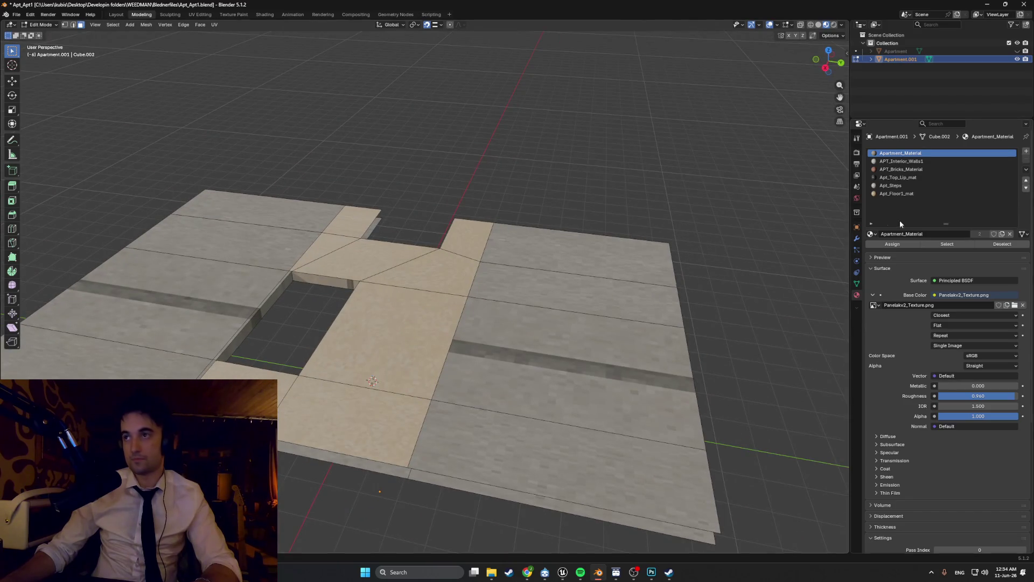
# Step: Re-unwrap the remaining slab faces with Smart UV Project
pyautogui.press('u')
pyautogui.click(345, 290)
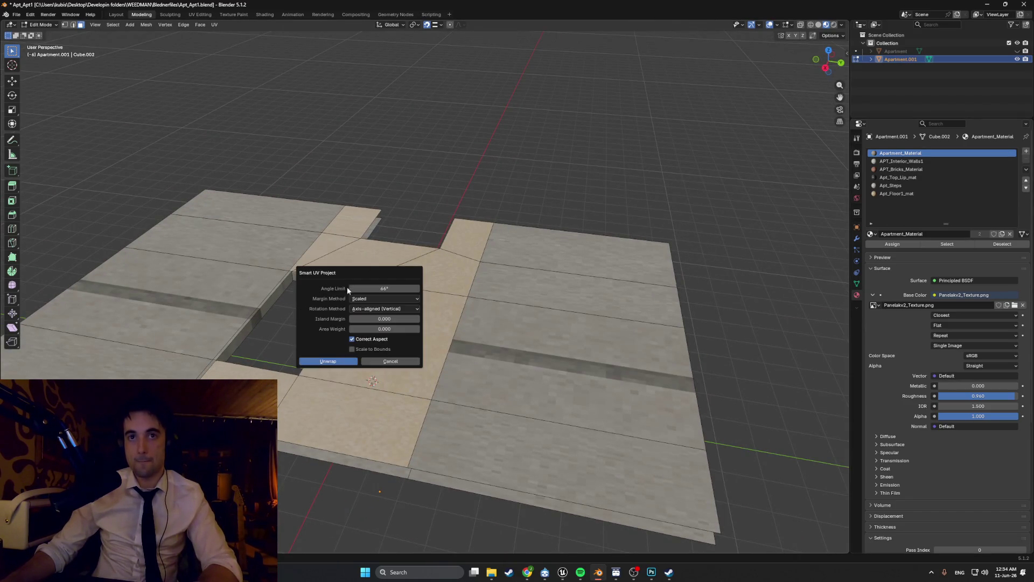
pyautogui.click(350, 362)
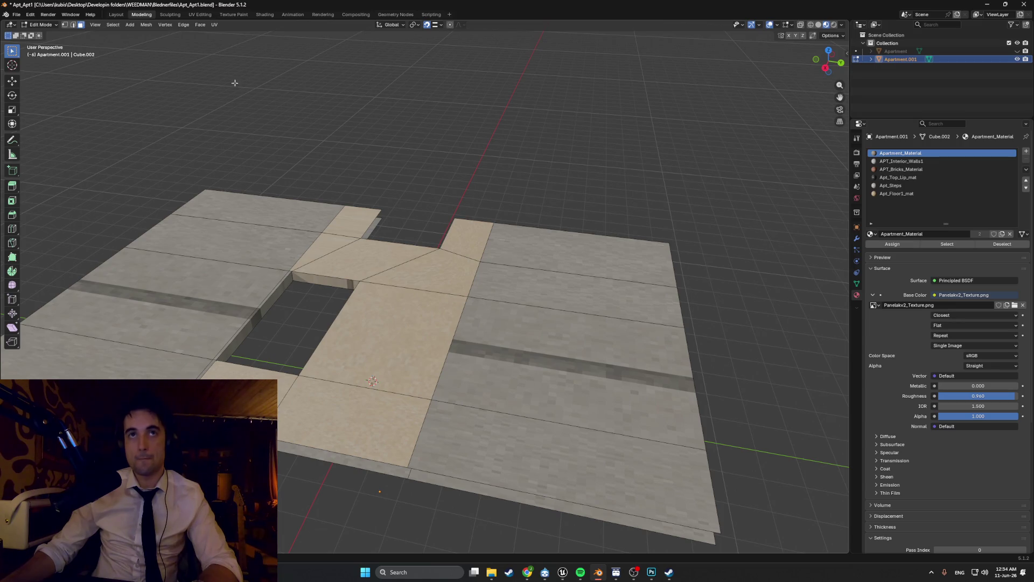
# Step: Select the eight linoleum hallway floor faces around the stair opening
pyautogui.moveTo(331, 242); pyautogui.dragTo(380, 302, button='middle')
pyautogui.click(382, 390)
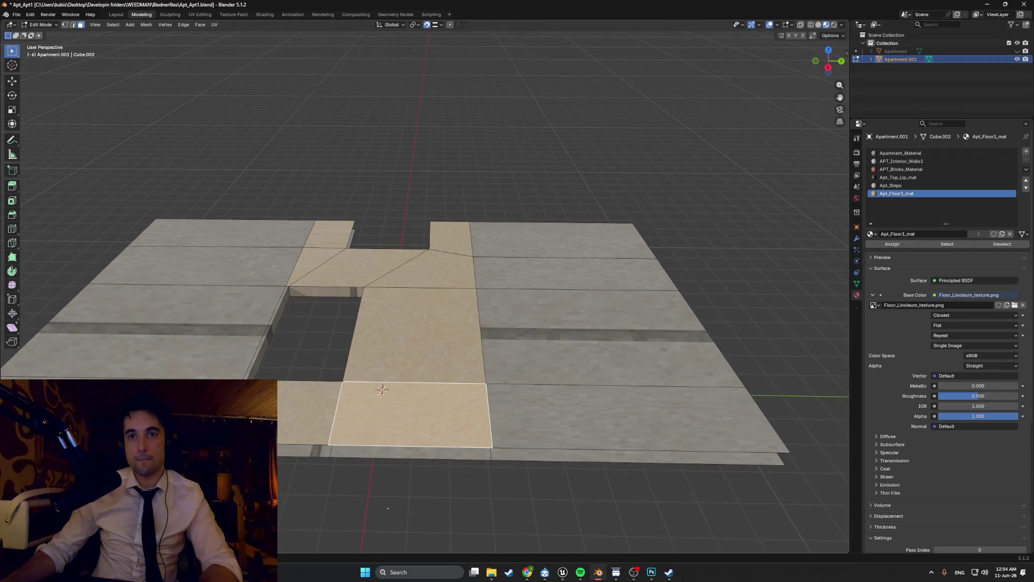
pyautogui.hotkey('alt', 'a')
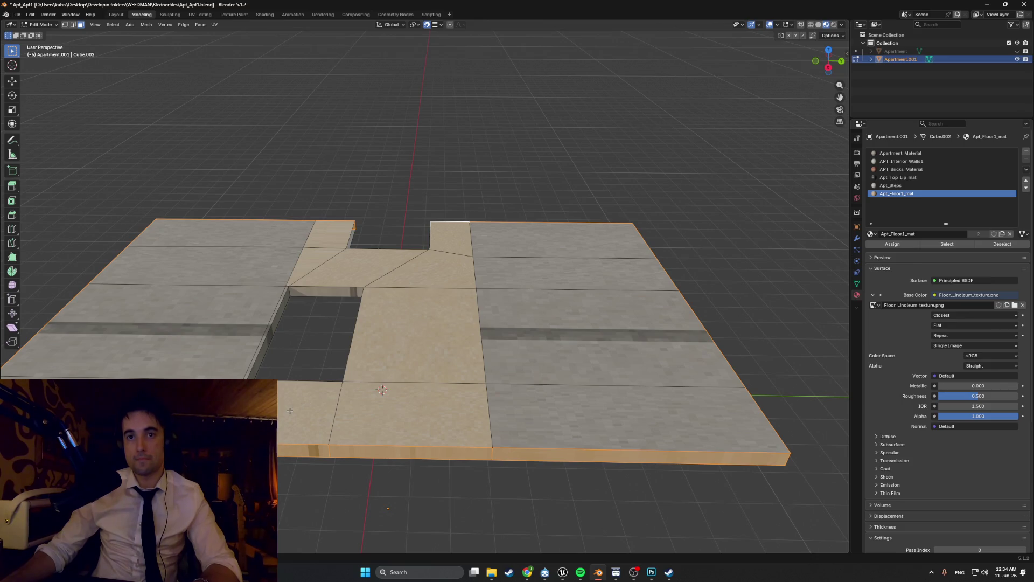
pyautogui.hotkey('alt', 'a')
pyautogui.click(296, 412)
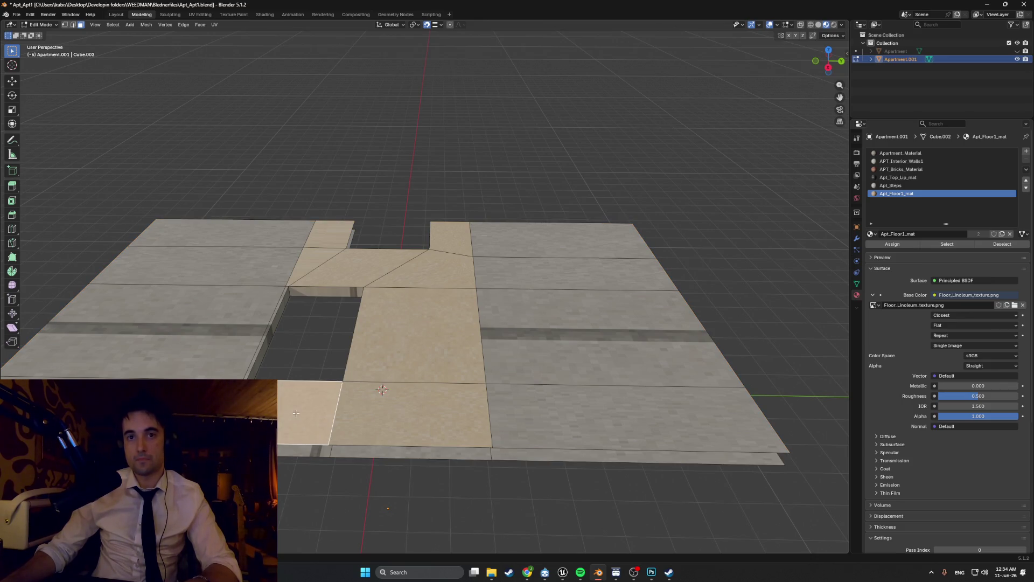
pyautogui.keyDown('shift'); pyautogui.click(405, 340); pyautogui.keyUp('shift')
pyautogui.keyDown('shift'); pyautogui.click(371, 267); pyautogui.keyUp('shift')
pyautogui.keyDown('shift'); pyautogui.click(329, 234); pyautogui.keyUp('shift')
pyautogui.keyDown('shift'); pyautogui.click(310, 266); pyautogui.keyUp('shift')
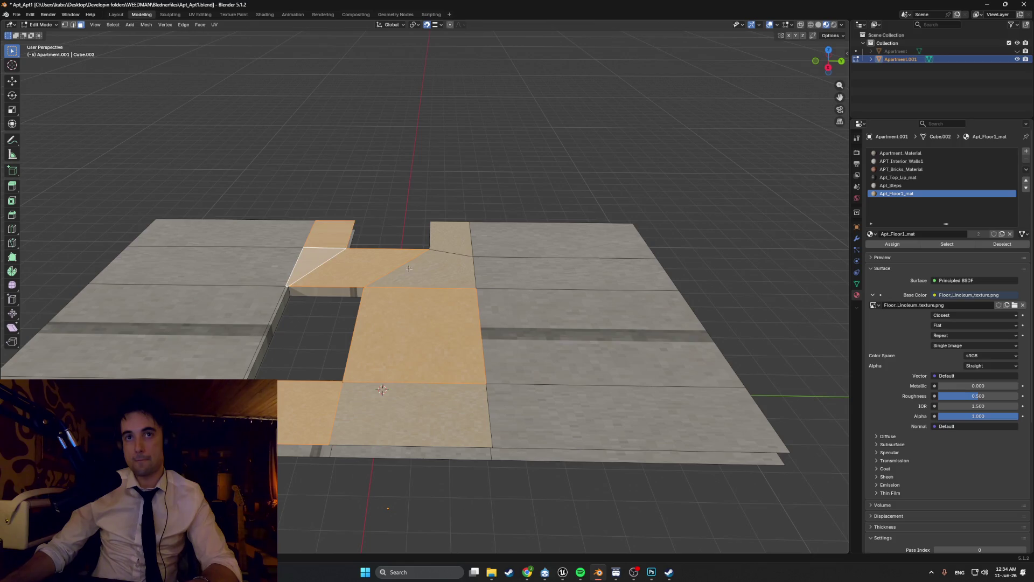
pyautogui.keyDown('shift'); pyautogui.click(443, 255); pyautogui.keyUp('shift')
pyautogui.keyDown('shift'); pyautogui.click(447, 244); pyautogui.keyUp('shift')
pyautogui.keyDown('shift'); pyautogui.click(430, 401); pyautogui.keyUp('shift')
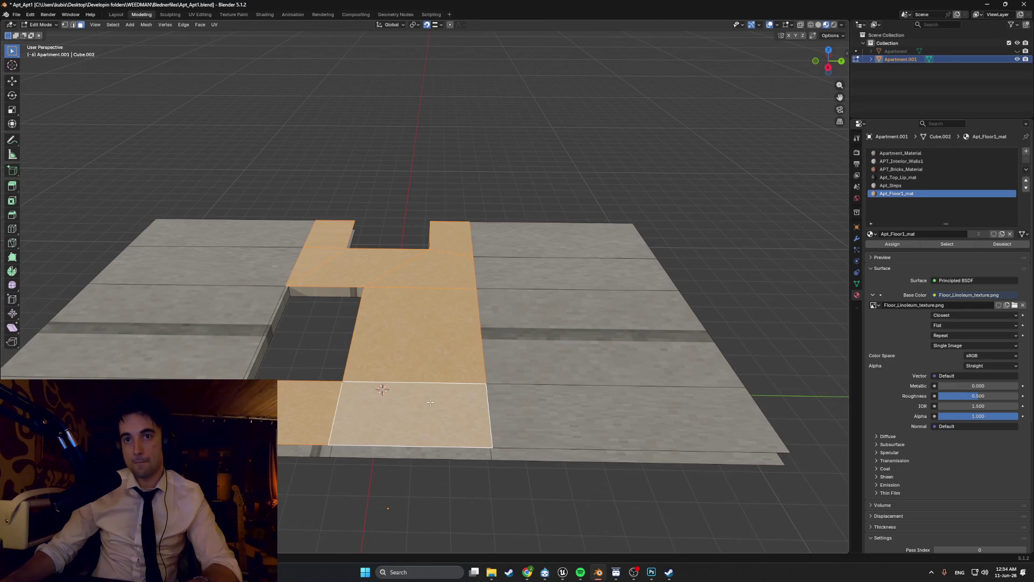
# Step: Smart UV Project the hallway faces and view their UVs in the UV Editing workspace
pyautogui.press('u')
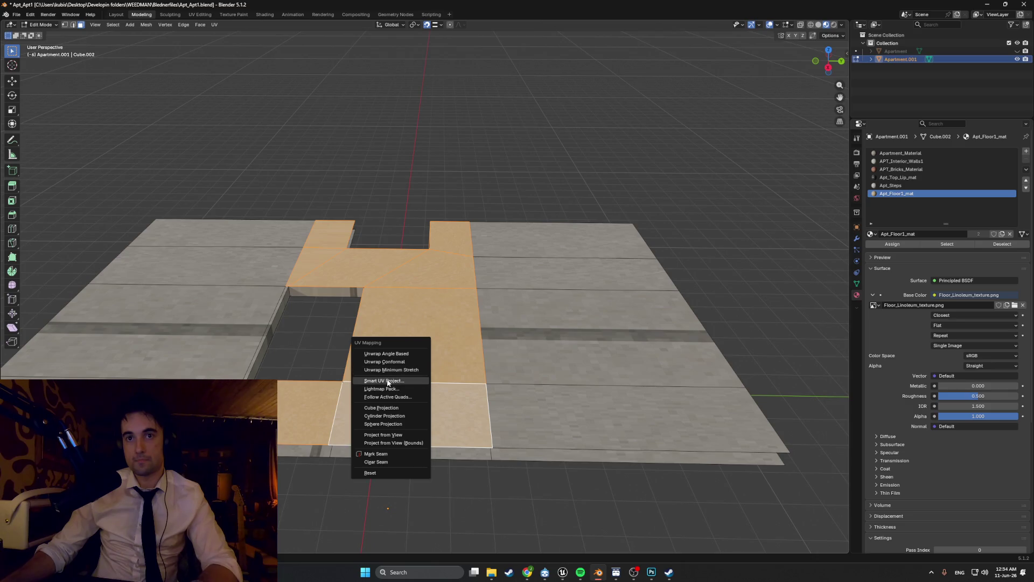
pyautogui.click(387, 380)
pyautogui.click(376, 455)
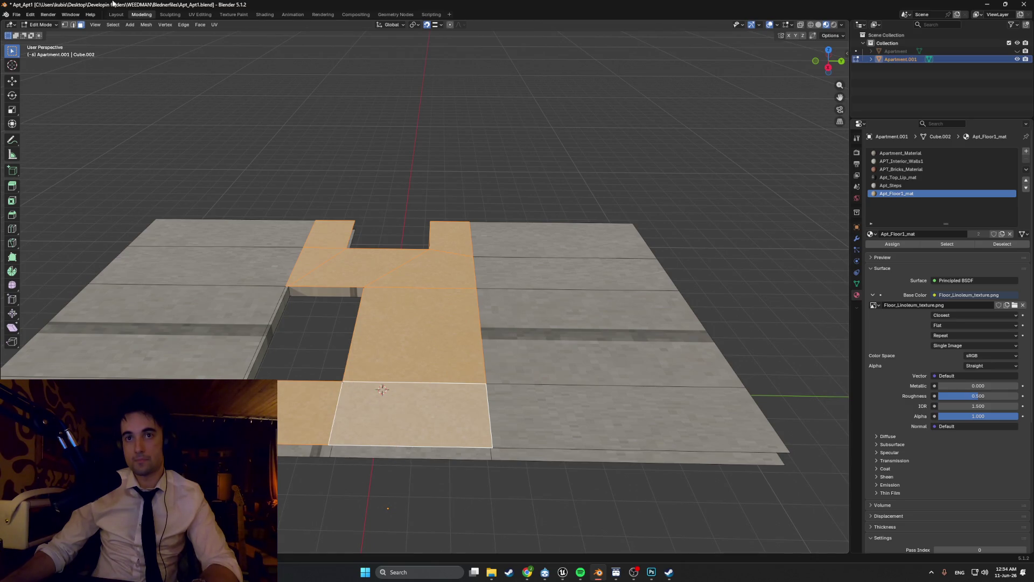
pyautogui.click(200, 14)
pyautogui.scroll(5, 657, 176)
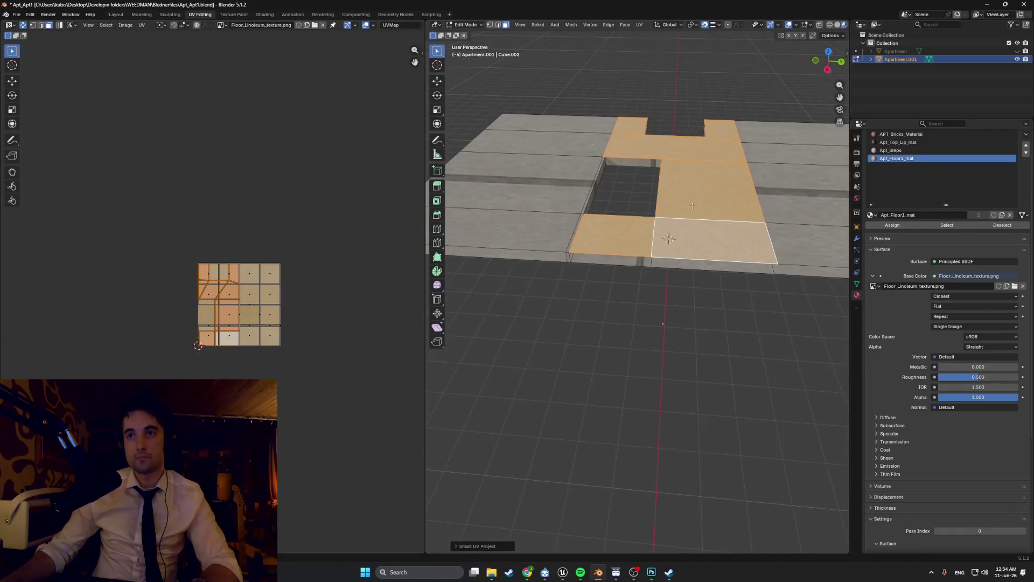
# Step: Scale the hallway UV islands by about 2.44 and clear the selection
pyautogui.scroll(4, 657, 176)
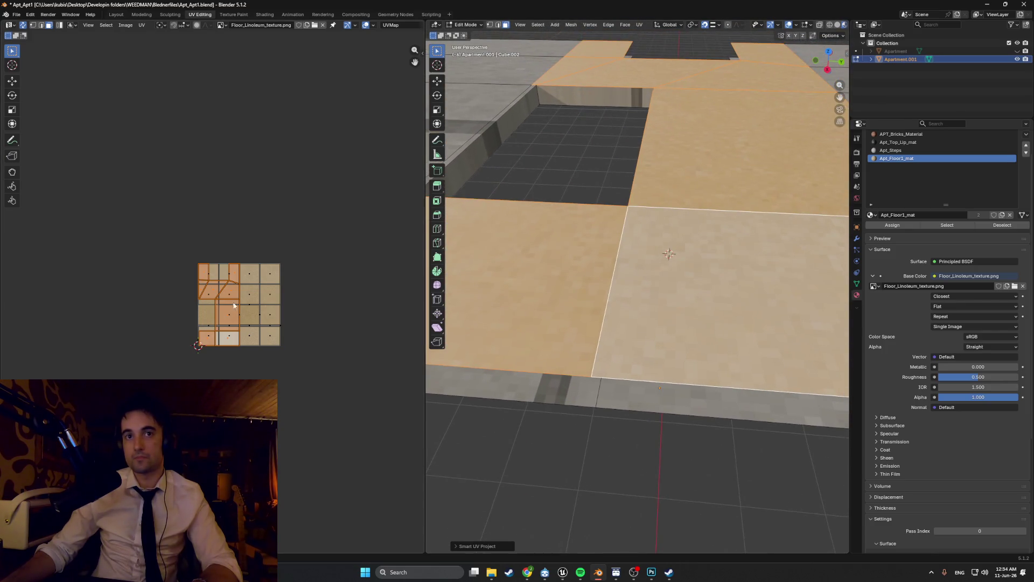
pyautogui.press('s')
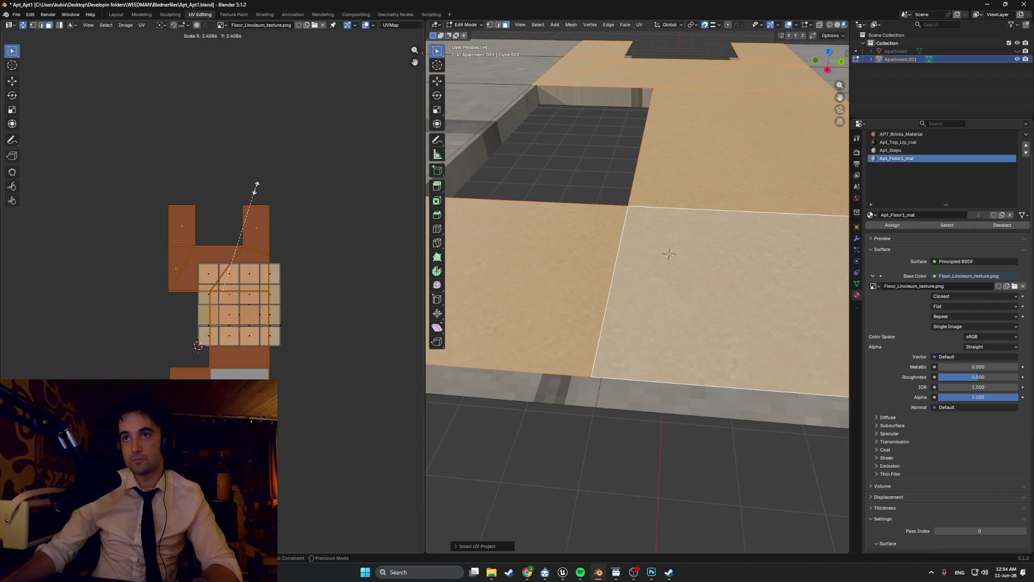
pyautogui.click(557, 434)
pyautogui.moveTo(593, 380); pyautogui.dragTo(636, 272, button='middle')
pyautogui.scroll(-3, 593, 377)
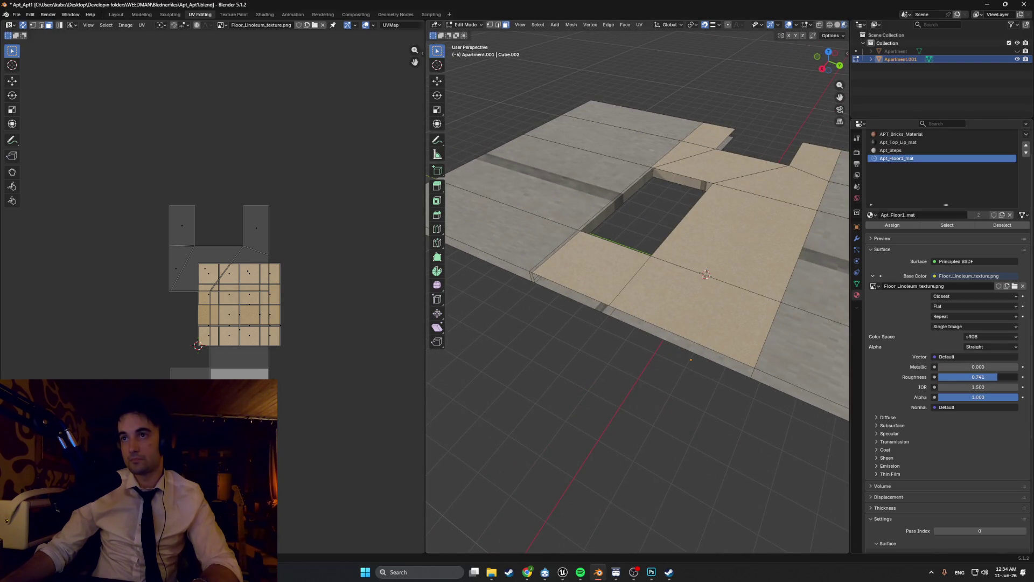
# Step: Select the step face, hole floor face and back wall face at the stair opening
pyautogui.moveTo(617, 330)
pyautogui.mouseDown(button='middle')
pyautogui.moveTo(711, 293)
pyautogui.moveTo(618, 312)
pyautogui.moveTo(633, 346)
pyautogui.moveTo(674, 349)
pyautogui.moveTo(612, 377)
pyautogui.moveTo(781, 313)
pyautogui.mouseUp(button='middle')
pyautogui.scroll(5, 641, 315)
pyautogui.click(711, 293)
pyautogui.click(632, 346)
pyautogui.keyDown('shift'); pyautogui.click(674, 348); pyautogui.keyUp('shift')
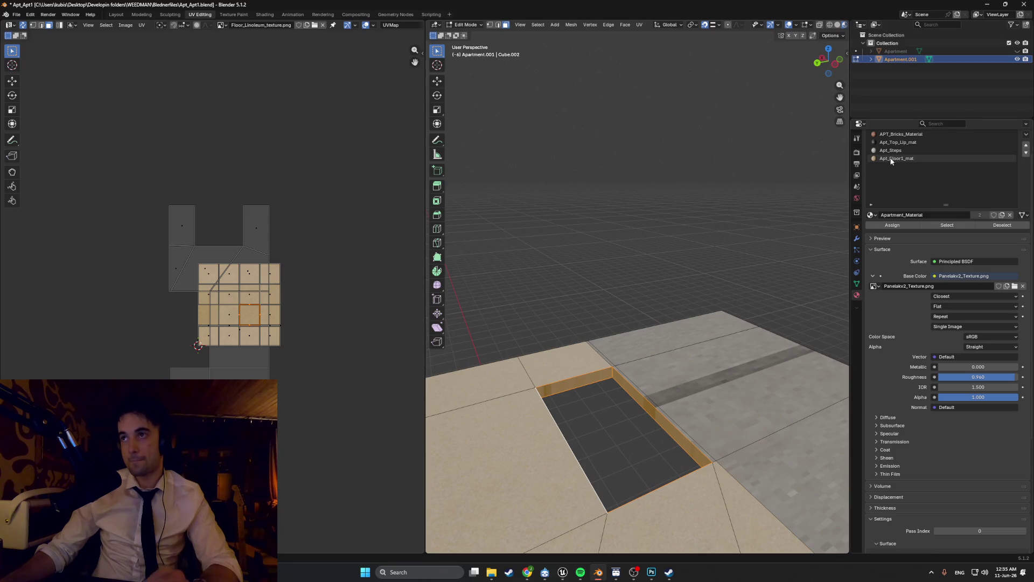
# Step: Assign Apt_Steps to the opening's rim faces, Smart UV Project them, and scale UVs about 2.1
pyautogui.click(907, 152)
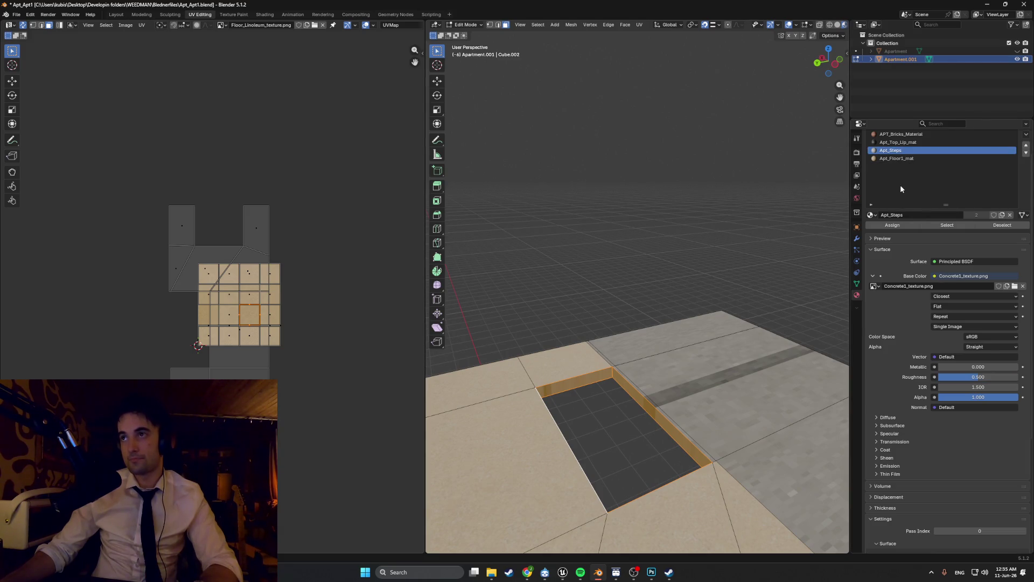
pyautogui.click(887, 224)
pyautogui.moveTo(620, 318); pyautogui.dragTo(646, 310, button='middle')
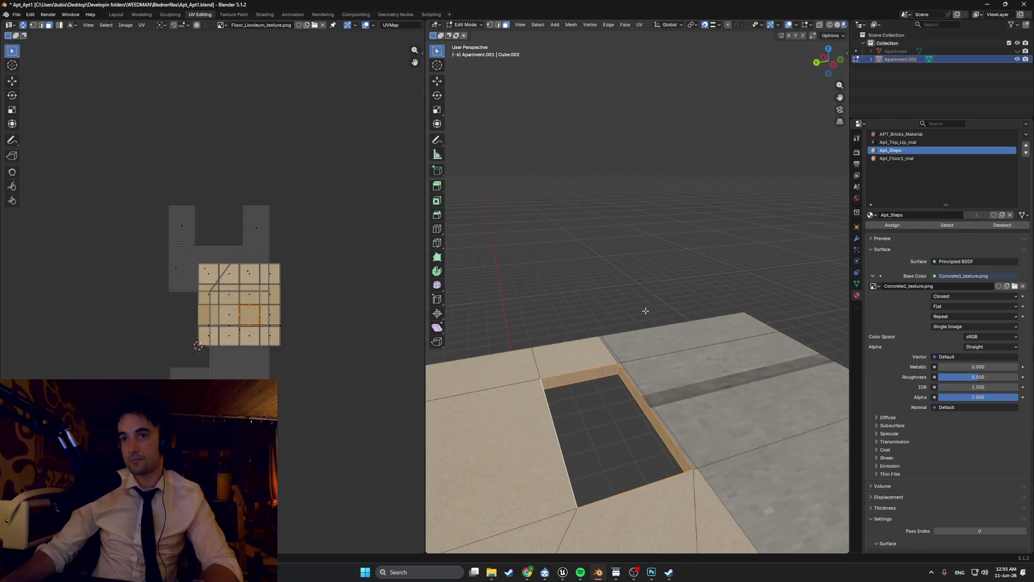
pyautogui.press('u')
pyautogui.click(583, 387)
pyautogui.click(562, 464)
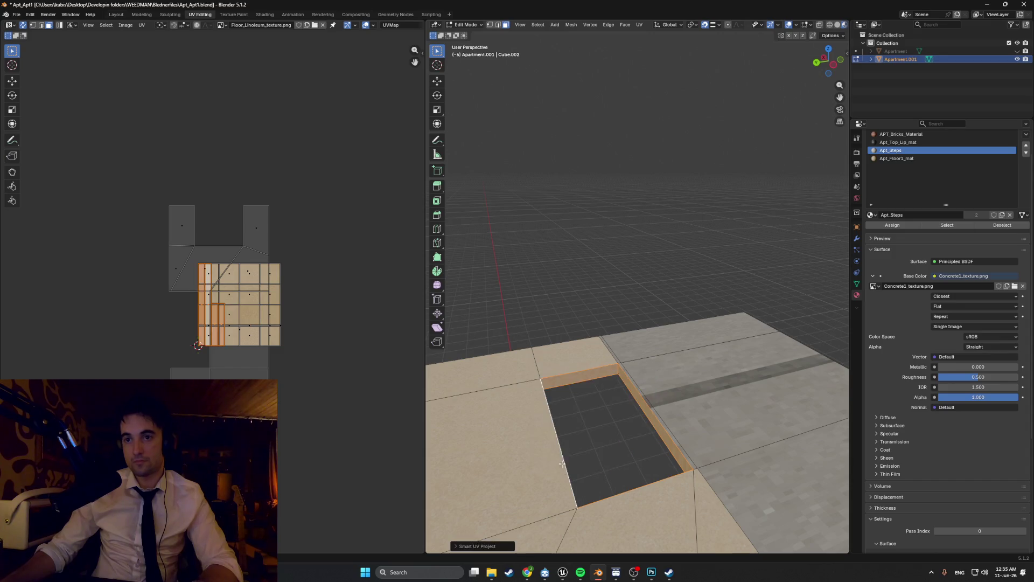
pyautogui.moveTo(562, 465)
pyautogui.mouseDown(button='middle')
pyautogui.moveTo(563, 396)
pyautogui.moveTo(605, 356)
pyautogui.mouseUp(button='middle')
pyautogui.press('s')
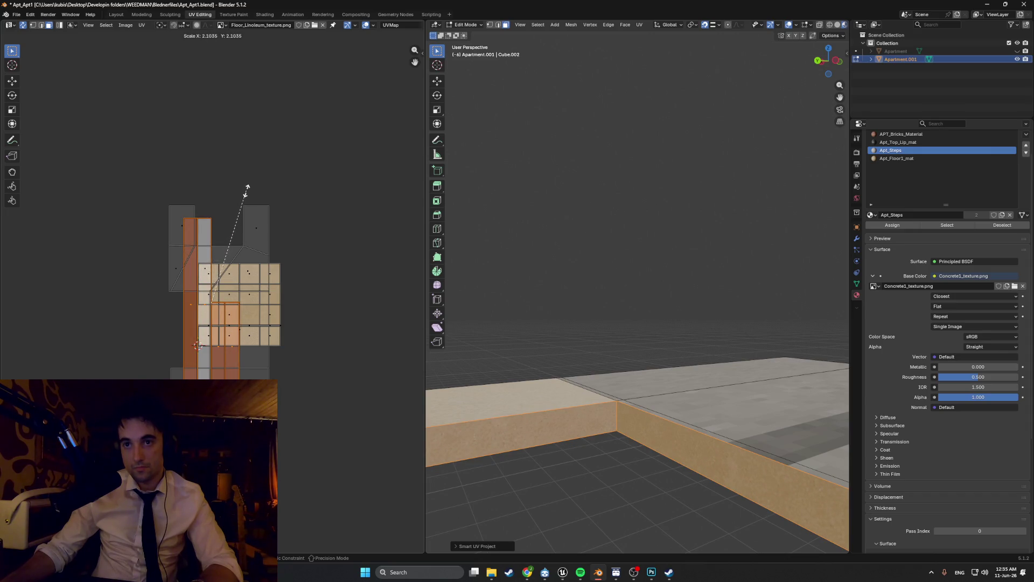
# Step: Clear the selection and inspect the concrete step corner and floor from other sides
pyautogui.click(635, 288)
pyautogui.moveTo(636, 289)
pyautogui.mouseDown(button='middle')
pyautogui.moveTo(570, 314)
pyautogui.moveTo(663, 307)
pyautogui.moveTo(723, 328)
pyautogui.moveTo(551, 345)
pyautogui.mouseUp(button='middle')
pyautogui.moveTo(642, 316)
pyautogui.mouseDown(button='middle')
pyautogui.moveTo(679, 307)
pyautogui.moveTo(581, 296)
pyautogui.moveTo(577, 251)
pyautogui.mouseUp(button='middle')
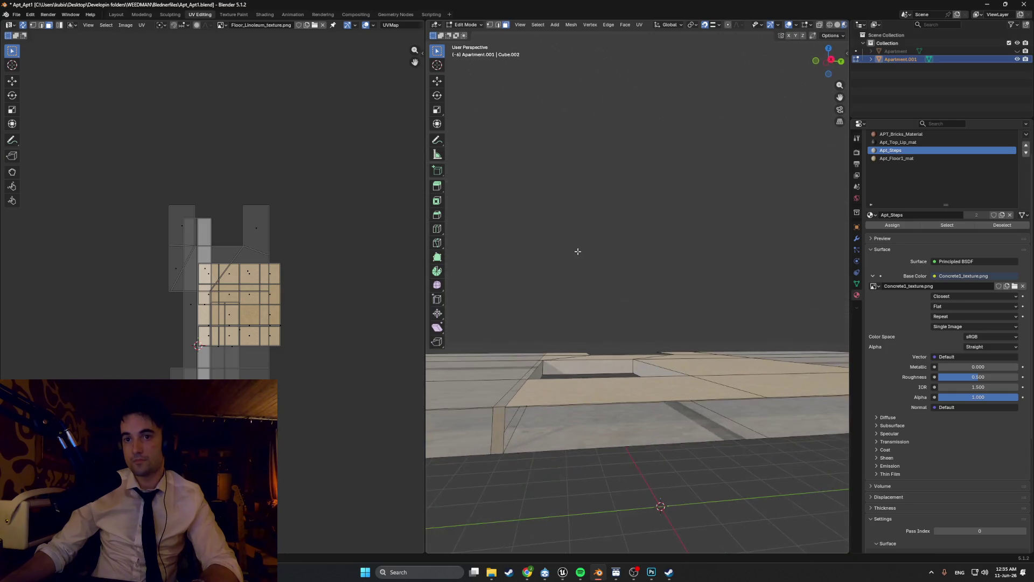
pyautogui.click(504, 422)
pyautogui.rightClick(502, 421)
pyautogui.moveTo(499, 421)
pyautogui.mouseDown(button='middle')
pyautogui.moveTo(513, 394)
pyautogui.moveTo(653, 393)
pyautogui.mouseUp(button='middle')
pyautogui.scroll(-10, 654, 394)
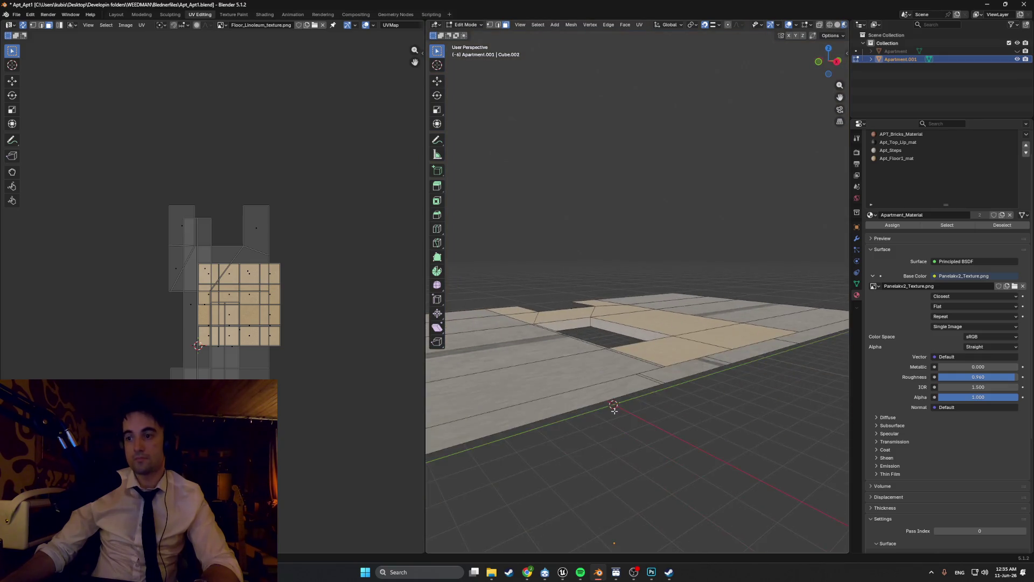
pyautogui.moveTo(572, 425); pyautogui.dragTo(571, 437, button='middle')
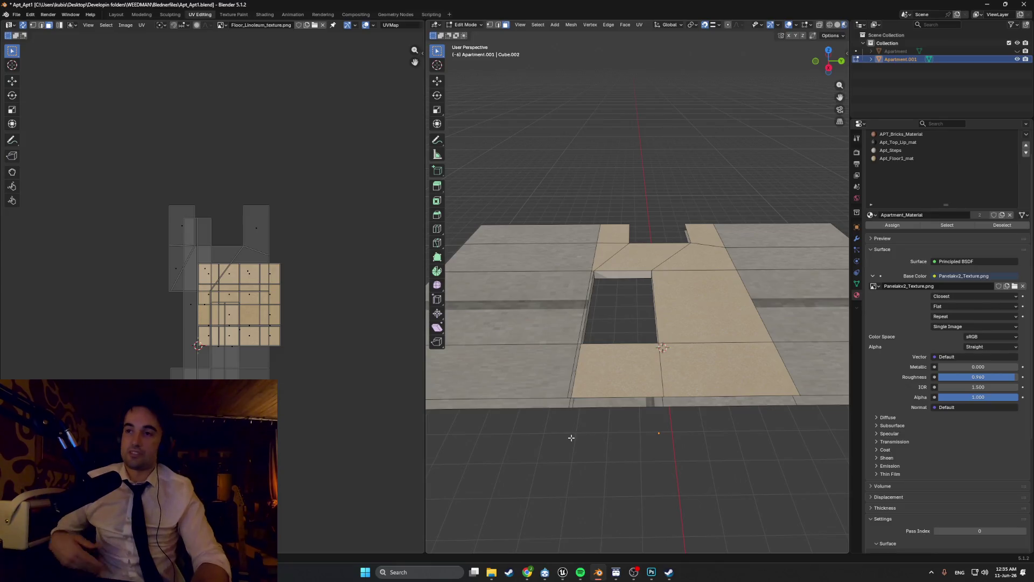
pyautogui.moveTo(604, 344)
pyautogui.mouseDown(button='middle')
pyautogui.moveTo(555, 253)
pyautogui.moveTo(630, 229)
pyautogui.mouseUp(button='middle')
pyautogui.scroll(3, 553, 251)
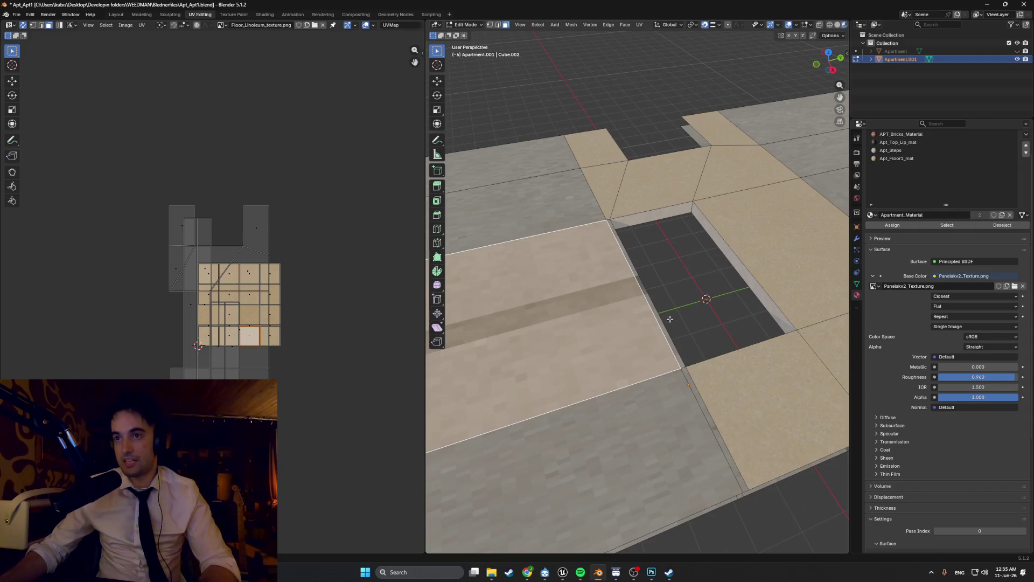
pyautogui.moveTo(665, 303); pyautogui.dragTo(708, 179, button='middle')
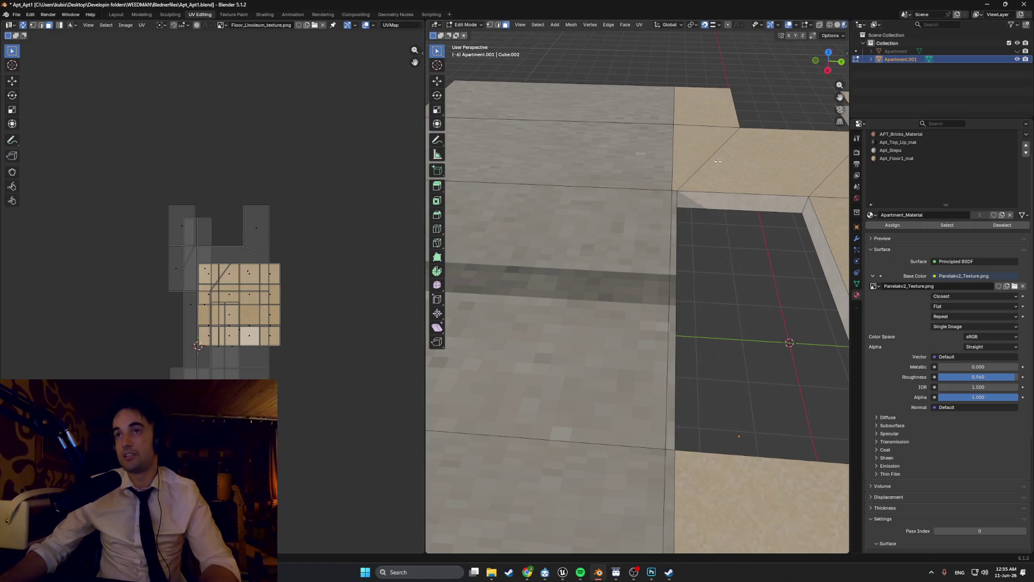
pyautogui.moveTo(717, 161); pyautogui.dragTo(663, 147, button='middle')
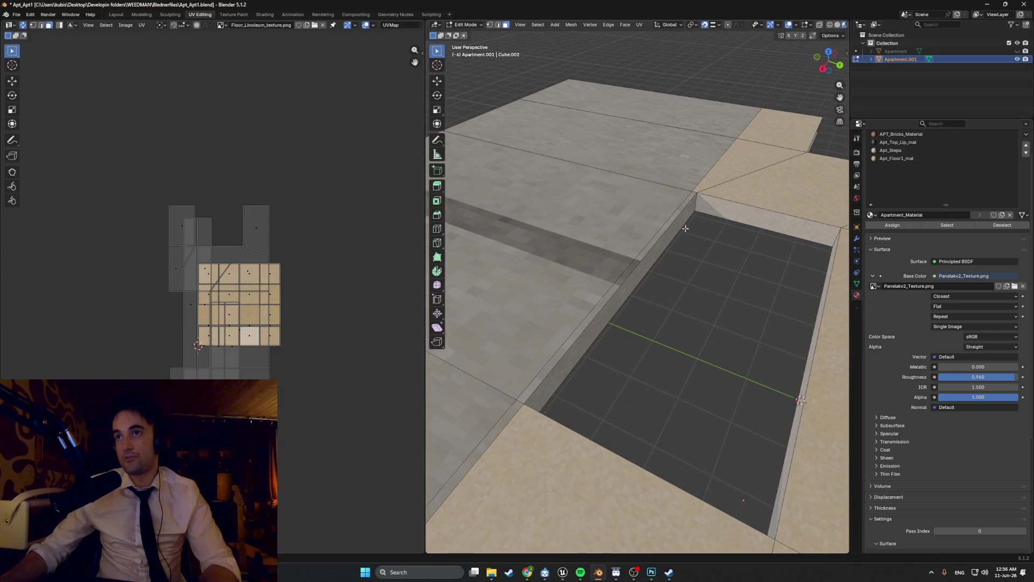
pyautogui.scroll(-3, 685, 228)
pyautogui.moveTo(686, 228)
pyautogui.keyDown('shift'); pyautogui.mouseDown(button='middle')
pyautogui.moveTo(572, 181)
pyautogui.moveTo(606, 188)
pyautogui.mouseUp(button='middle'); pyautogui.keyUp('shift')
pyautogui.scroll(3, 606, 188)
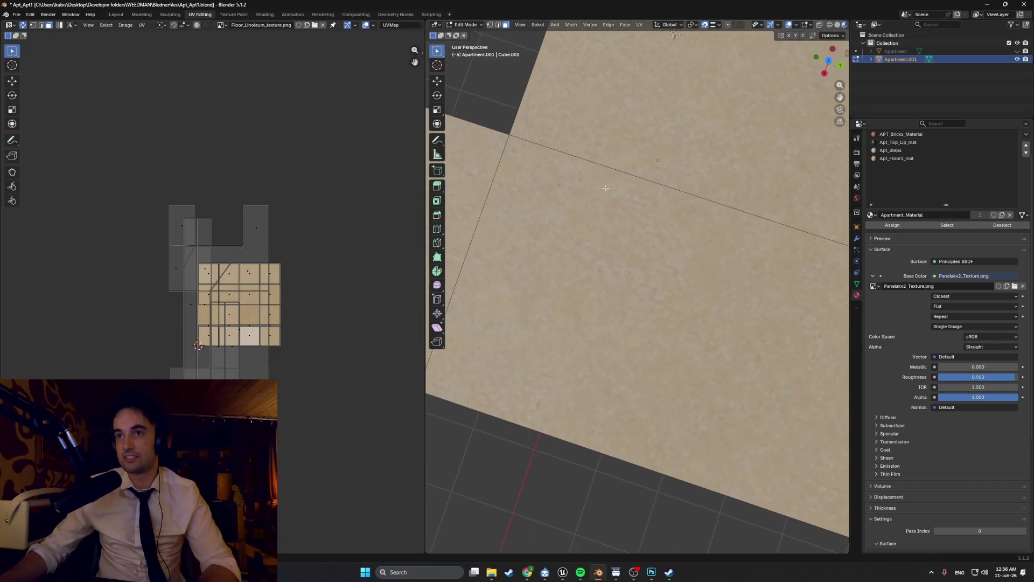
pyautogui.moveTo(536, 488); pyautogui.dragTo(615, 328, button='middle')
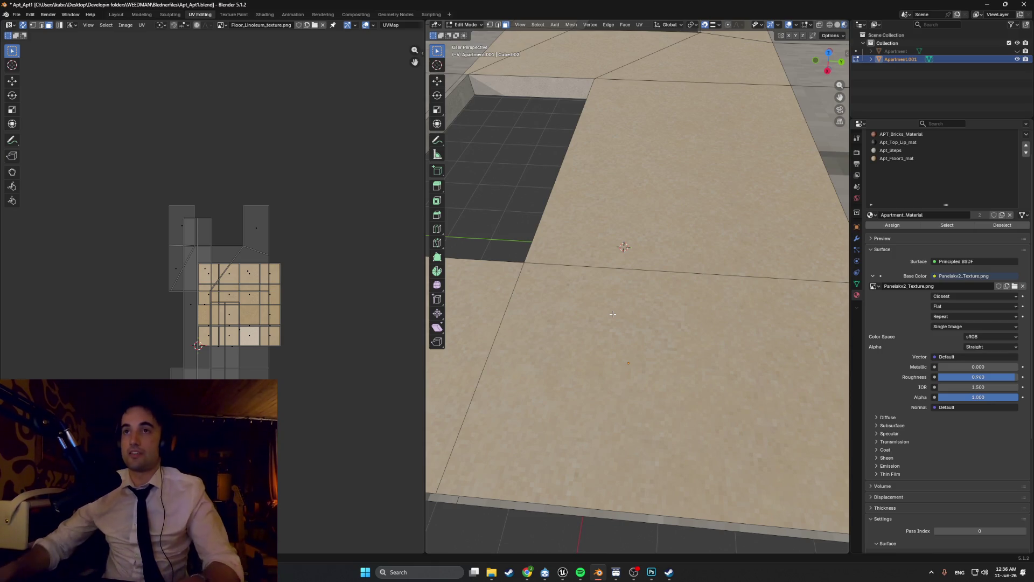
pyautogui.scroll(-5, 638, 335)
pyautogui.moveTo(637, 330)
pyautogui.mouseDown(button='middle')
pyautogui.moveTo(598, 344)
pyautogui.moveTo(614, 340)
pyautogui.mouseUp(button='middle')
pyautogui.scroll(5, 598, 344)
pyautogui.moveTo(566, 308)
pyautogui.mouseDown(button='middle')
pyautogui.moveTo(548, 288)
pyautogui.moveTo(552, 312)
pyautogui.moveTo(596, 321)
pyautogui.mouseUp(button='middle')
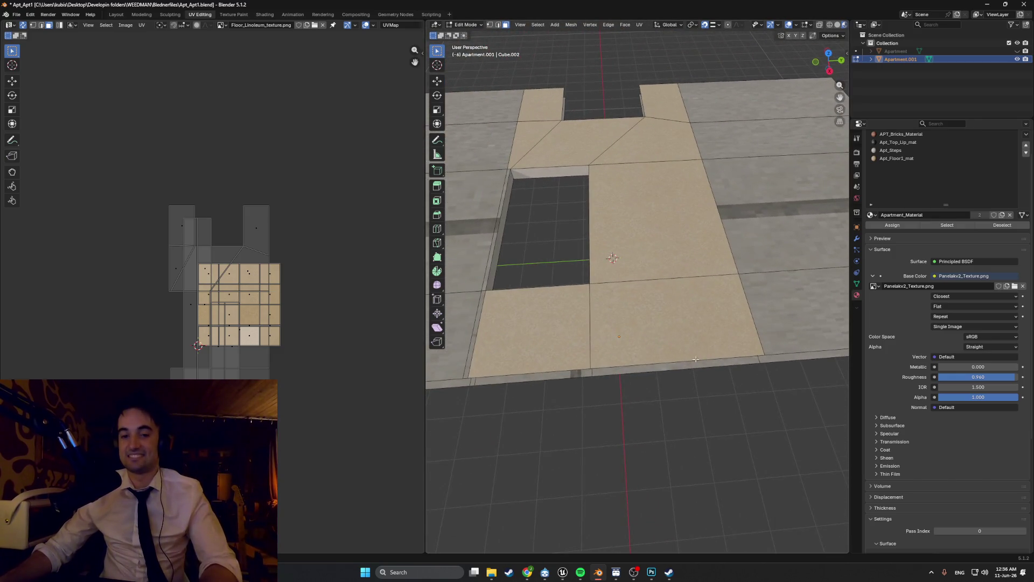
pyautogui.moveTo(695, 359)
pyautogui.mouseDown(button='middle')
pyautogui.moveTo(669, 285)
pyautogui.moveTo(752, 275)
pyautogui.moveTo(700, 237)
pyautogui.moveTo(663, 253)
pyautogui.moveTo(619, 308)
pyautogui.moveTo(754, 358)
pyautogui.moveTo(530, 302)
pyautogui.moveTo(542, 289)
pyautogui.mouseUp(button='middle')
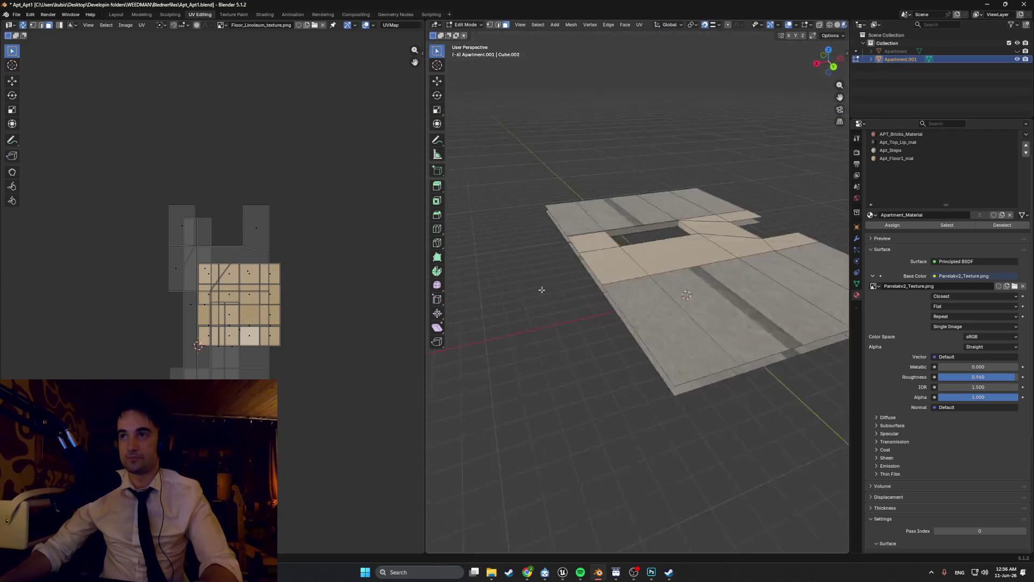
pyautogui.moveTo(619, 321); pyautogui.dragTo(552, 315, button='middle')
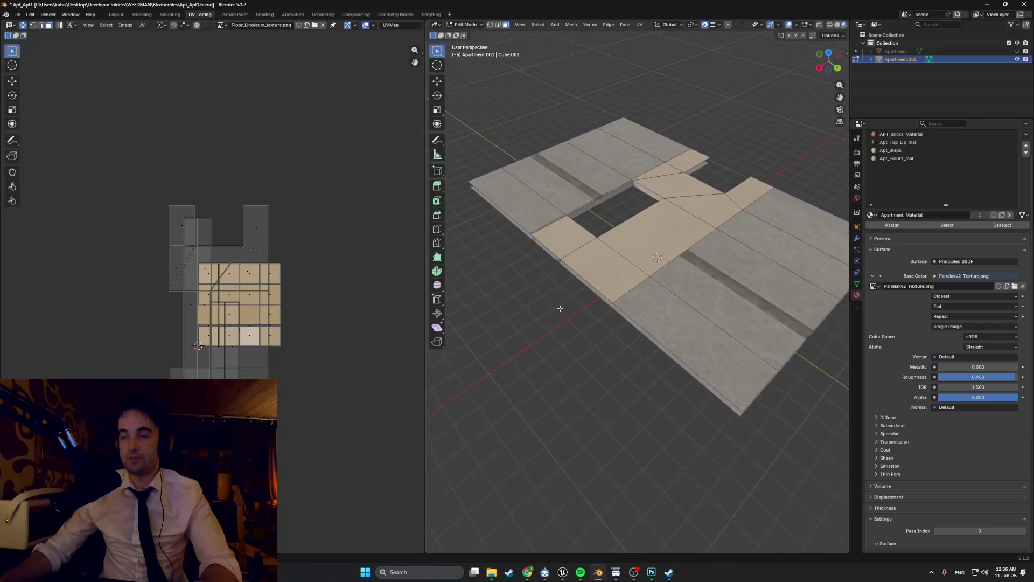
pyautogui.moveTo(623, 311)
pyautogui.mouseDown(button='middle')
pyautogui.moveTo(641, 311)
pyautogui.moveTo(617, 290)
pyautogui.moveTo(615, 331)
pyautogui.mouseUp(button='middle')
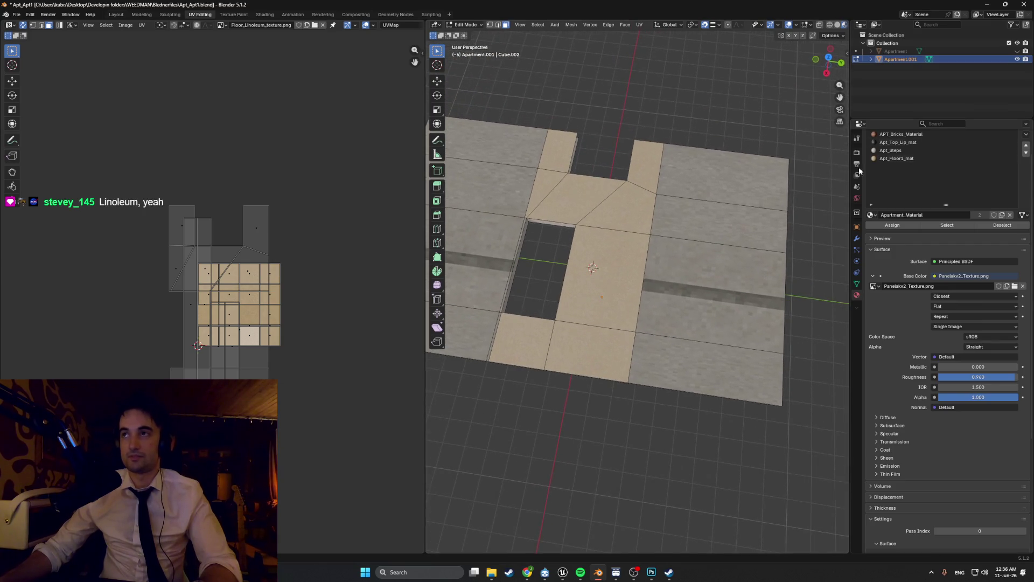
# Step: Unhide the Apartment building and zoom through the window to inspect the linoleum room floor
pyautogui.click(1017, 51)
pyautogui.scroll(5, 565, 275)
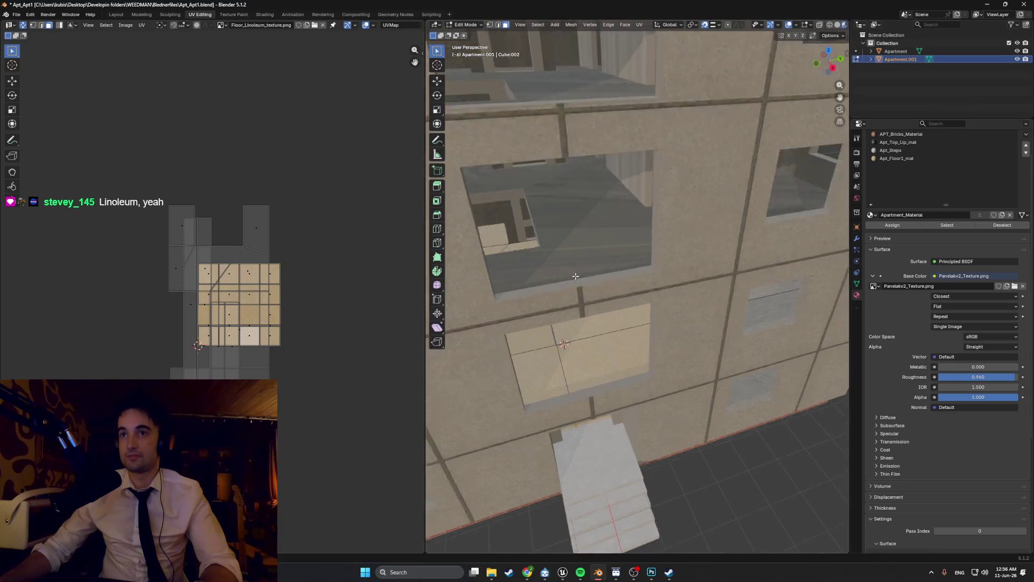
pyautogui.moveTo(565, 274); pyautogui.dragTo(590, 311, button='middle')
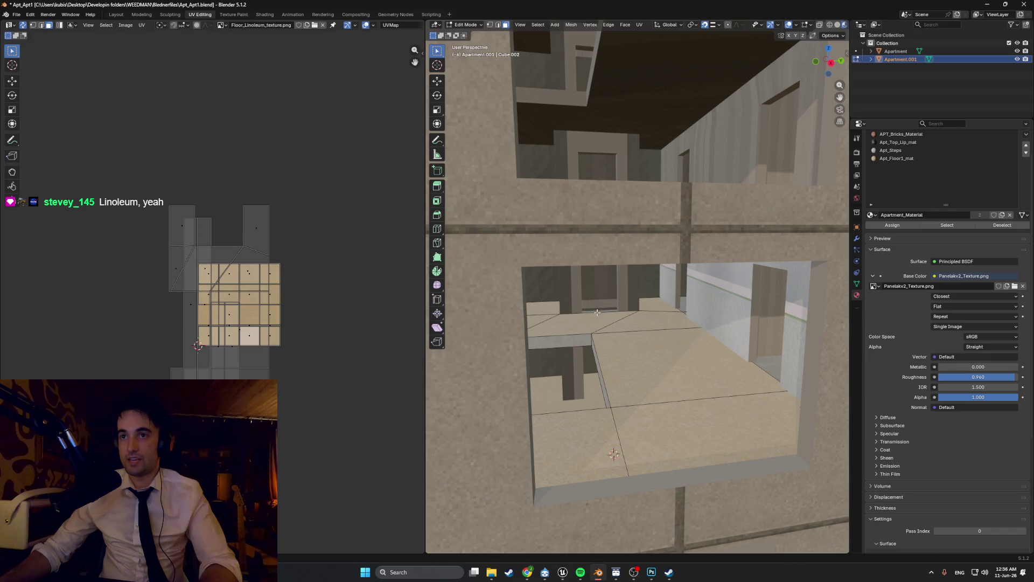
pyautogui.click(597, 312)
pyautogui.scroll(6, 582, 334)
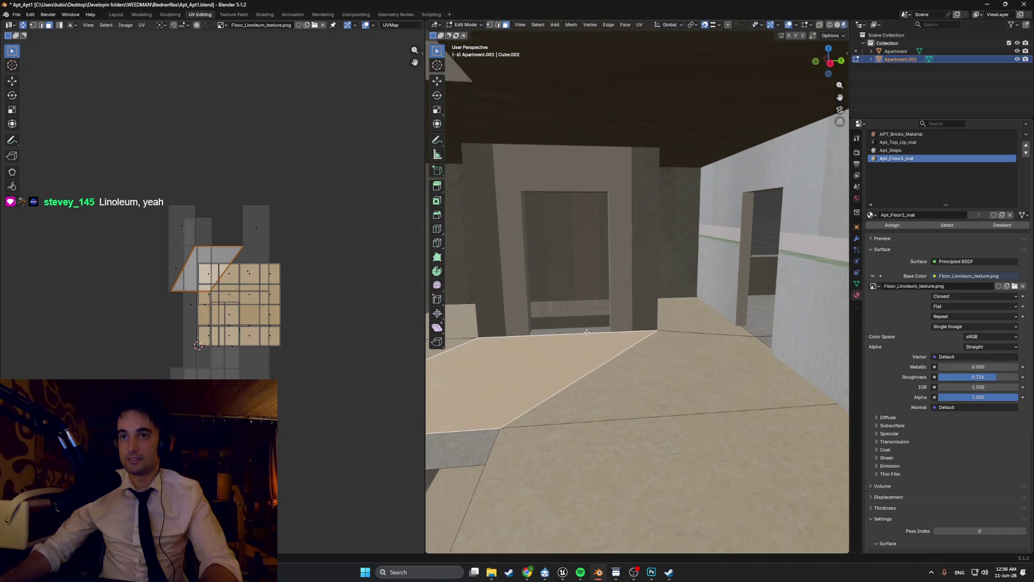
pyautogui.scroll(4, 586, 332)
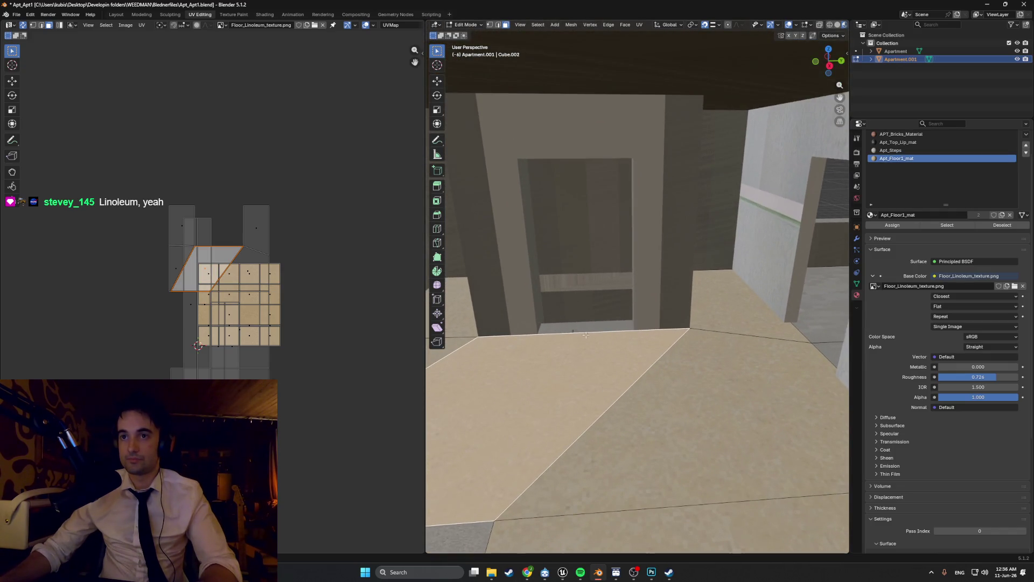
pyautogui.scroll(8, 603, 335)
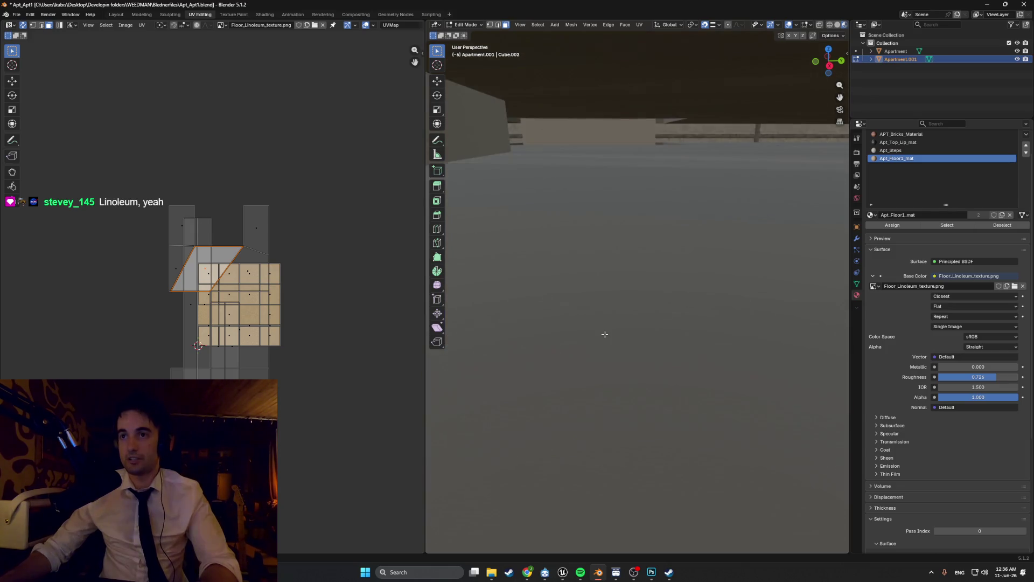
pyautogui.scroll(-4, 598, 341)
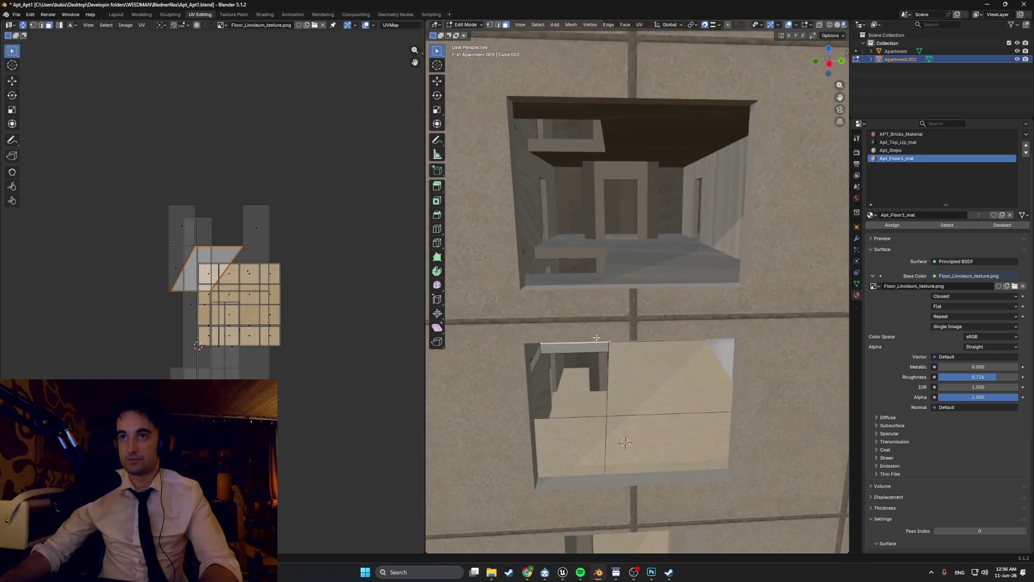
pyautogui.scroll(8, 601, 340)
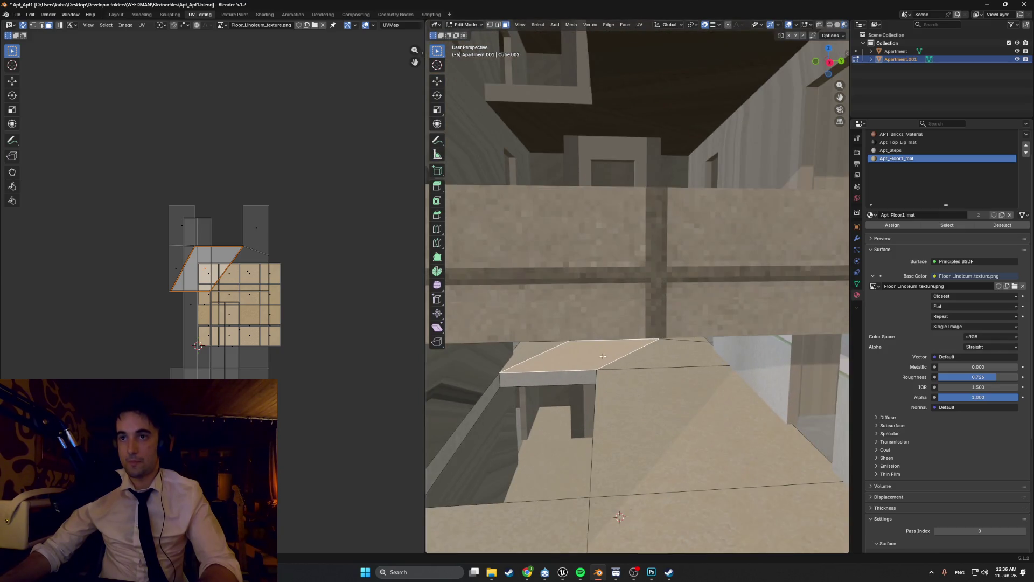
pyautogui.scroll(3, 615, 326)
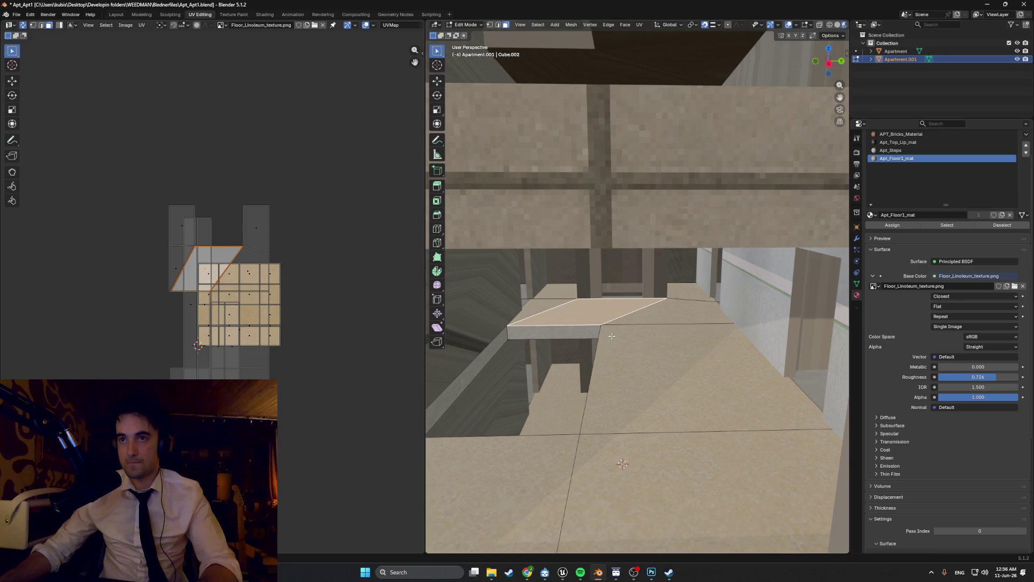
pyautogui.scroll(6, 630, 339)
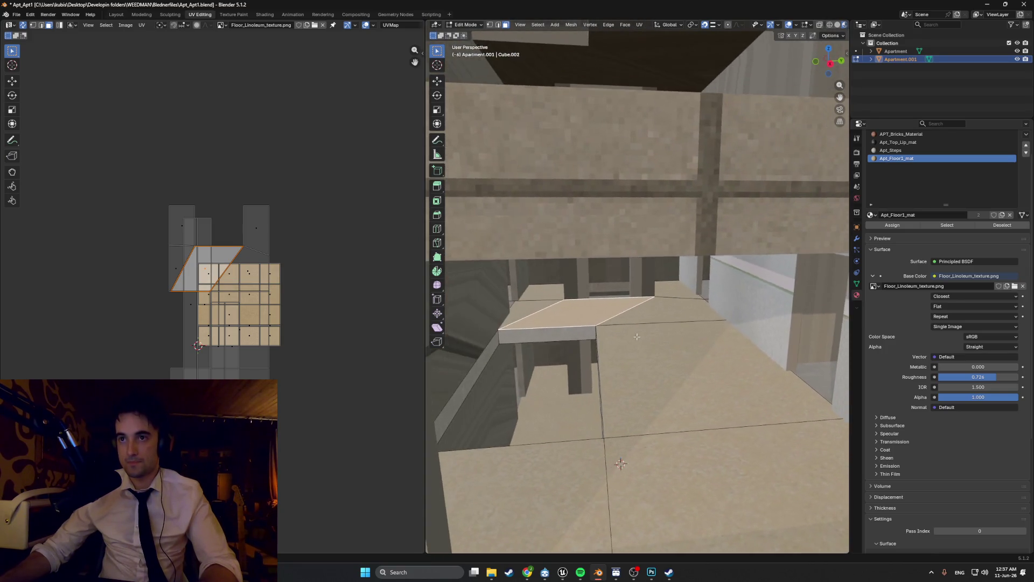
# Step: Switch to Unreal Editor and start the MyNEWNEWNEWProject game preview with Play
pyautogui.moveTo(633, 349); pyautogui.dragTo(624, 333, button='middle')
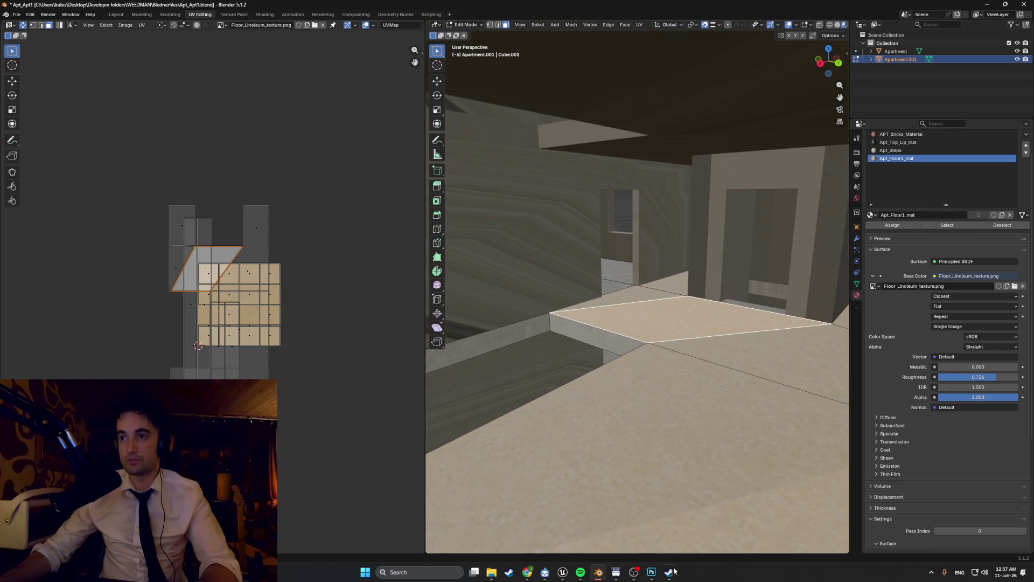
pyautogui.click(563, 572)
pyautogui.click(200, 33)
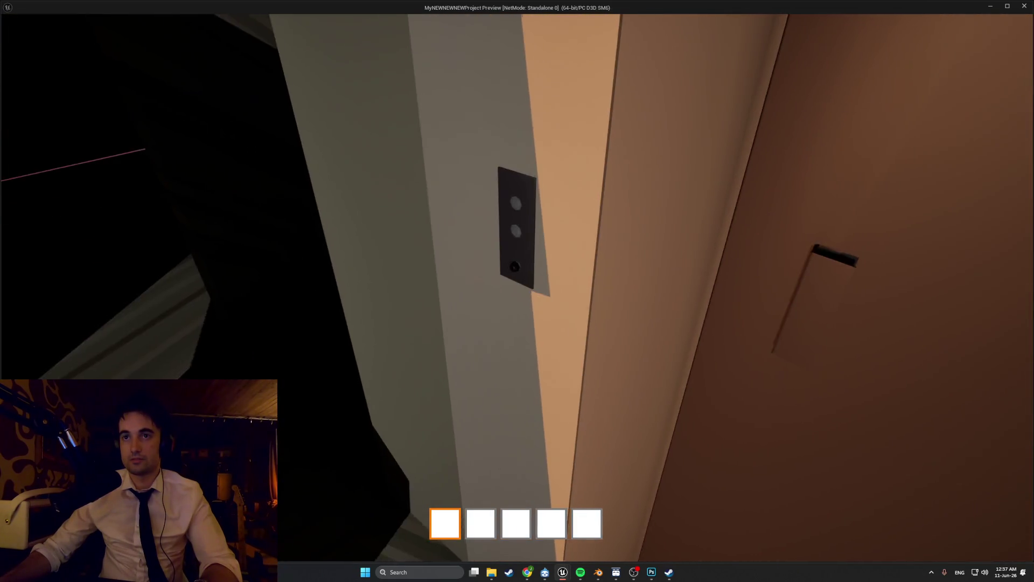
# Step: Press E at the elevator call panel in the preview to call the elevator
pyautogui.press('e')
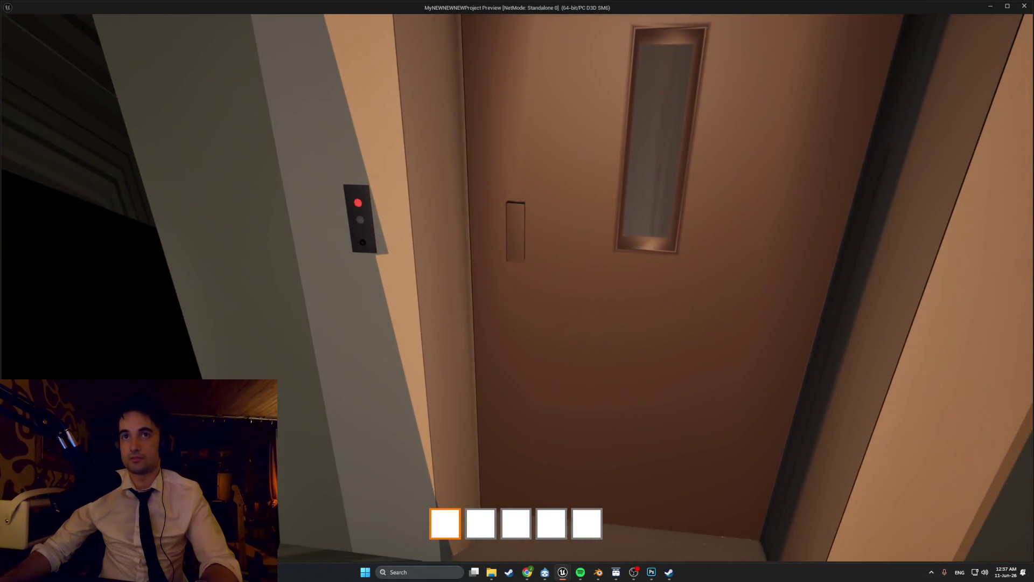
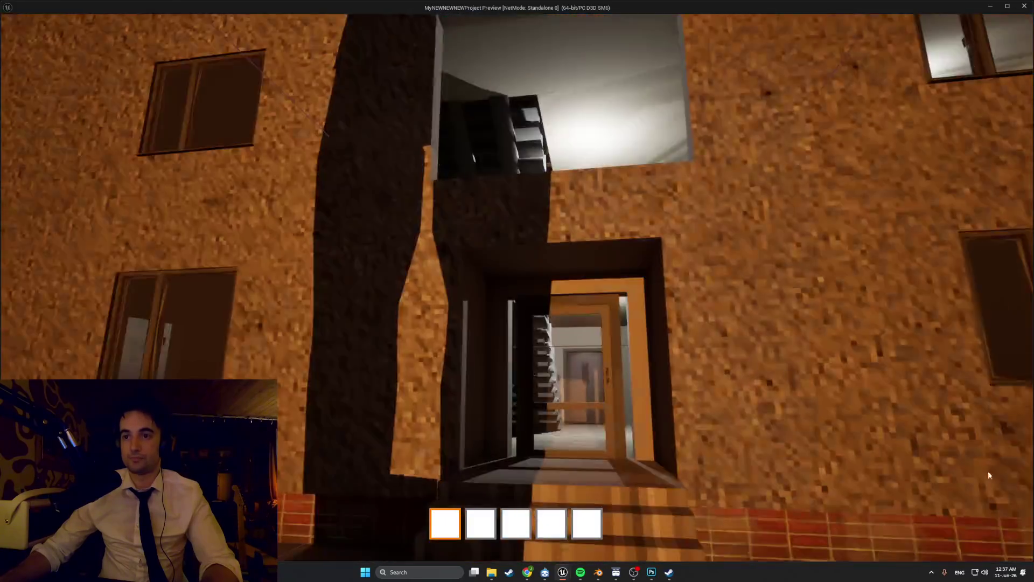
# Step: End the Unreal Engine standalone play-test and switch back to the Blender apartment project
pyautogui.press('Escape')
pyautogui.scroll(-15, 520, 410)
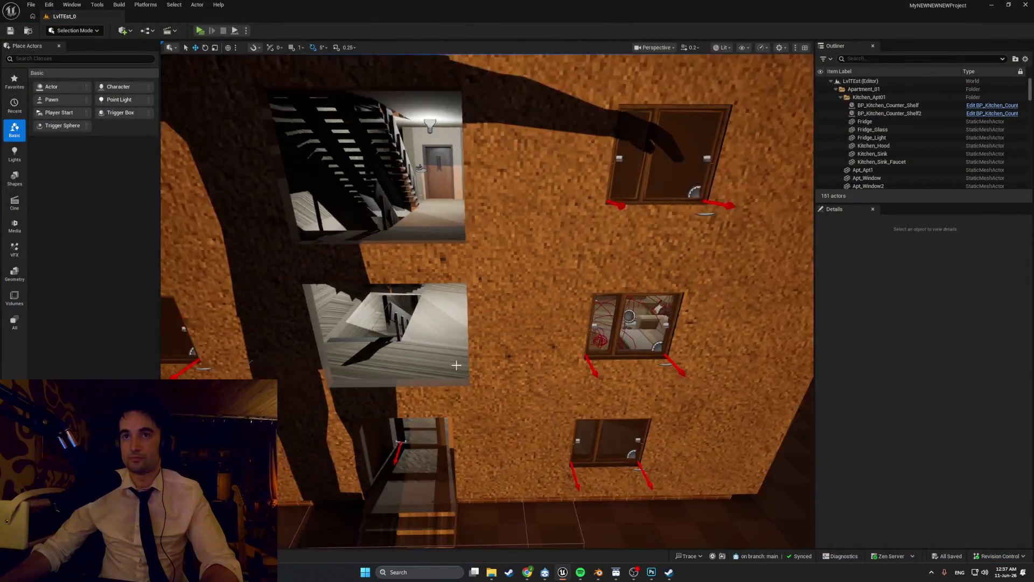
pyautogui.click(598, 572)
pyautogui.scroll(-10, 653, 348)
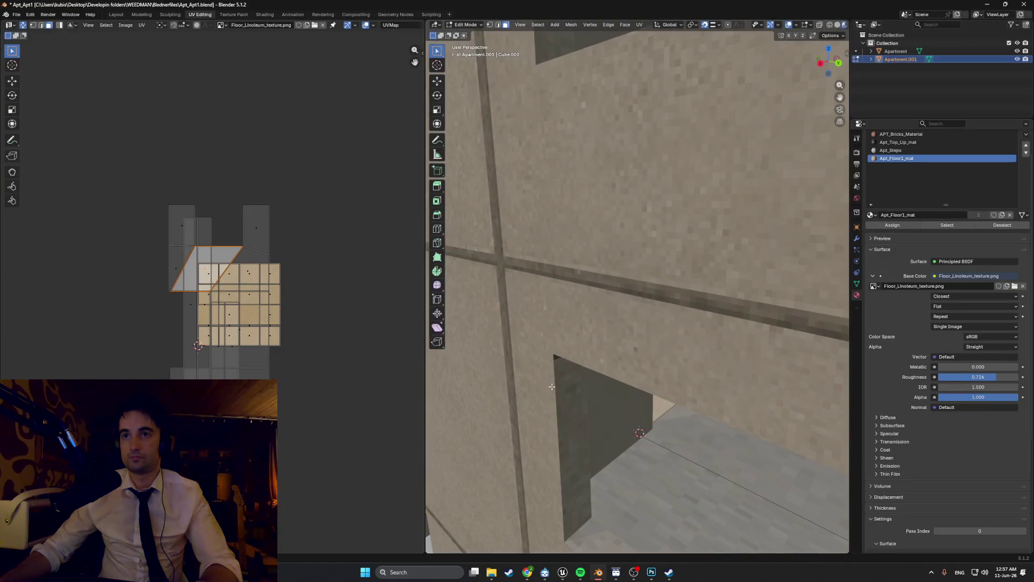
# Step: Move editing from the floor slab to the main Apartment building mesh
pyautogui.scroll(-6, 653, 347)
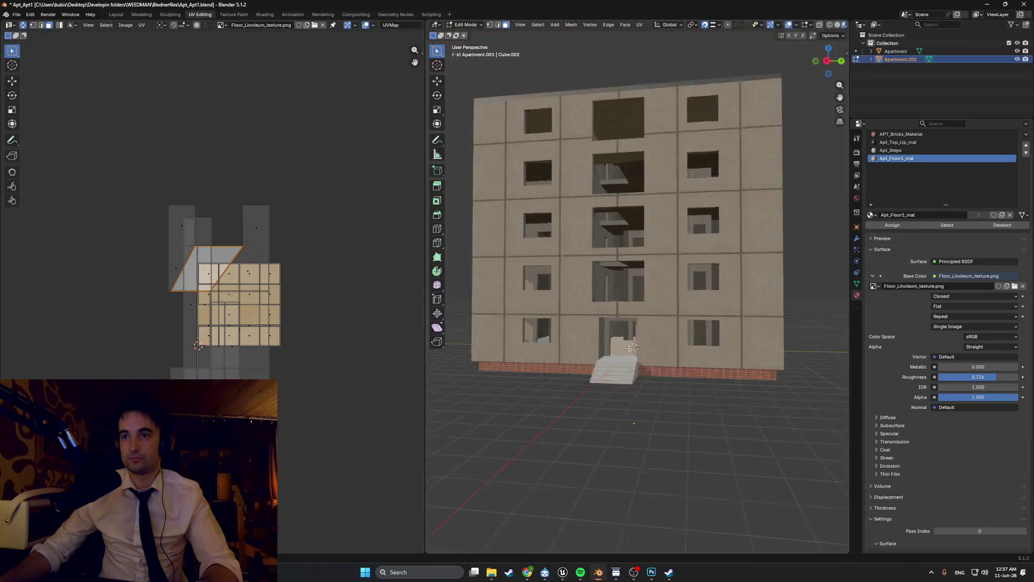
pyautogui.moveTo(652, 347)
pyautogui.mouseDown(button='middle')
pyautogui.moveTo(600, 367)
pyautogui.moveTo(606, 382)
pyautogui.mouseUp(button='middle')
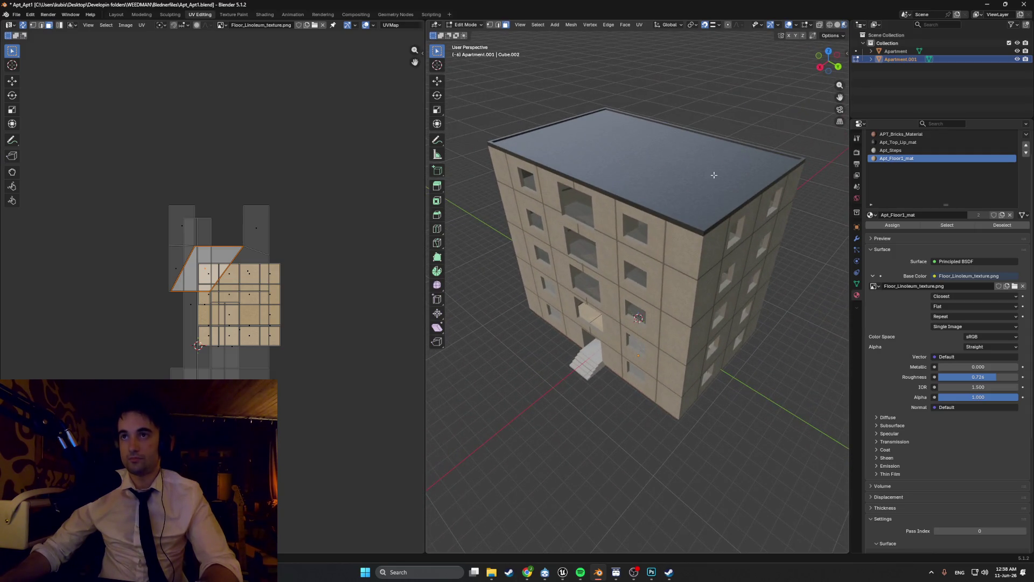
pyautogui.press('Tab')
pyautogui.click(689, 181)
pyautogui.press('Tab')
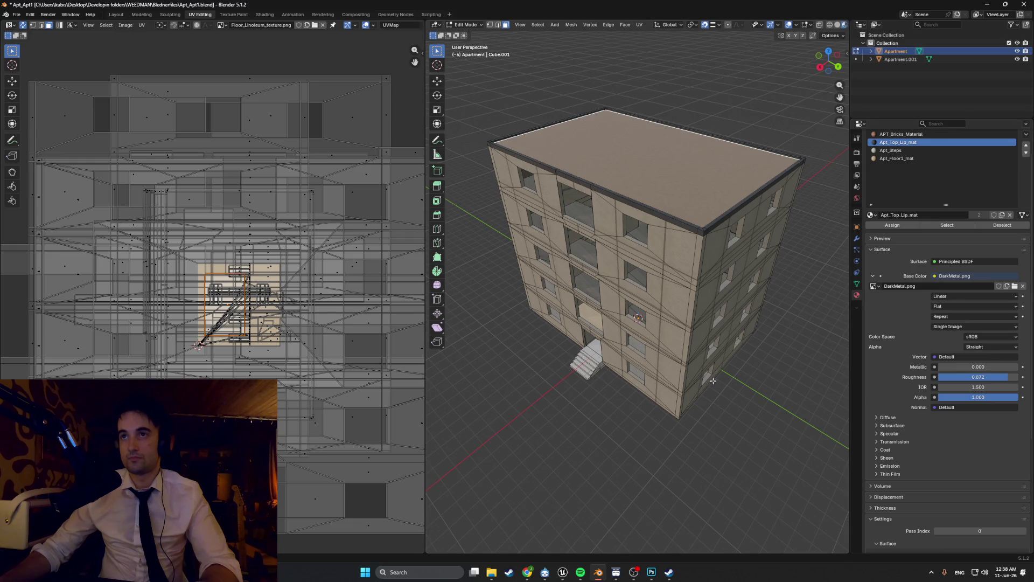
# Step: Orbit around the building to inspect its front, underside and windowed side wall
pyautogui.moveTo(713, 380); pyautogui.dragTo(775, 376, button='middle')
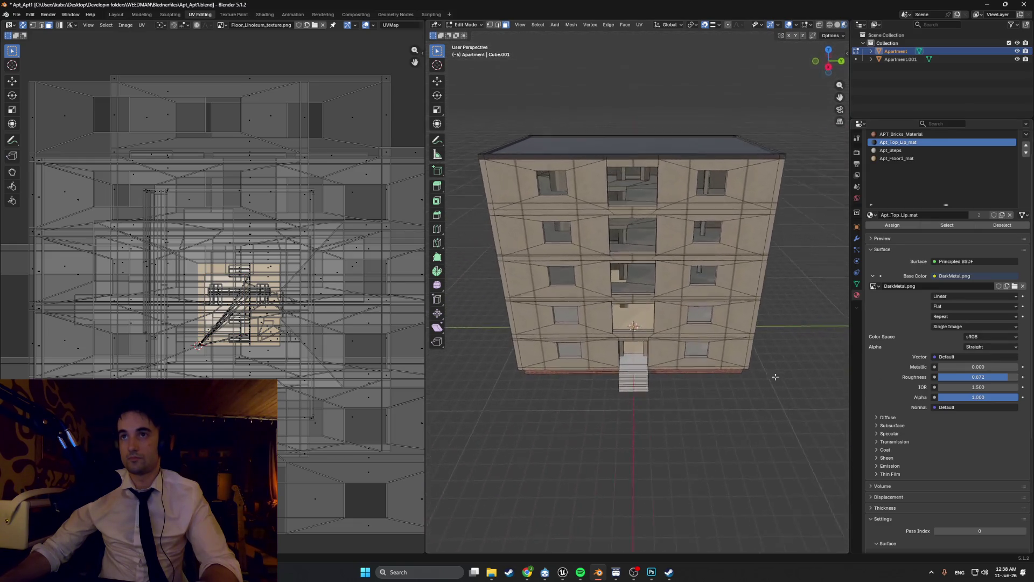
pyautogui.scroll(5, 665, 455)
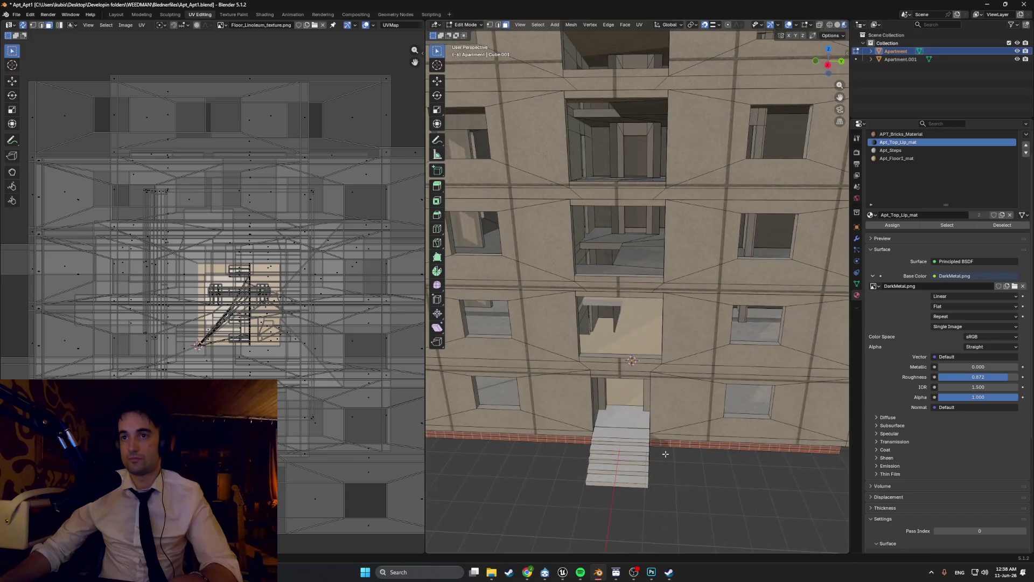
pyautogui.scroll(-5, 657, 417)
pyautogui.moveTo(657, 417)
pyautogui.mouseDown(button='middle')
pyautogui.moveTo(593, 418)
pyautogui.moveTo(619, 386)
pyautogui.moveTo(575, 366)
pyautogui.moveTo(558, 335)
pyautogui.mouseUp(button='middle')
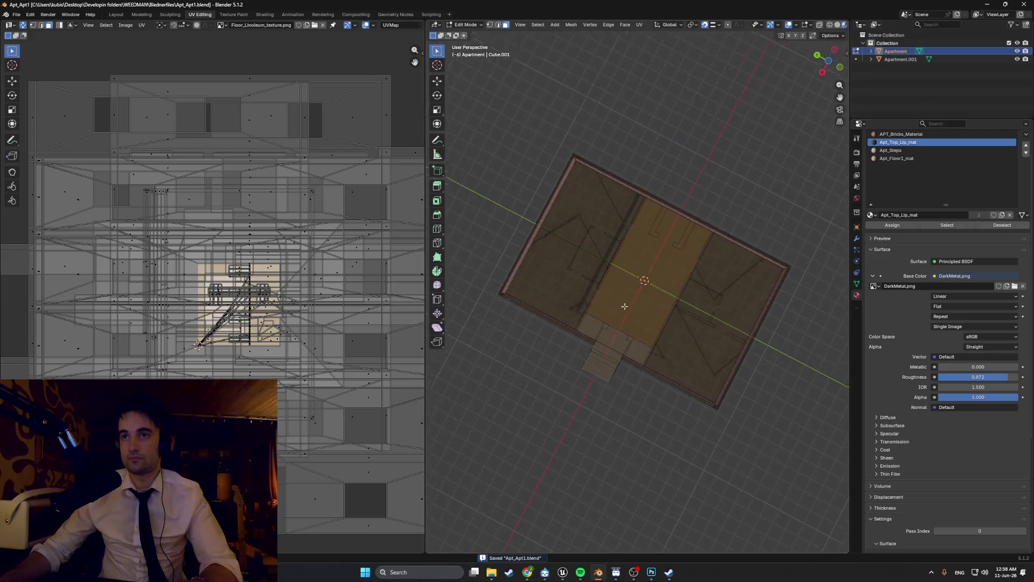
pyautogui.moveTo(624, 305); pyautogui.dragTo(658, 323, button='middle')
pyautogui.scroll(8, 666, 299)
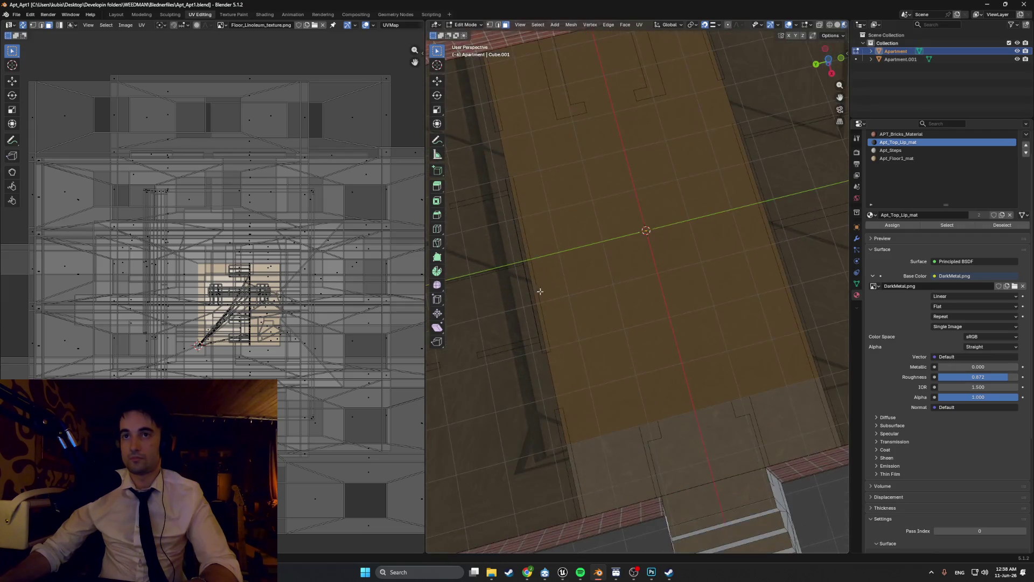
pyautogui.moveTo(744, 334)
pyautogui.mouseDown(button='middle')
pyautogui.moveTo(780, 418)
pyautogui.moveTo(732, 415)
pyautogui.moveTo(689, 390)
pyautogui.moveTo(706, 382)
pyautogui.moveTo(732, 413)
pyautogui.moveTo(626, 311)
pyautogui.moveTo(706, 328)
pyautogui.moveTo(690, 336)
pyautogui.mouseUp(button='middle')
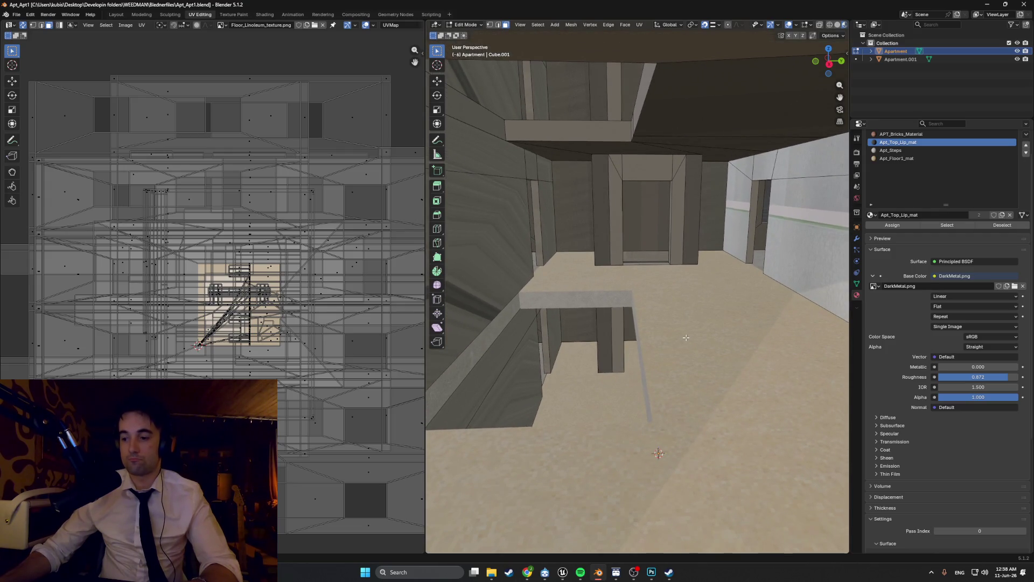
# Step: Select the Apartment.001 floor slab in the Outliner and re-enter Edit Mode on both meshes
pyautogui.scroll(-8, 686, 338)
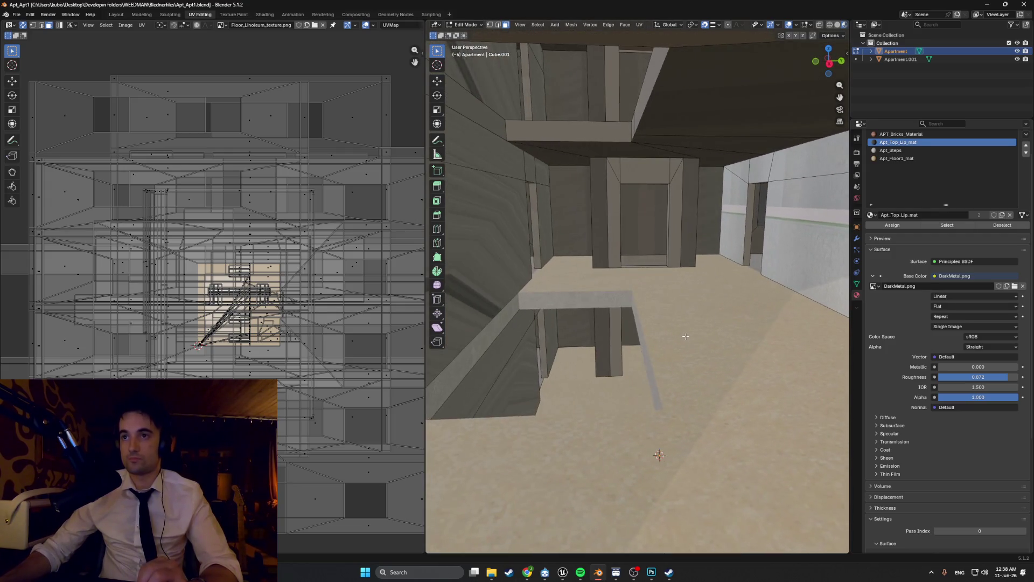
pyautogui.scroll(-3, 685, 337)
pyautogui.scroll(10, 644, 447)
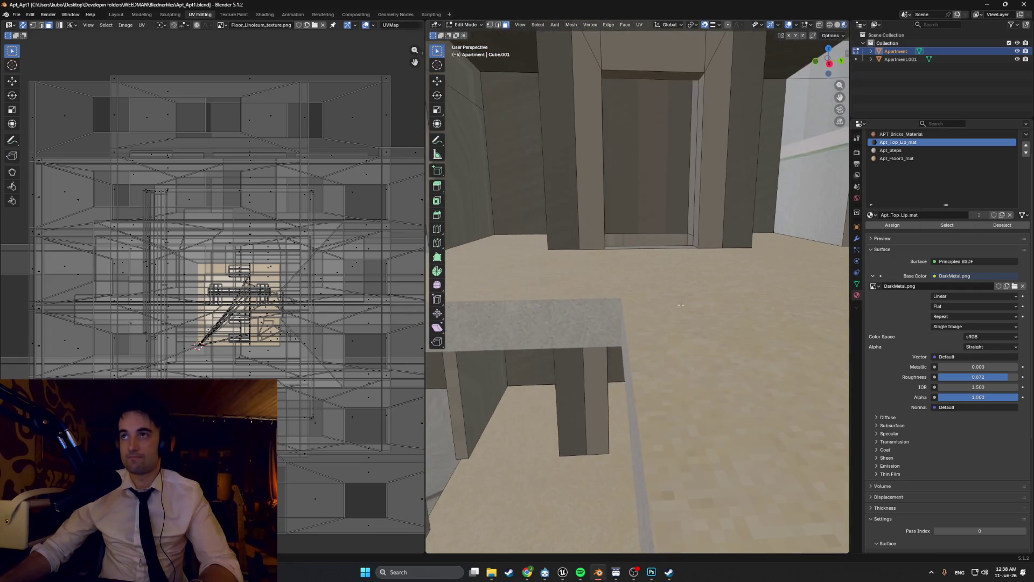
pyautogui.moveTo(643, 446); pyautogui.dragTo(734, 297, button='middle')
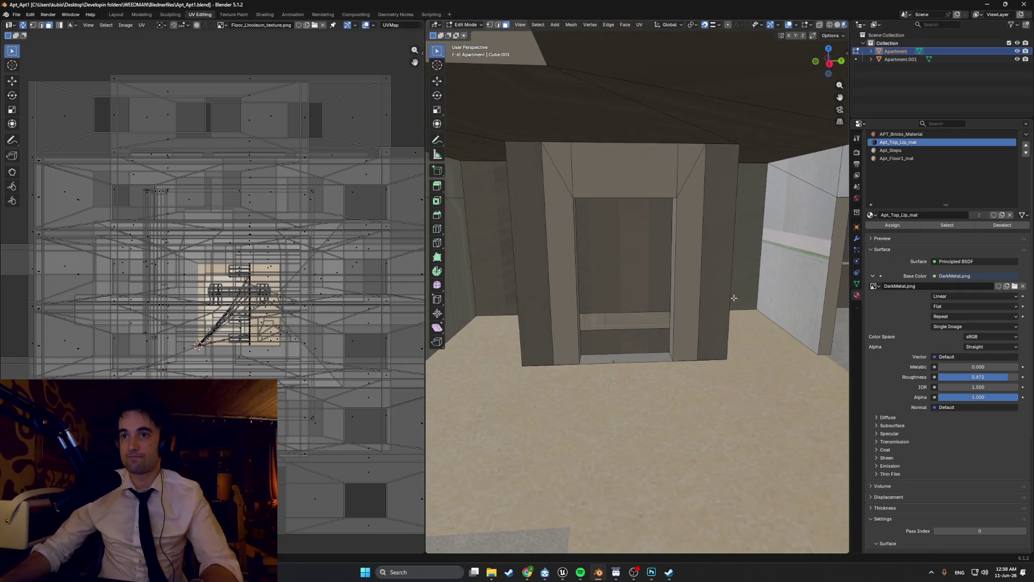
pyautogui.click(958, 59)
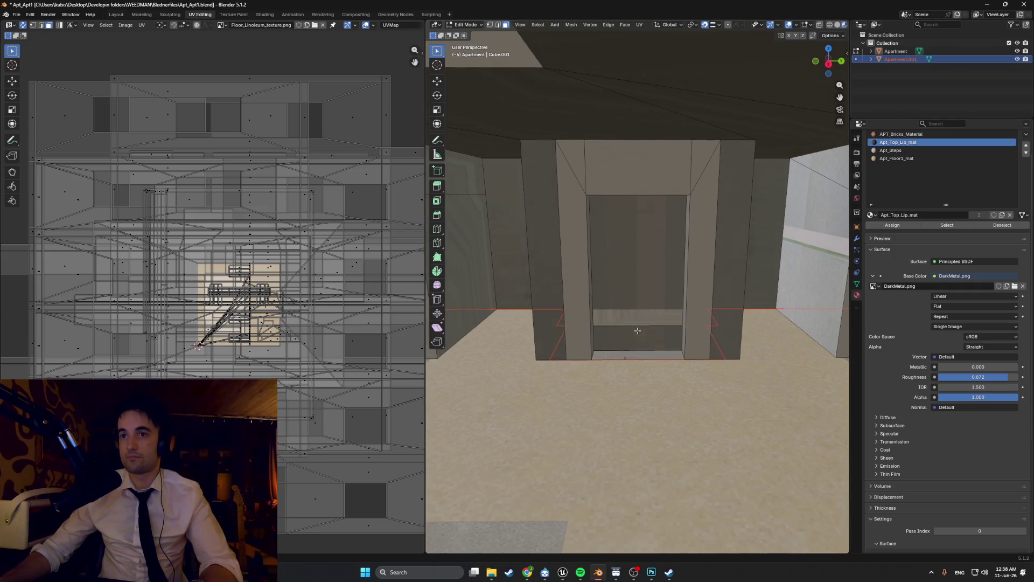
pyautogui.scroll(4, 639, 331)
pyautogui.press('Tab')
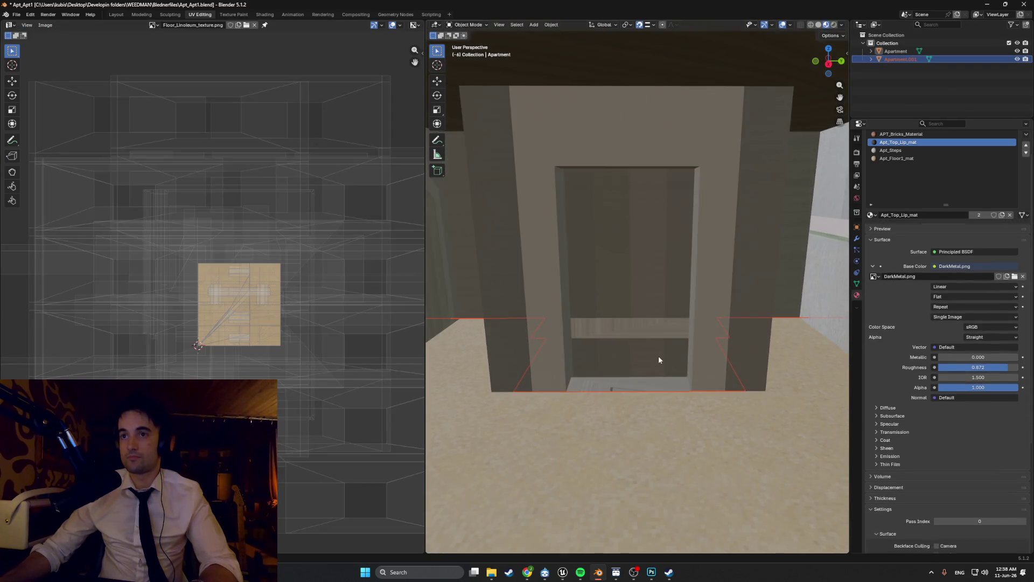
pyautogui.press('Tab')
# Step: Pick faces near the doorway, ending with the interior floor faces selected
pyautogui.click(740, 165)
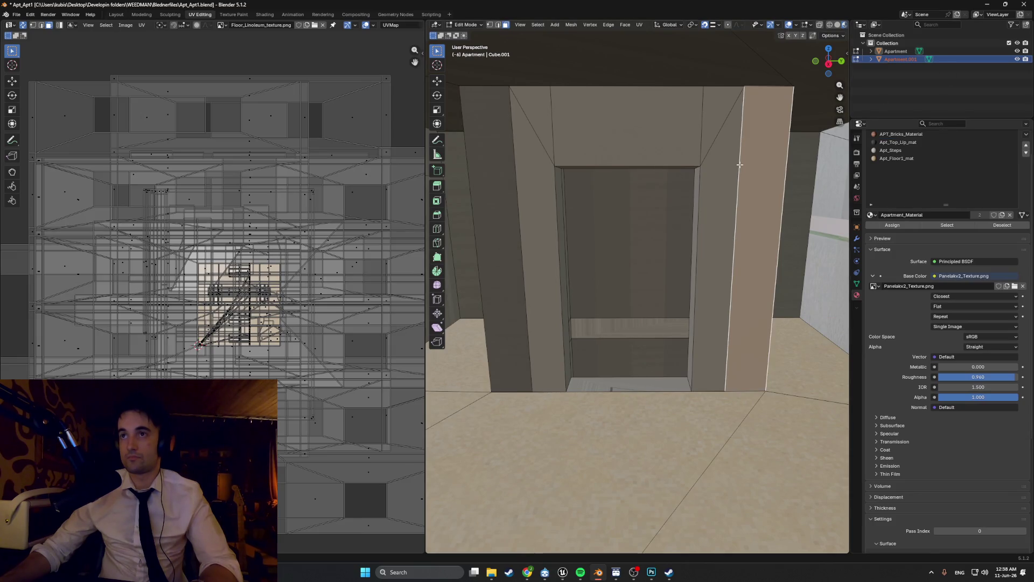
pyautogui.click(608, 381)
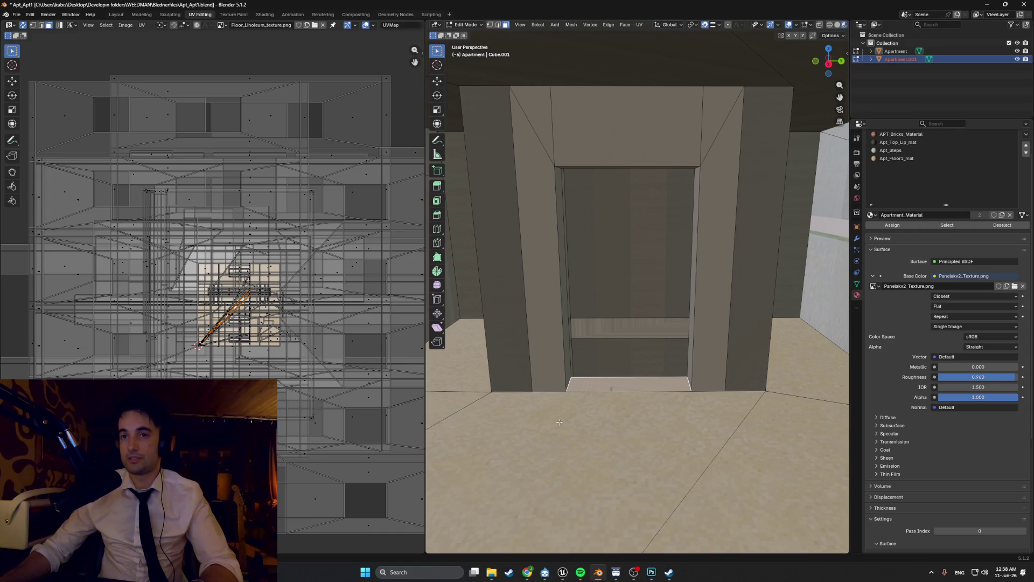
pyautogui.click(472, 377)
pyautogui.keyDown('shift'); pyautogui.click(620, 474); pyautogui.keyUp('shift')
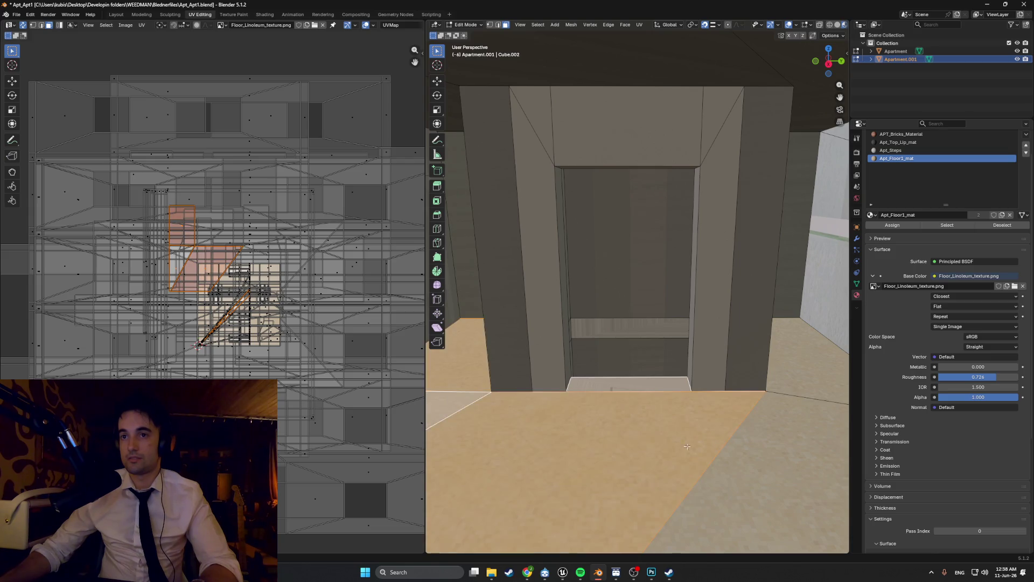
# Step: Select the interior floor faces and Smart UV Project them
pyautogui.keyDown('shift'); pyautogui.click(786, 454); pyautogui.keyUp('shift')
pyautogui.moveTo(786, 454)
pyautogui.mouseDown(button='middle')
pyautogui.moveTo(709, 419)
pyautogui.moveTo(642, 324)
pyautogui.moveTo(666, 361)
pyautogui.mouseUp(button='middle')
pyautogui.keyDown('shift'); pyautogui.click(642, 323); pyautogui.keyUp('shift')
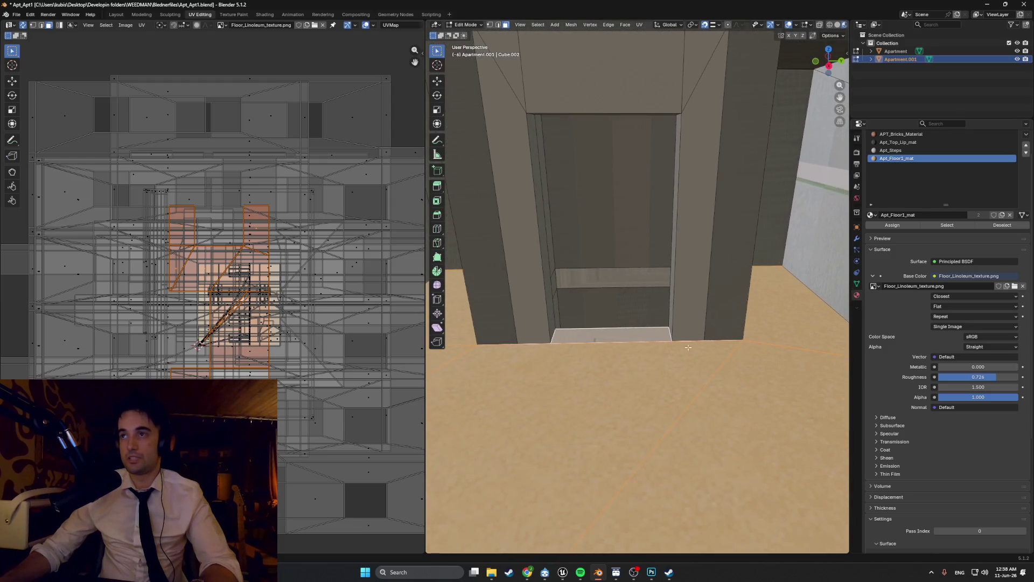
pyautogui.press('u')
pyautogui.click(639, 363)
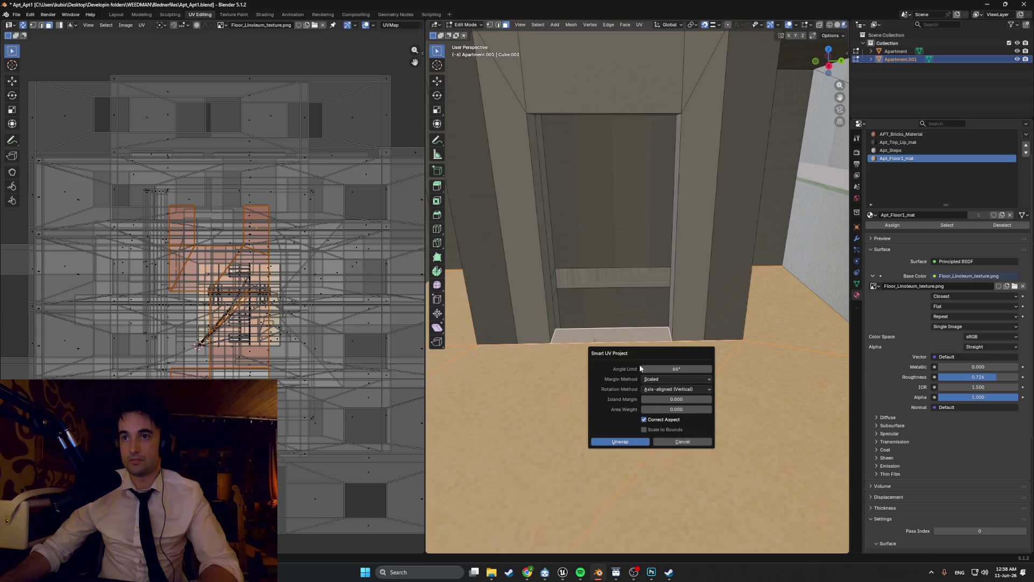
pyautogui.click(610, 444)
pyautogui.scroll(-1, 230, 353)
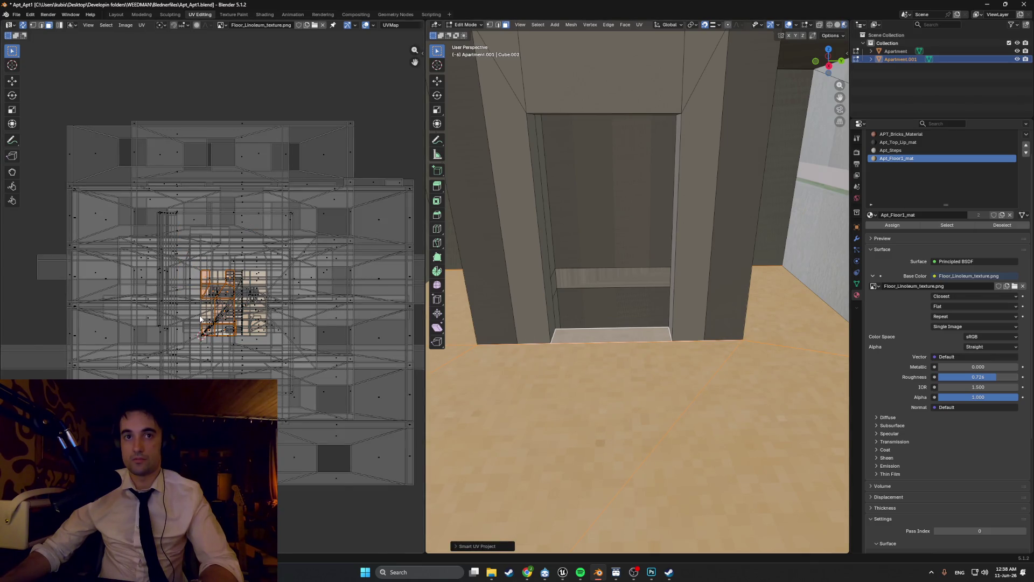
pyautogui.scroll(2, 201, 319)
# Step: Assign the Apt_Floor1_mat material to the entrance step face
pyautogui.press('s')
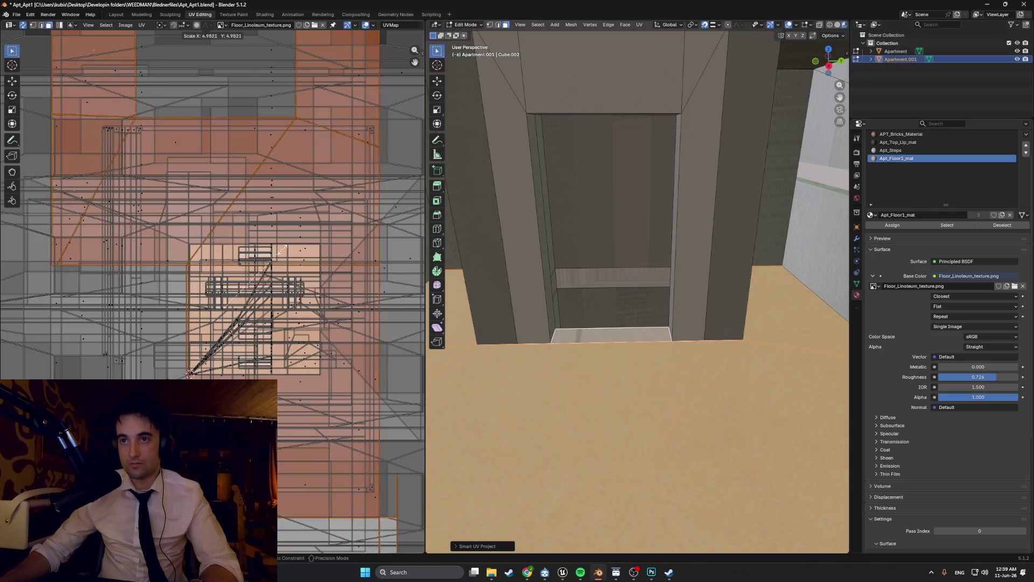
pyautogui.press('Escape')
pyautogui.click(622, 333)
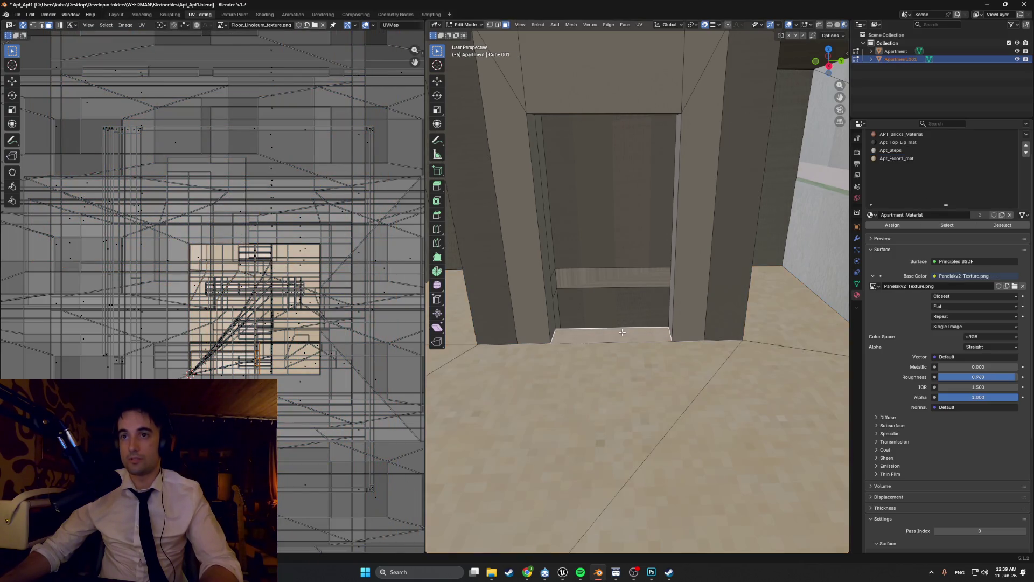
pyautogui.click(901, 159)
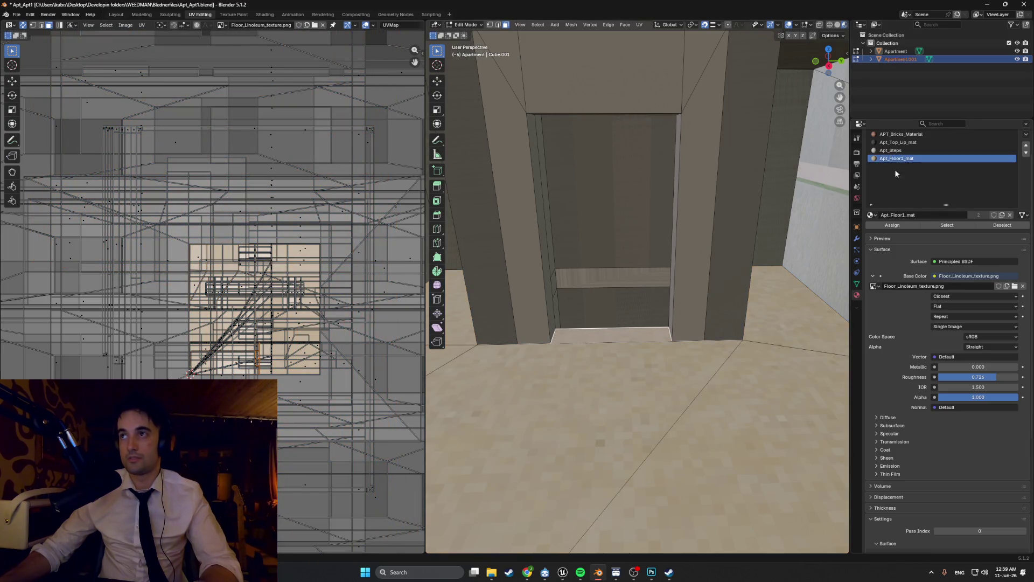
pyautogui.click(880, 226)
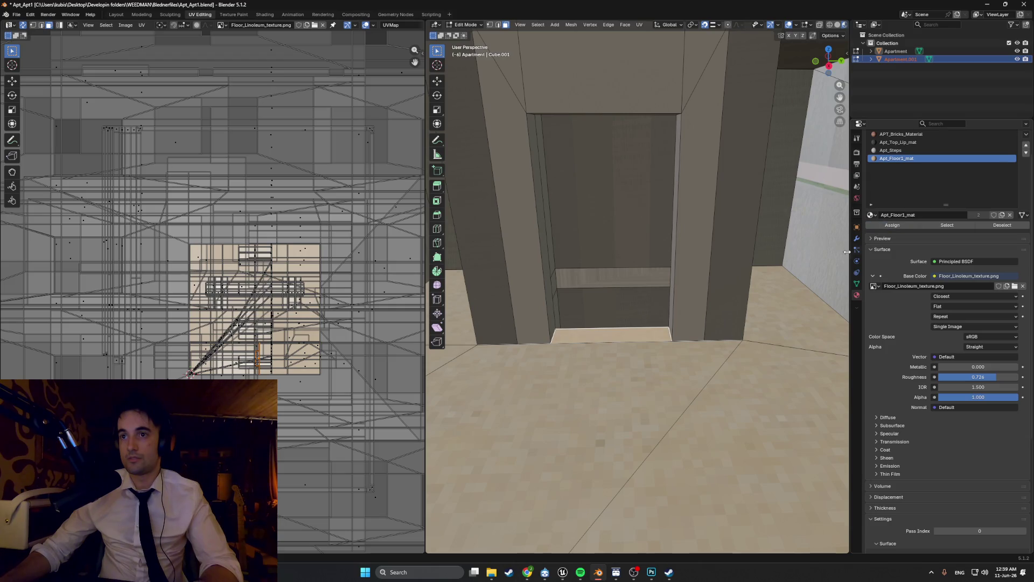
# Step: Select the interior floor faces together with the entrance step face
pyautogui.click(695, 372)
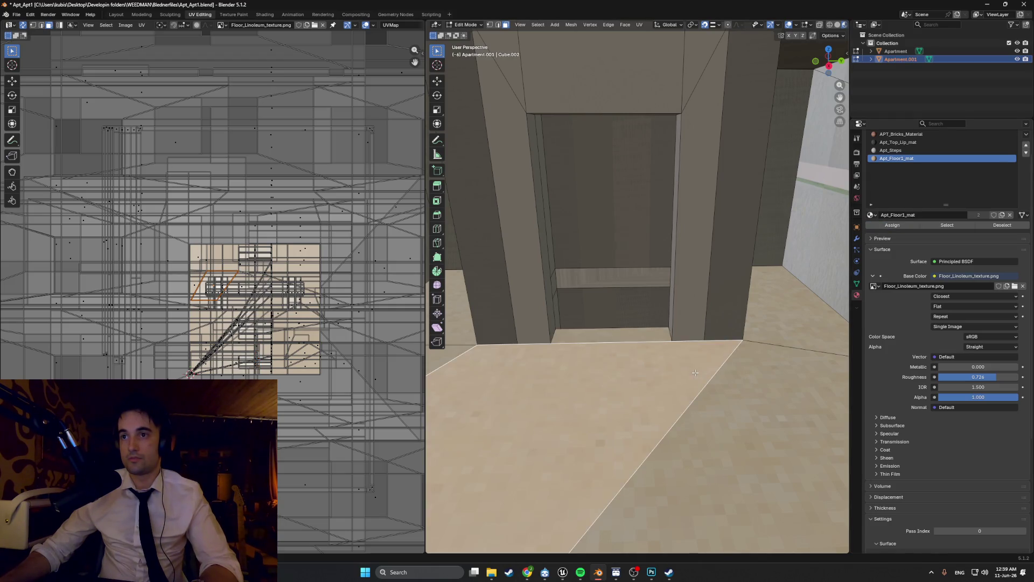
pyautogui.keyDown('shift'); pyautogui.click(643, 332); pyautogui.keyUp('shift')
pyautogui.moveTo(642, 332); pyautogui.dragTo(667, 339, button='middle')
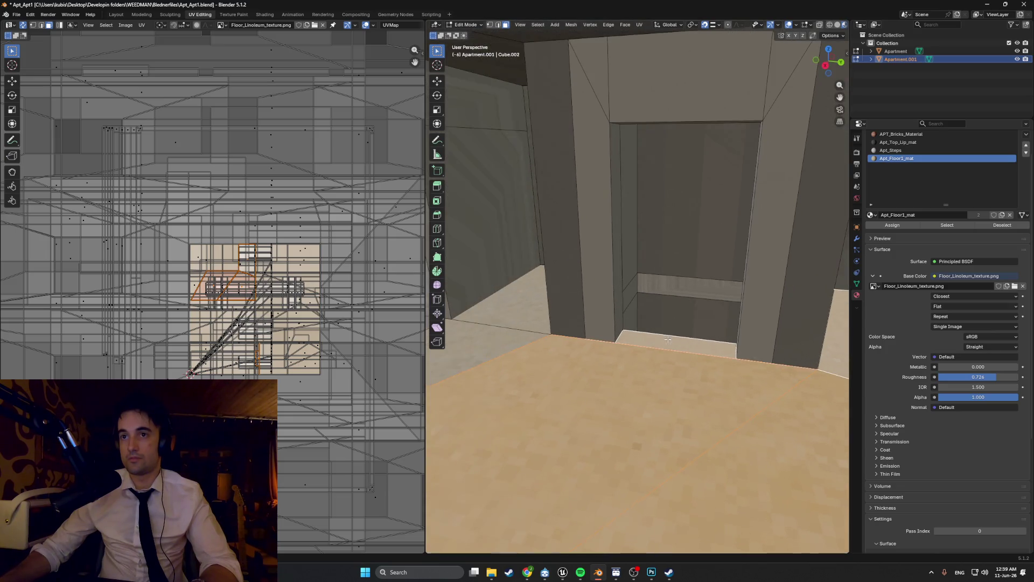
pyautogui.keyDown('shift'); pyautogui.click(550, 313); pyautogui.keyUp('shift')
pyautogui.moveTo(533, 300)
pyautogui.mouseDown(button='middle')
pyautogui.moveTo(458, 320)
pyautogui.moveTo(820, 311)
pyautogui.mouseUp(button='middle')
pyautogui.keyDown('shift'); pyautogui.click(722, 313); pyautogui.keyUp('shift')
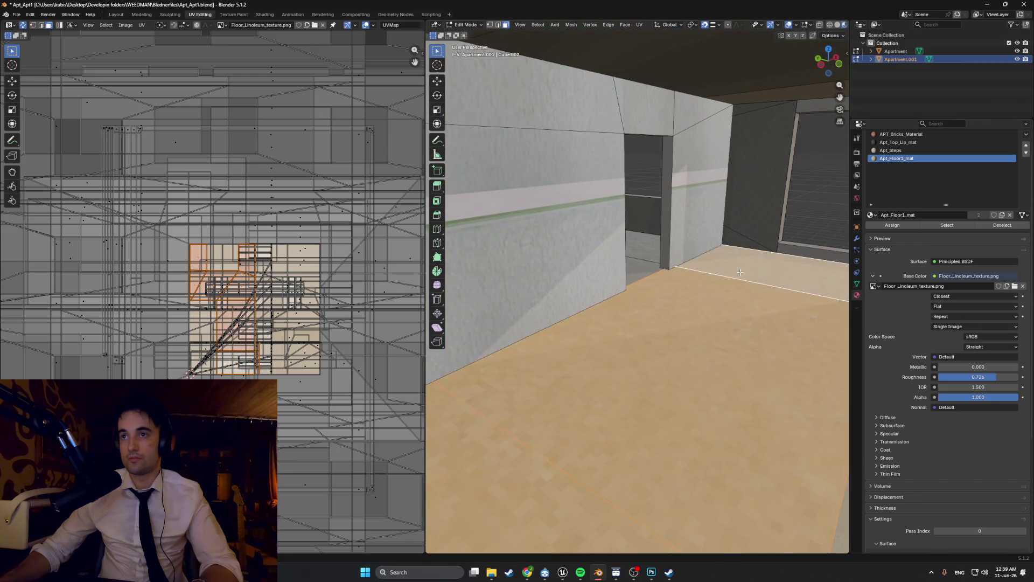
pyautogui.moveTo(721, 313)
pyautogui.mouseDown(button='middle')
pyautogui.moveTo(762, 264)
pyautogui.moveTo(565, 323)
pyautogui.mouseUp(button='middle')
pyautogui.keyDown('shift'); pyautogui.click(763, 263); pyautogui.keyUp('shift')
# Step: Smart UV unwrap the selection and scale its UV islands by 3.1010
pyautogui.press('u')
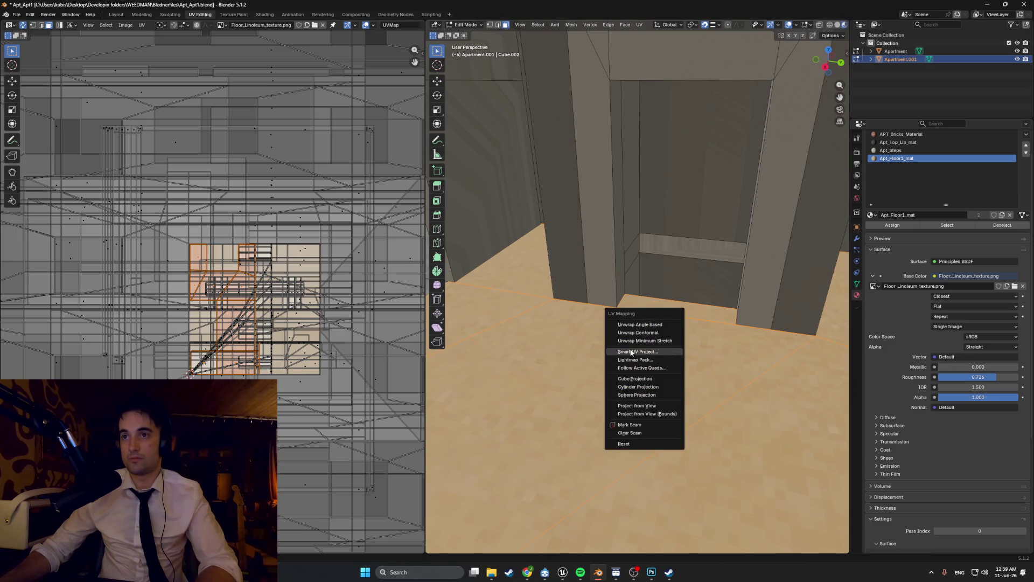
pyautogui.click(634, 353)
pyautogui.click(619, 425)
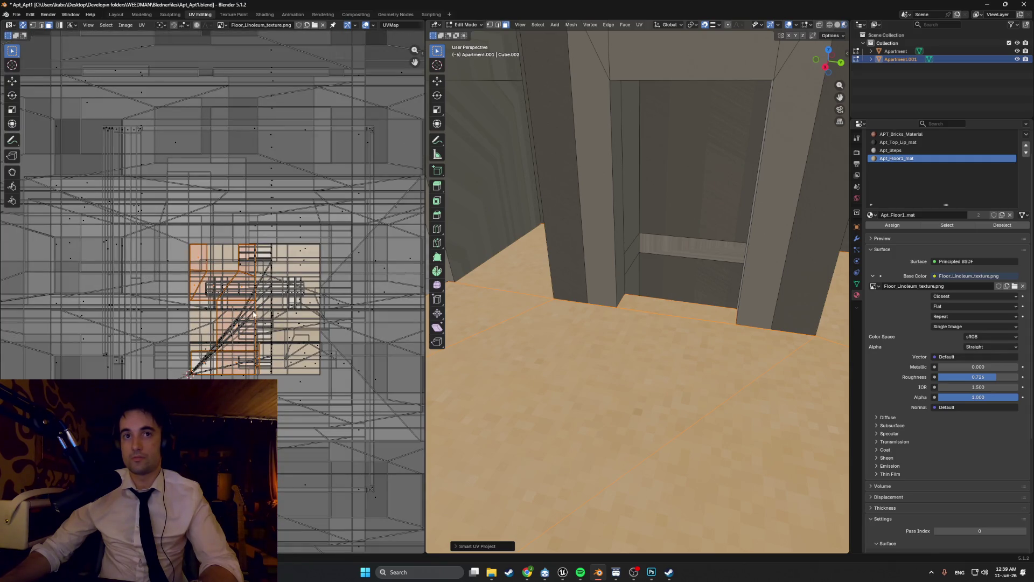
pyautogui.press('s')
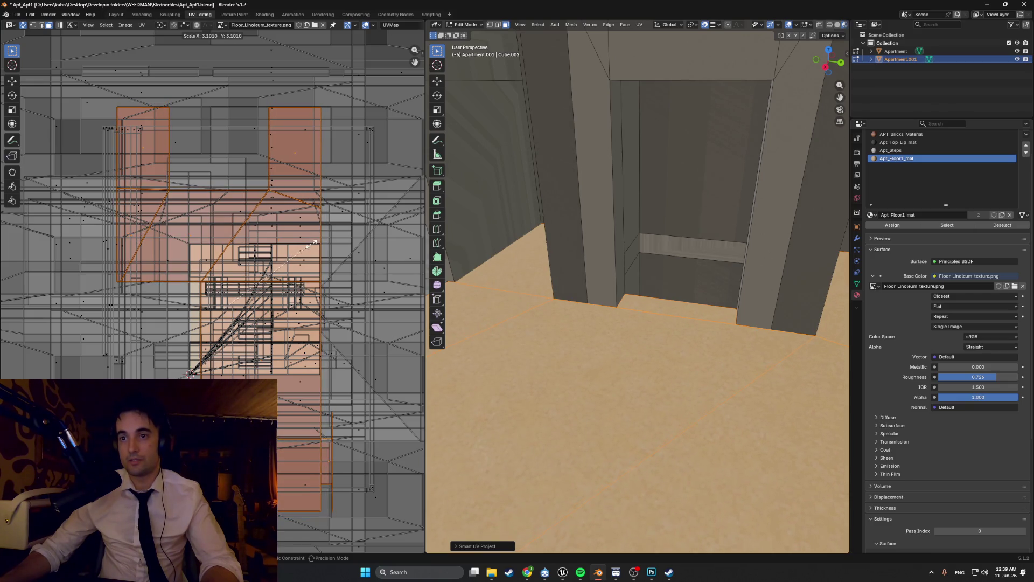
pyautogui.click(313, 243)
# Step: Return to Object Mode and make the Apartment building the active object
pyautogui.moveTo(539, 324)
pyautogui.mouseDown(button='middle')
pyautogui.moveTo(439, 372)
pyautogui.moveTo(750, 347)
pyautogui.moveTo(781, 280)
pyautogui.mouseUp(button='middle')
pyautogui.press('Tab')
pyautogui.moveTo(812, 211); pyautogui.dragTo(727, 197, button='middle')
pyautogui.click(723, 194)
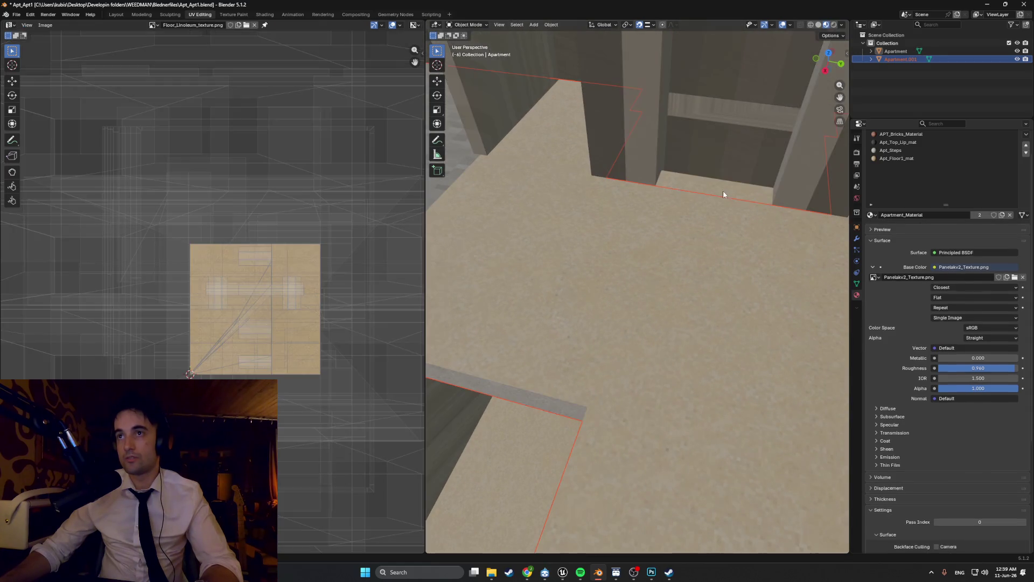
# Step: Select the Apartment building and orbit around its textured floor and walls
pyautogui.click(726, 161)
pyautogui.moveTo(726, 160)
pyautogui.mouseDown(button='middle')
pyautogui.moveTo(776, 163)
pyautogui.moveTo(646, 227)
pyautogui.moveTo(551, 293)
pyautogui.mouseUp(button='middle')
pyautogui.moveTo(22, 301); pyautogui.dragTo(78, 302, button='middle')
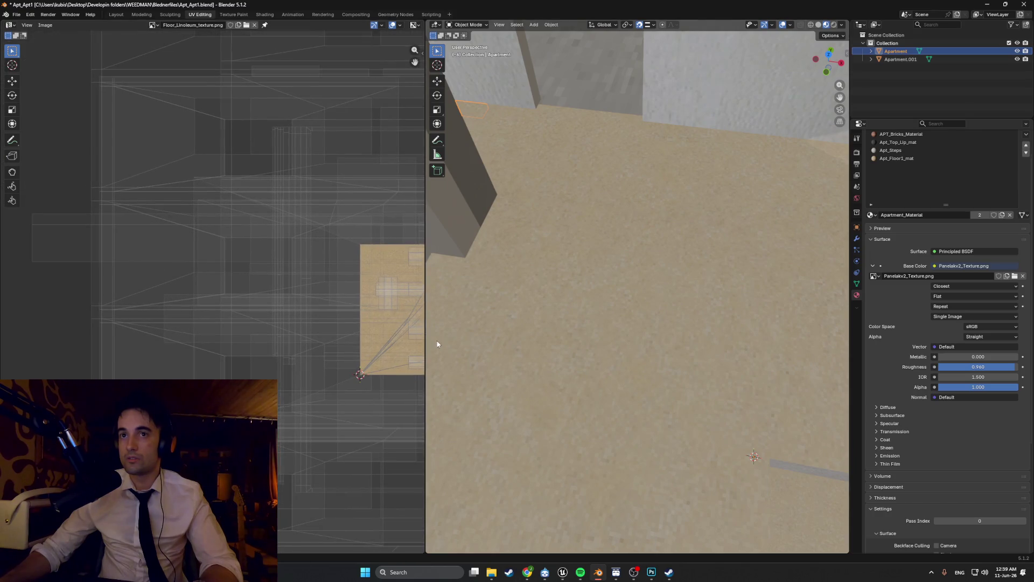
pyautogui.moveTo(437, 345)
pyautogui.mouseDown(button='middle')
pyautogui.moveTo(822, 346)
pyautogui.moveTo(674, 307)
pyautogui.moveTo(655, 331)
pyautogui.moveTo(768, 339)
pyautogui.moveTo(429, 293)
pyautogui.moveTo(845, 186)
pyautogui.moveTo(741, 110)
pyautogui.moveTo(669, 231)
pyautogui.moveTo(596, 212)
pyautogui.moveTo(588, 229)
pyautogui.moveTo(661, 337)
pyautogui.moveTo(598, 244)
pyautogui.moveTo(536, 194)
pyautogui.mouseUp(button='middle')
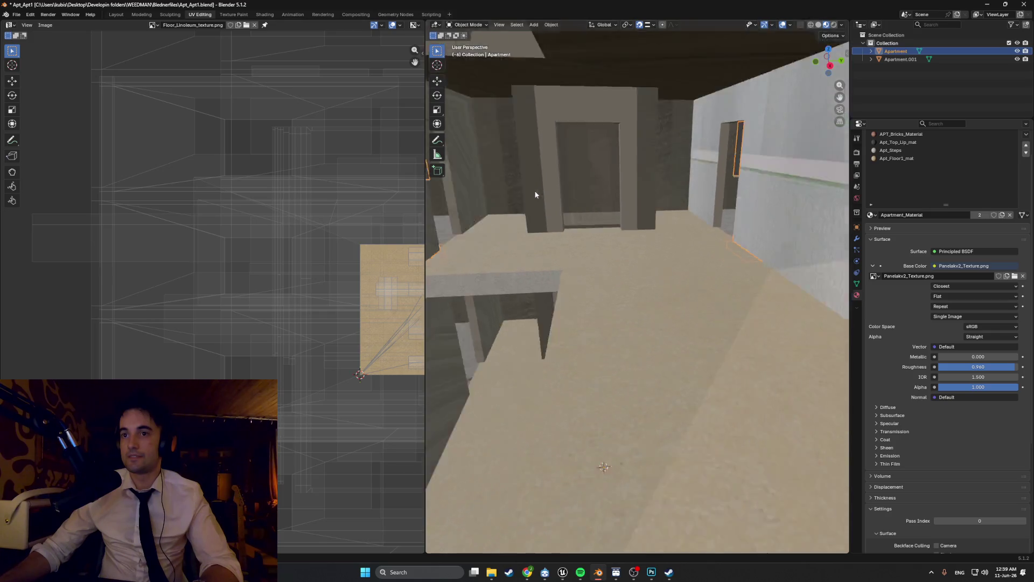
pyautogui.scroll(-6, 558, 258)
pyautogui.scroll(3, 587, 283)
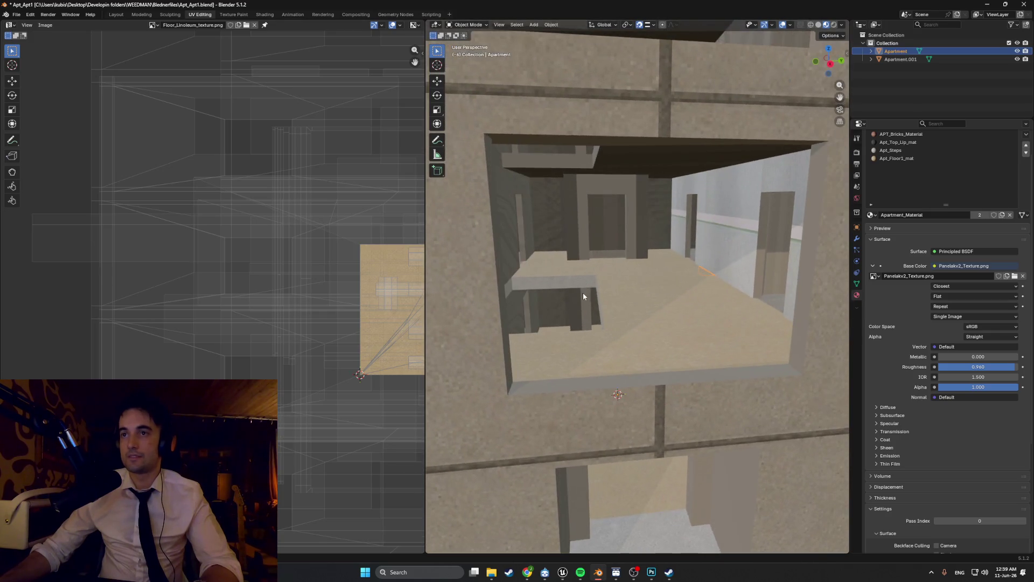
pyautogui.scroll(-6, 560, 294)
pyautogui.scroll(3, 573, 297)
# Step: View the facade and a doorway, enter Edit Mode, and pick Apartment.001 in the Outliner
pyautogui.press('Tab')
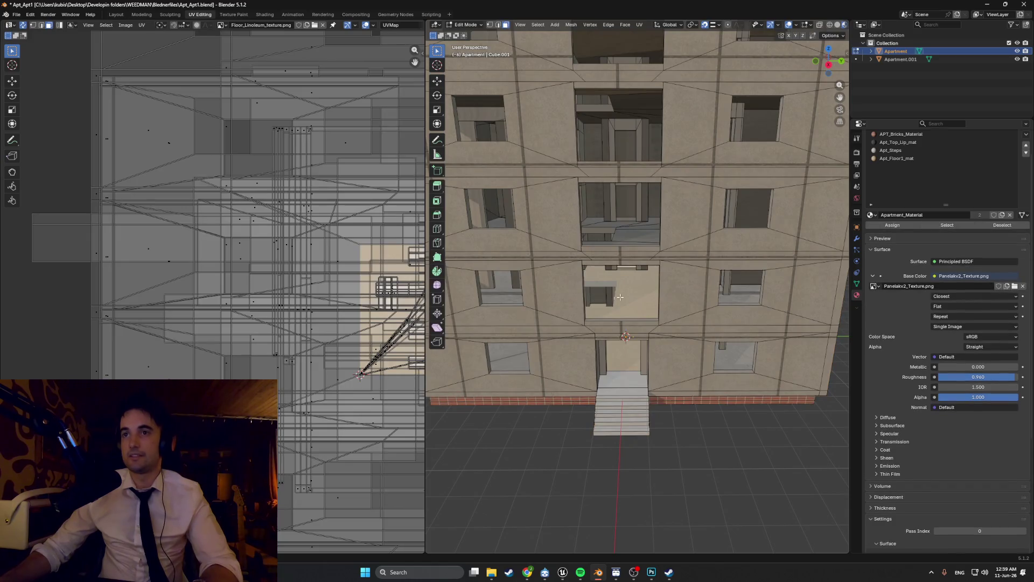
pyautogui.press('Tab')
pyautogui.scroll(-2, 617, 289)
pyautogui.scroll(4, 616, 290)
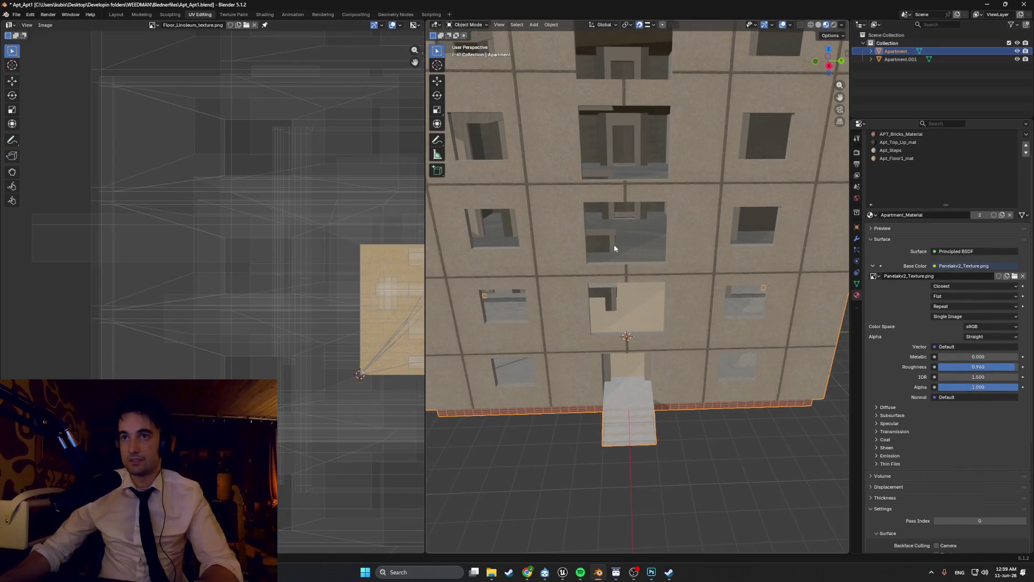
pyautogui.moveTo(623, 120)
pyautogui.mouseDown(button='middle')
pyautogui.moveTo(609, 279)
pyautogui.moveTo(642, 264)
pyautogui.moveTo(679, 265)
pyautogui.moveTo(552, 321)
pyautogui.moveTo(573, 322)
pyautogui.mouseUp(button='middle')
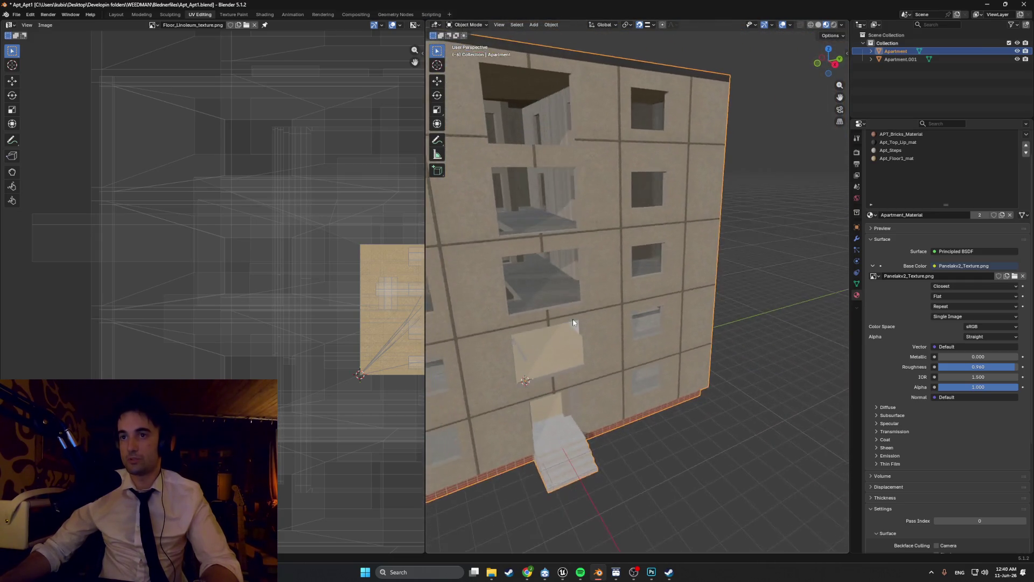
pyautogui.scroll(8, 573, 322)
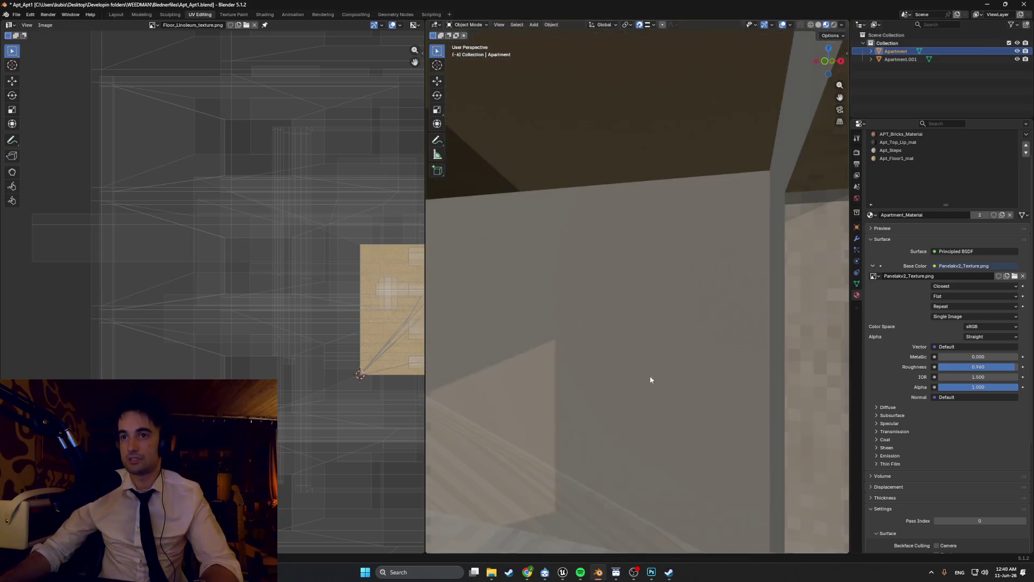
pyautogui.moveTo(651, 376)
pyautogui.mouseDown(button='middle')
pyautogui.moveTo(621, 416)
pyautogui.moveTo(653, 369)
pyautogui.moveTo(571, 383)
pyautogui.moveTo(585, 385)
pyautogui.mouseUp(button='middle')
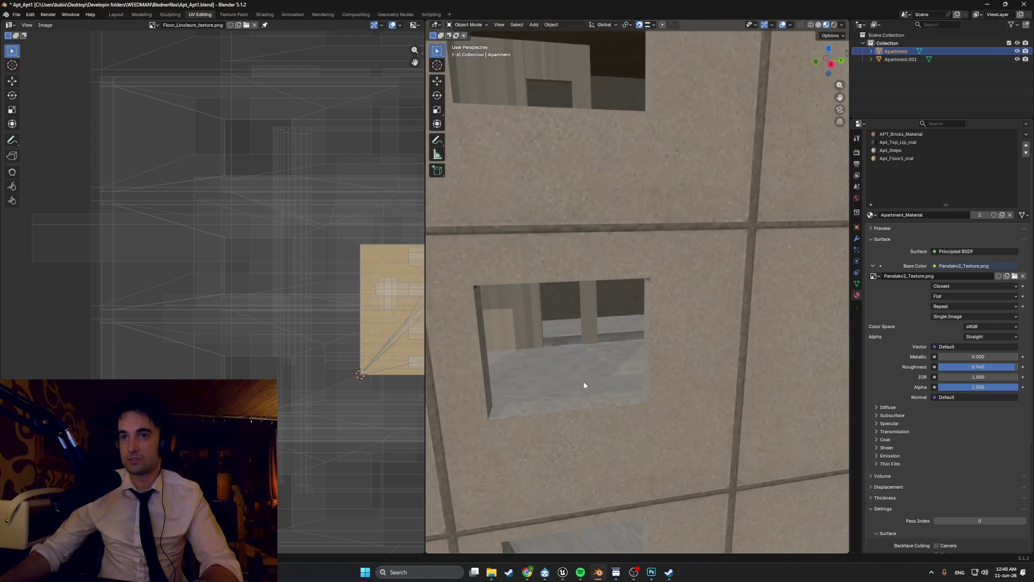
pyautogui.press('Tab')
pyautogui.click(990, 61)
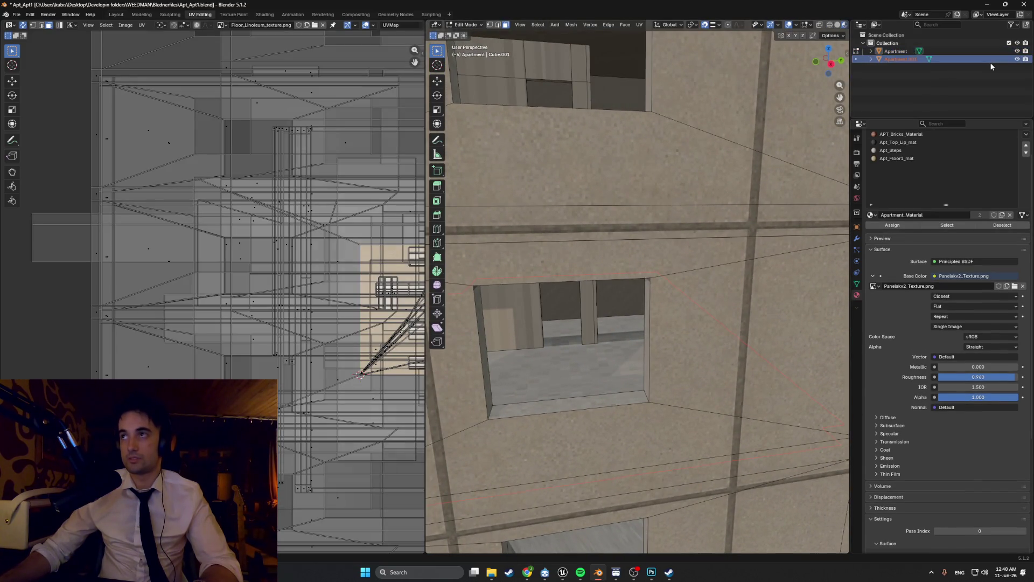
# Step: Hide the Apartment building so only the floor slabs show, then select the slab object
pyautogui.click(1018, 59)
pyautogui.click(1018, 59)
pyautogui.keyDown('ctrl'); pyautogui.click(1018, 59); pyautogui.keyUp('ctrl')
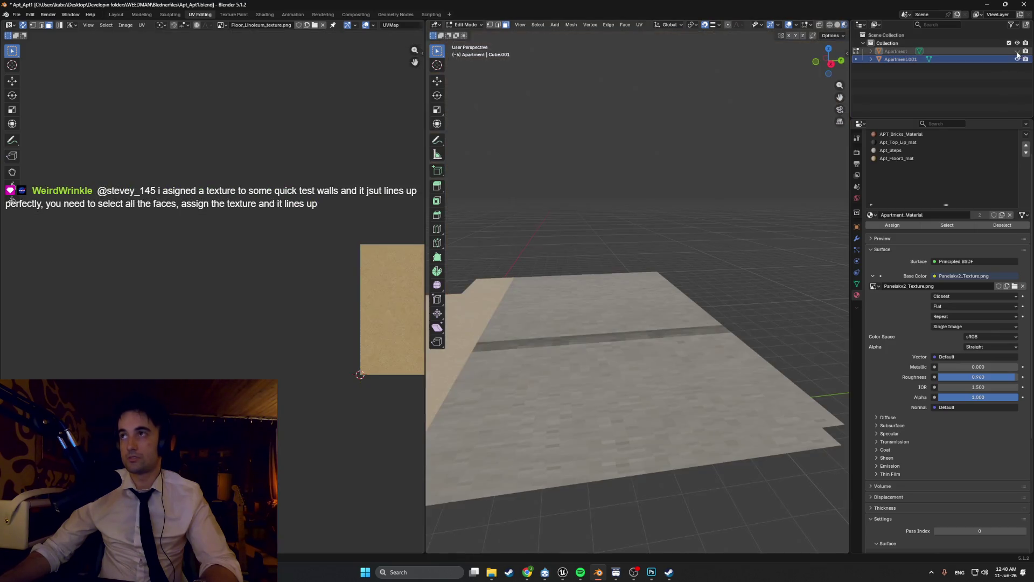
pyautogui.moveTo(619, 302); pyautogui.dragTo(654, 332, button='middle')
pyautogui.press('Tab')
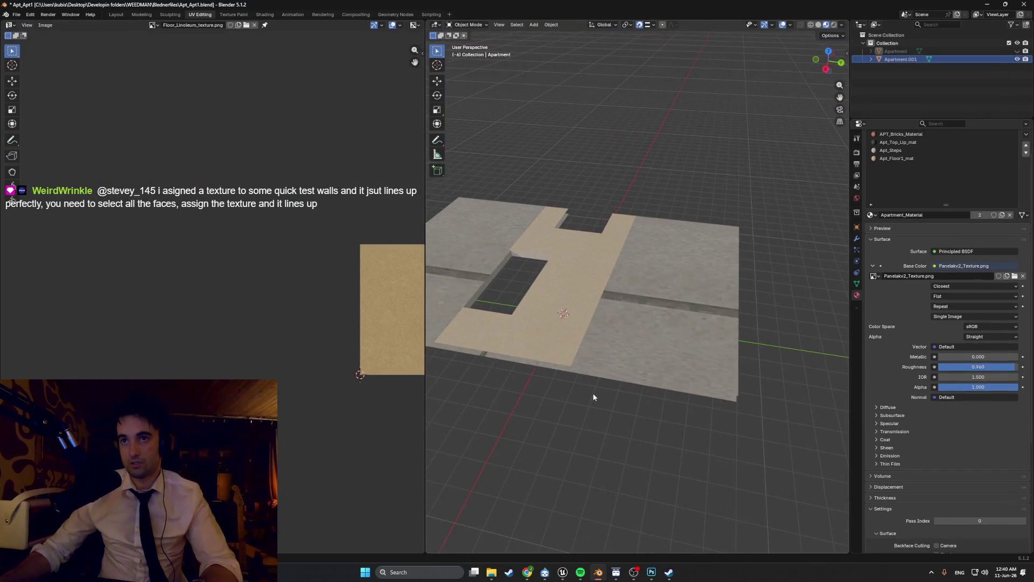
pyautogui.click(580, 572)
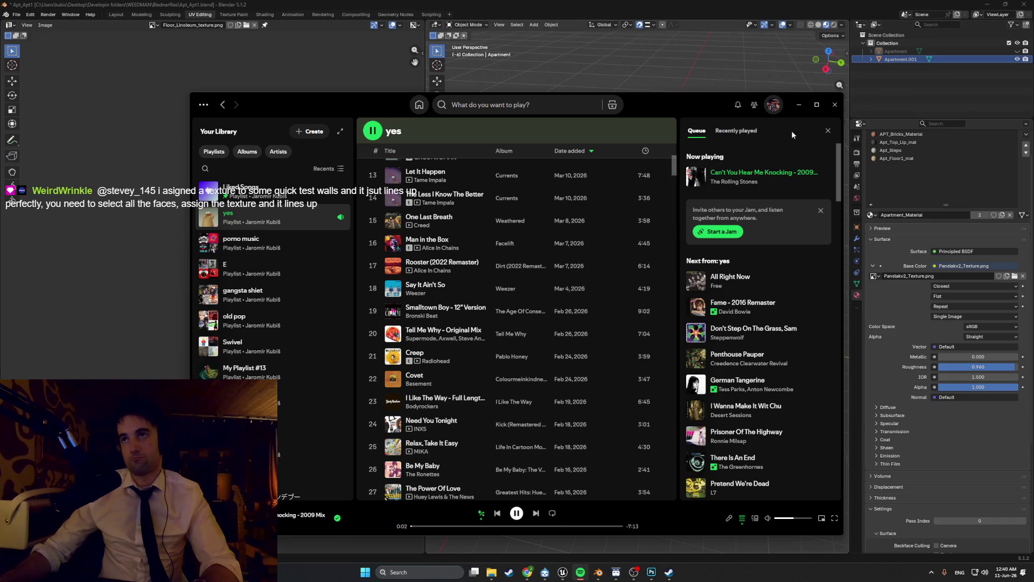
pyautogui.click(797, 106)
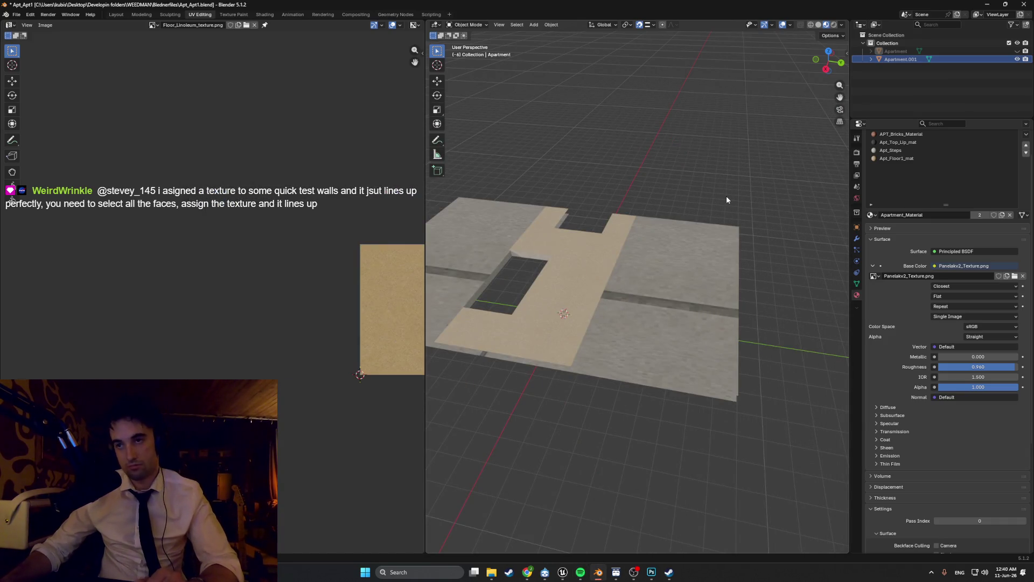
pyautogui.moveTo(573, 232); pyautogui.dragTo(616, 323, button='middle')
pyautogui.click(632, 335)
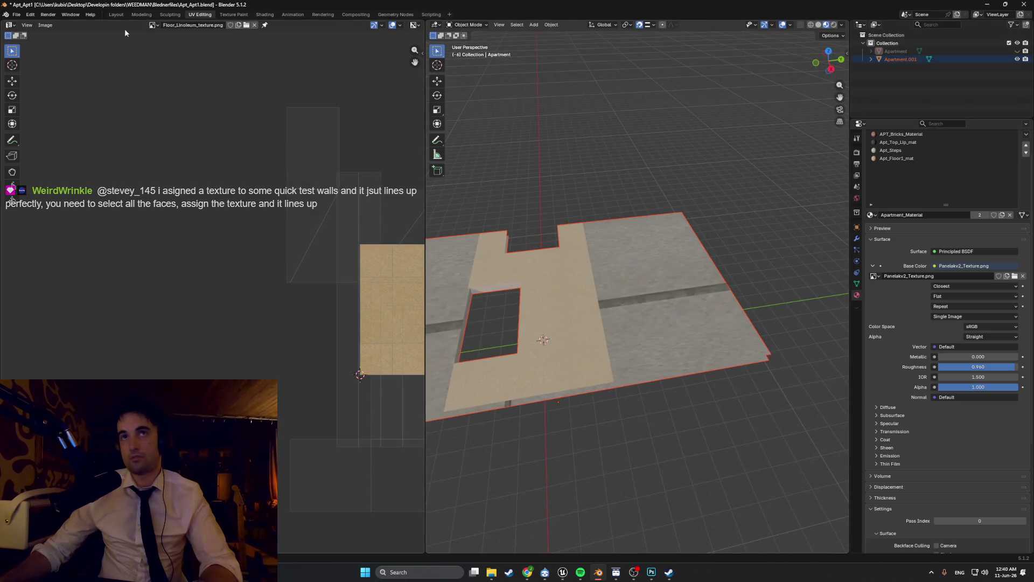
# Step: In the Modeling workspace, edit the slabs and select the lower-right room and striped floor faces
pyautogui.click(133, 16)
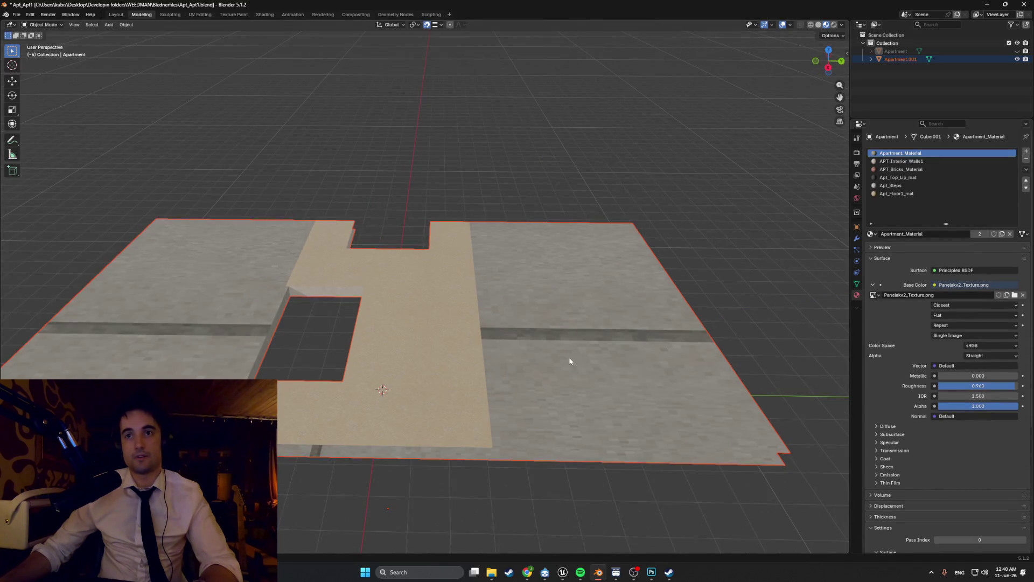
pyautogui.press('Tab')
pyautogui.scroll(-3, 570, 361)
pyautogui.moveTo(560, 372)
pyautogui.mouseDown(button='middle')
pyautogui.moveTo(489, 406)
pyautogui.moveTo(465, 235)
pyautogui.moveTo(485, 315)
pyautogui.moveTo(468, 287)
pyautogui.moveTo(439, 326)
pyautogui.moveTo(438, 349)
pyautogui.moveTo(442, 300)
pyautogui.moveTo(437, 396)
pyautogui.moveTo(439, 386)
pyautogui.mouseUp(button='middle')
pyautogui.click(490, 405)
pyautogui.keyDown('shift'); pyautogui.click(491, 376); pyautogui.keyUp('shift')
pyautogui.keyDown('shift'); pyautogui.click(539, 351); pyautogui.keyUp('shift')
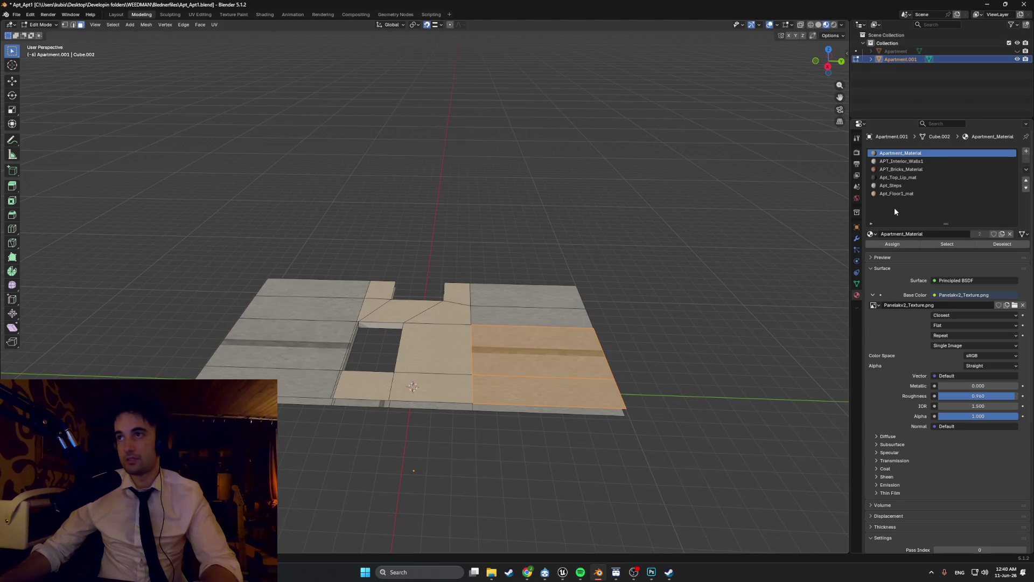
# Step: Rename material Apt_Floor1_mat to Apt_Floor_Hallway_mat by inserting 'Hallway_' into its name
pyautogui.click(897, 194)
pyautogui.press('F2')
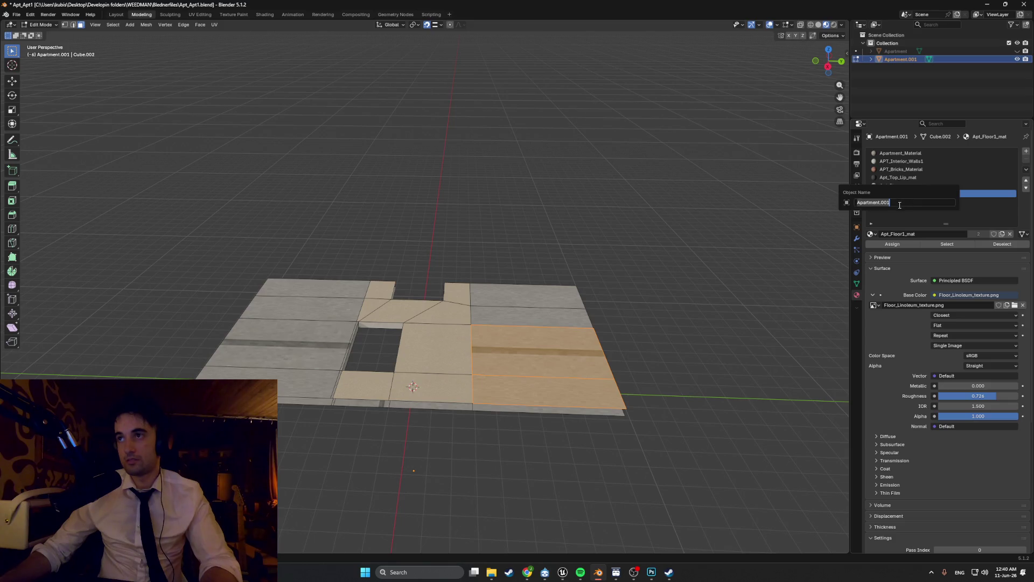
pyautogui.click(925, 235)
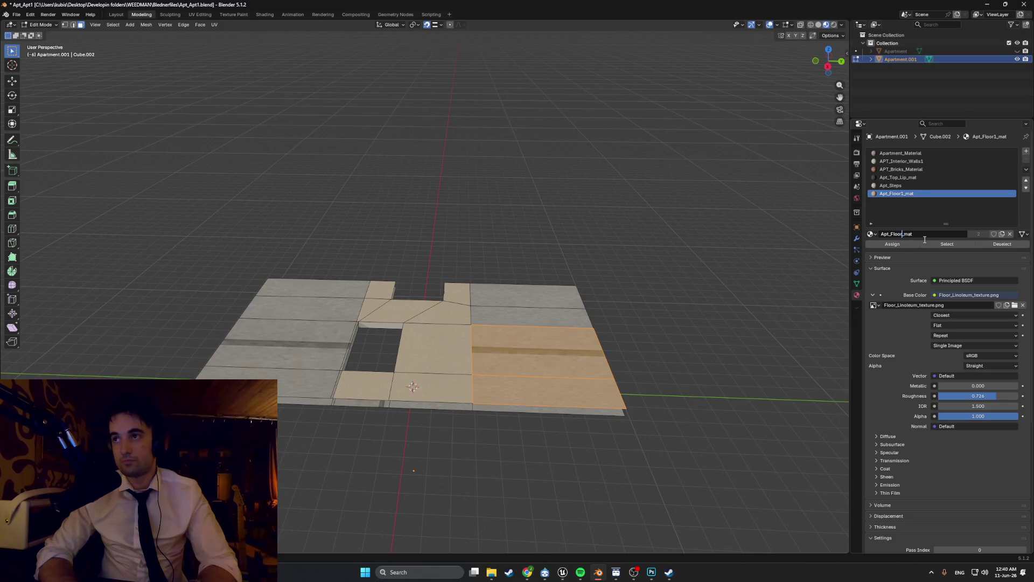
pyautogui.write('Hallway')
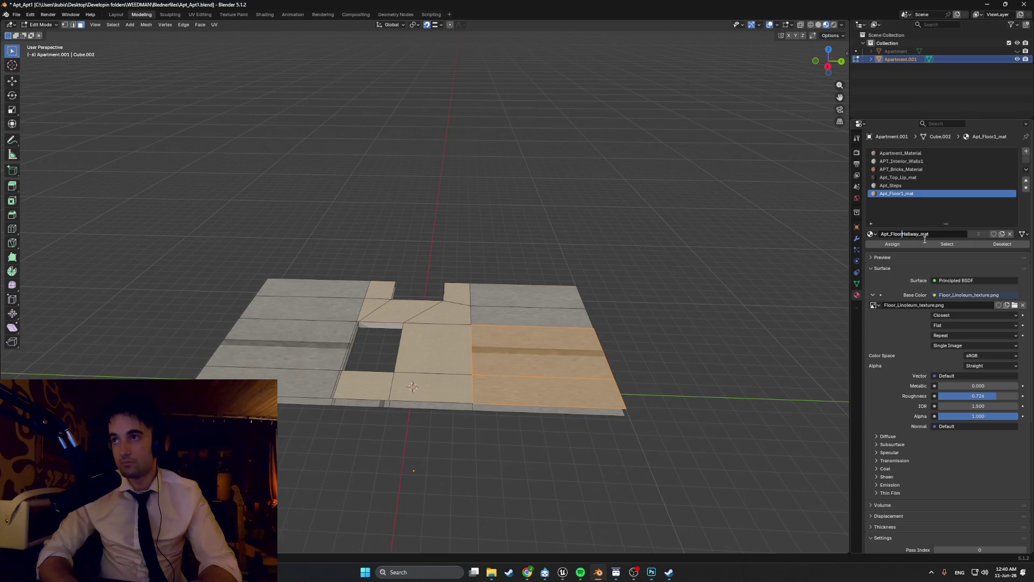
pyautogui.write('_')
pyautogui.press('Return')
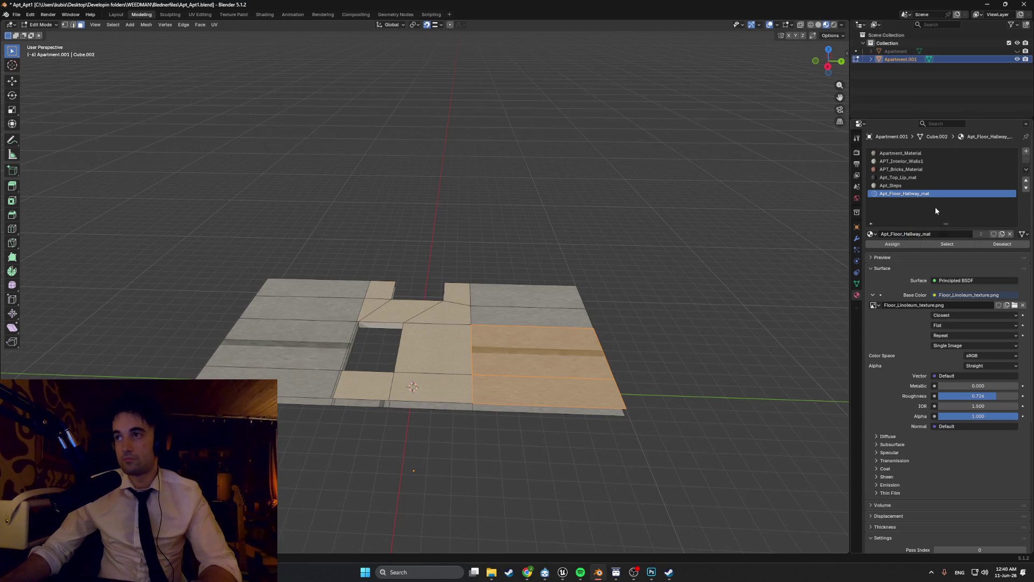
pyautogui.click(720, 236)
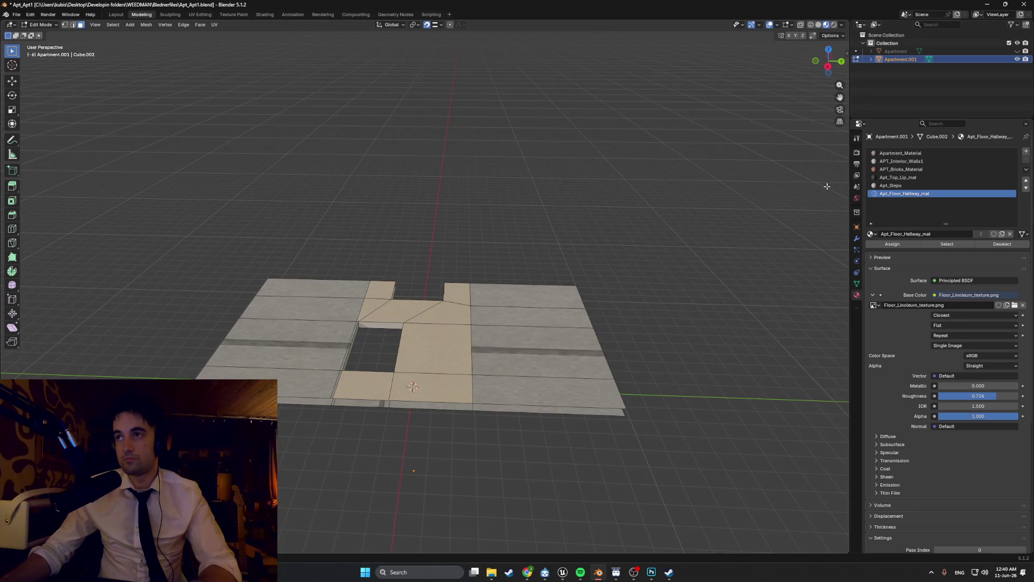
# Step: Select five right-hand and four left-hand room floor faces on either side of the hallway
pyautogui.click(547, 337)
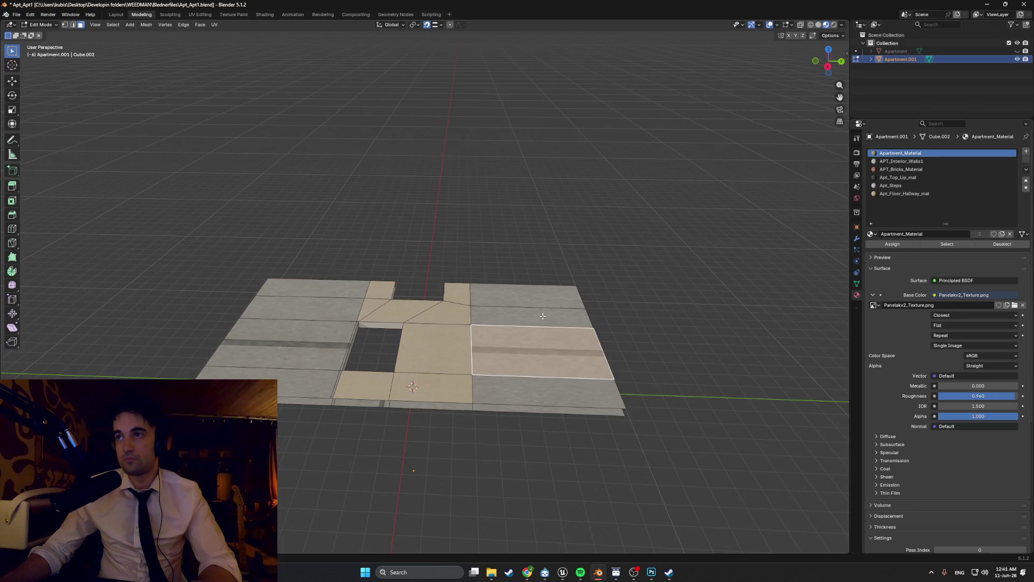
pyautogui.keyDown('shift'); pyautogui.click(542, 316); pyautogui.keyUp('shift')
pyautogui.keyDown('shift'); pyautogui.click(525, 293); pyautogui.keyUp('shift')
pyautogui.keyDown('shift'); pyautogui.click(547, 392); pyautogui.keyUp('shift')
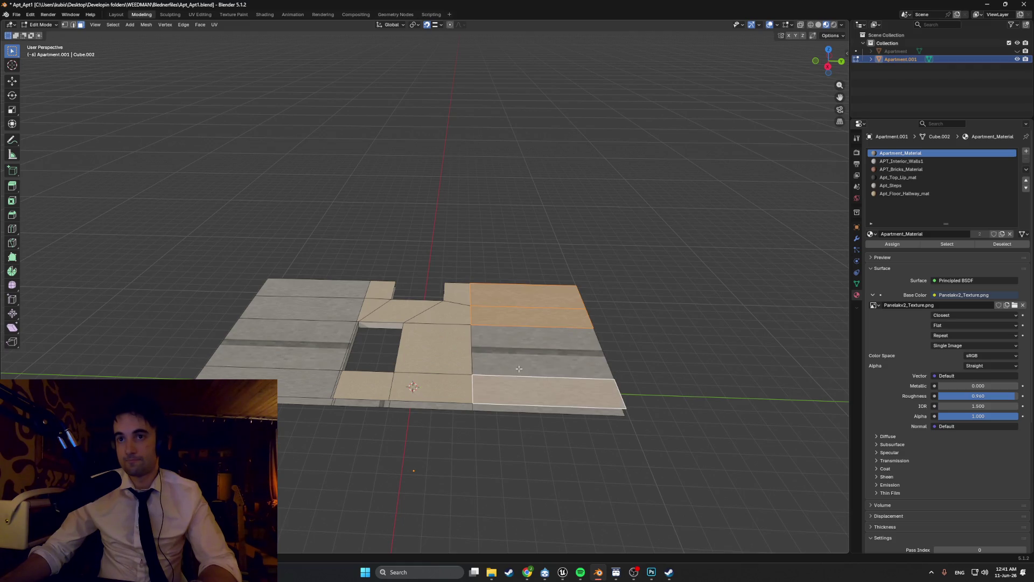
pyautogui.keyDown('shift'); pyautogui.click(539, 350); pyautogui.keyUp('shift')
pyautogui.keyDown('shift'); pyautogui.click(291, 383); pyautogui.keyUp('shift')
pyautogui.keyDown('shift'); pyautogui.click(293, 356); pyautogui.keyUp('shift')
pyautogui.keyDown('shift'); pyautogui.click(307, 312); pyautogui.keyUp('shift')
pyautogui.keyDown('shift'); pyautogui.click(322, 296); pyautogui.keyUp('shift')
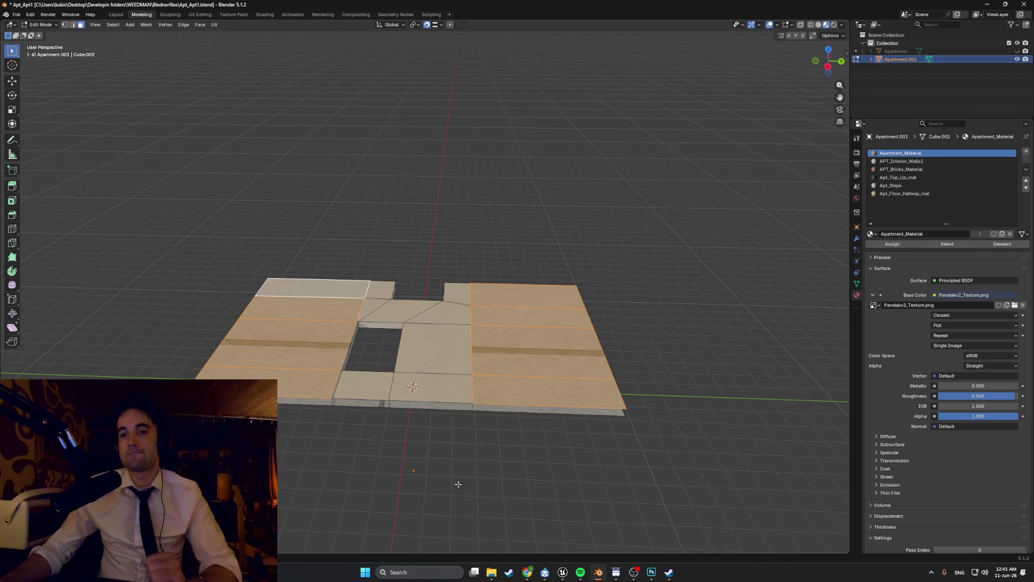
pyautogui.moveTo(532, 571)
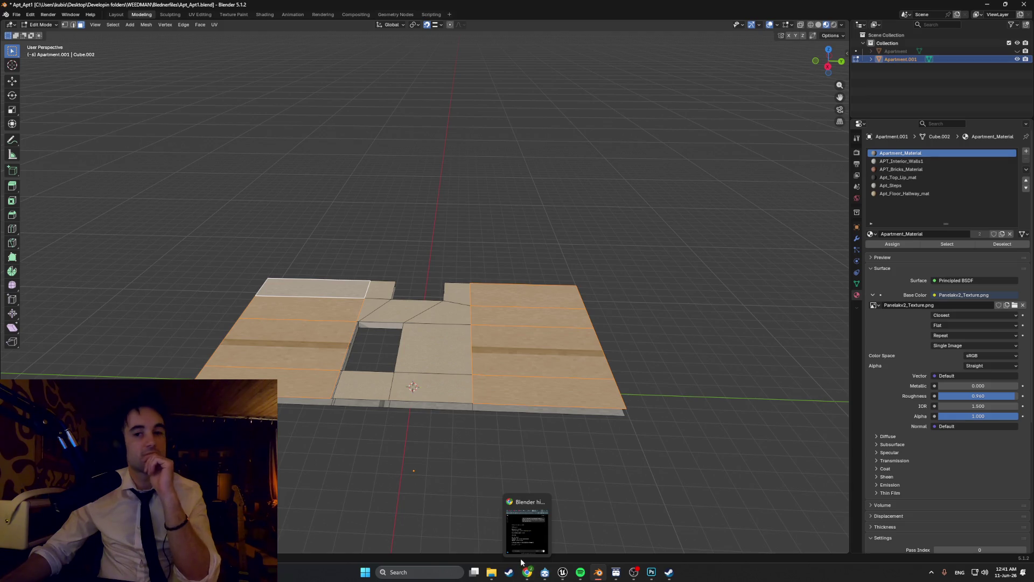
pyautogui.click(526, 565)
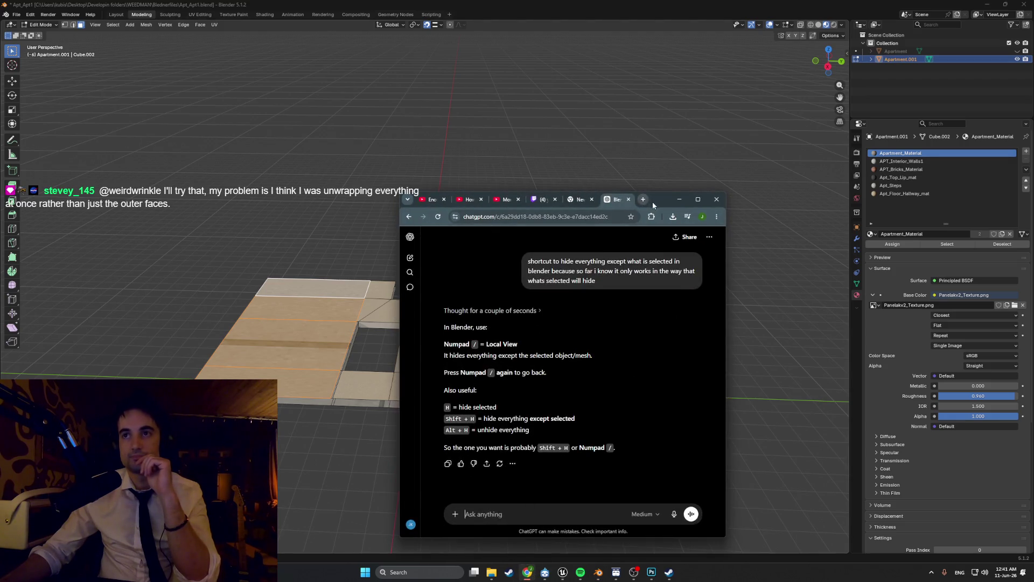
pyautogui.click(679, 200)
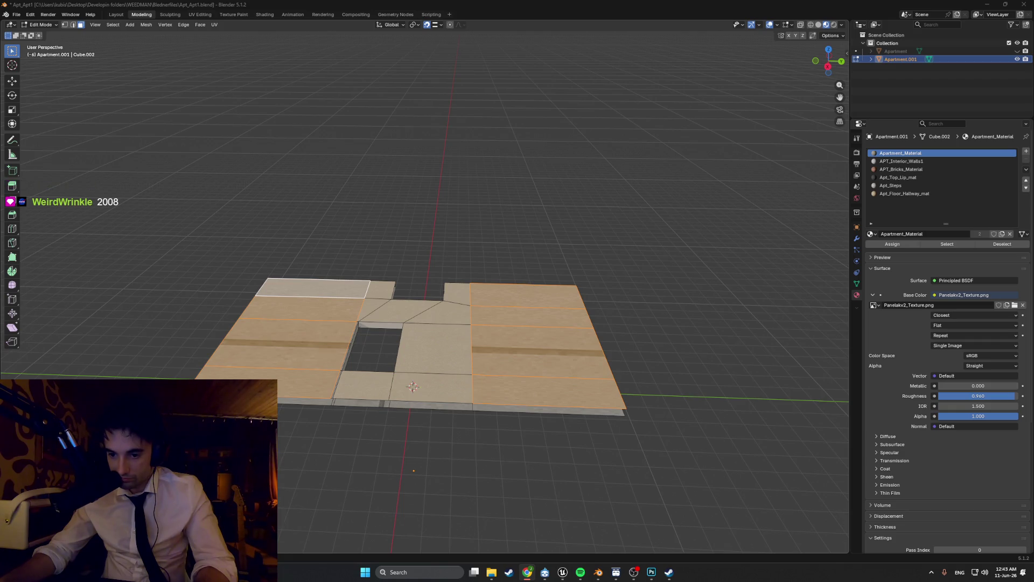
pyautogui.scroll(5, 350, 351)
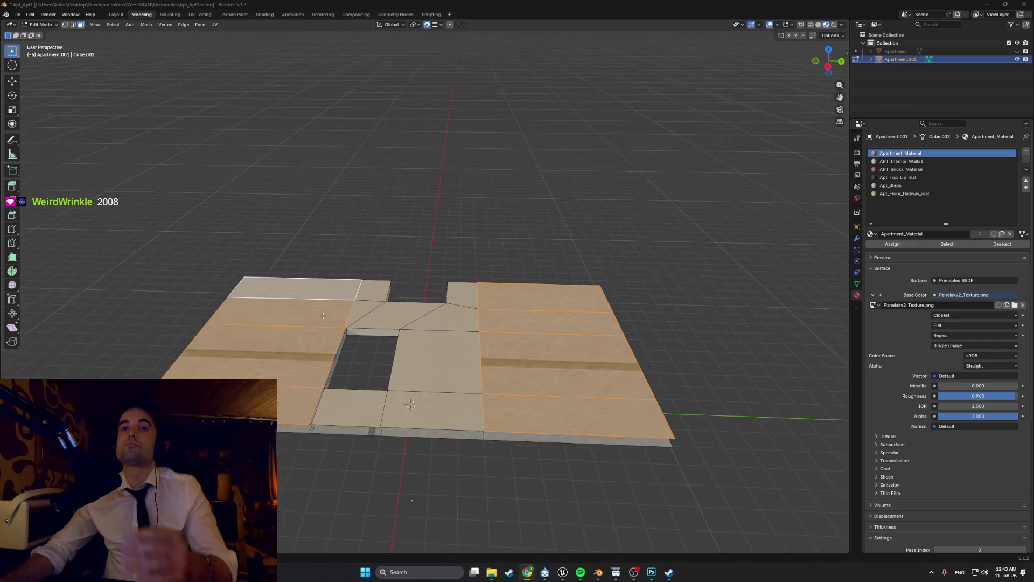
pyautogui.moveTo(349, 350); pyautogui.dragTo(369, 367, button='middle')
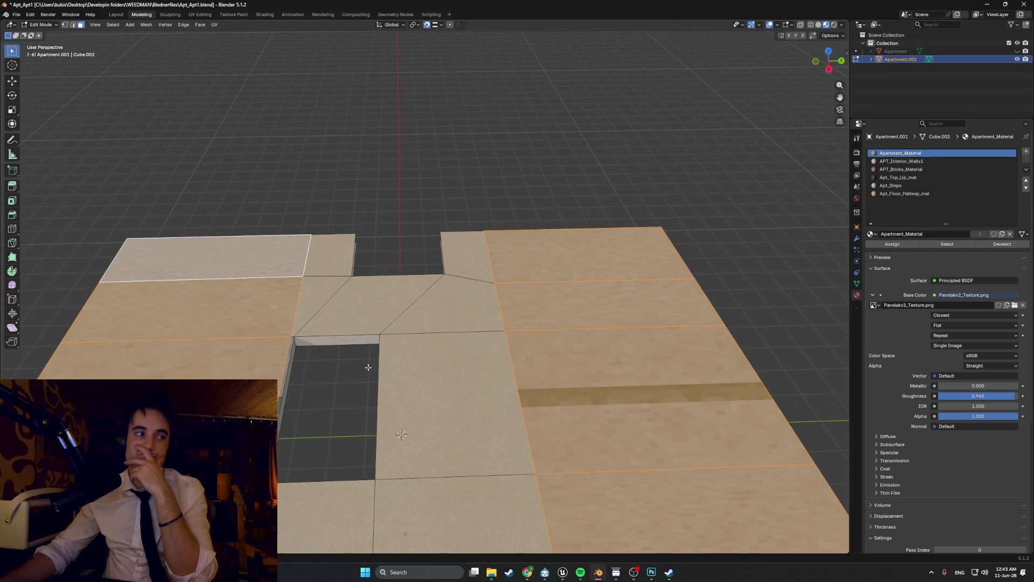
pyautogui.scroll(-1, 303, 346)
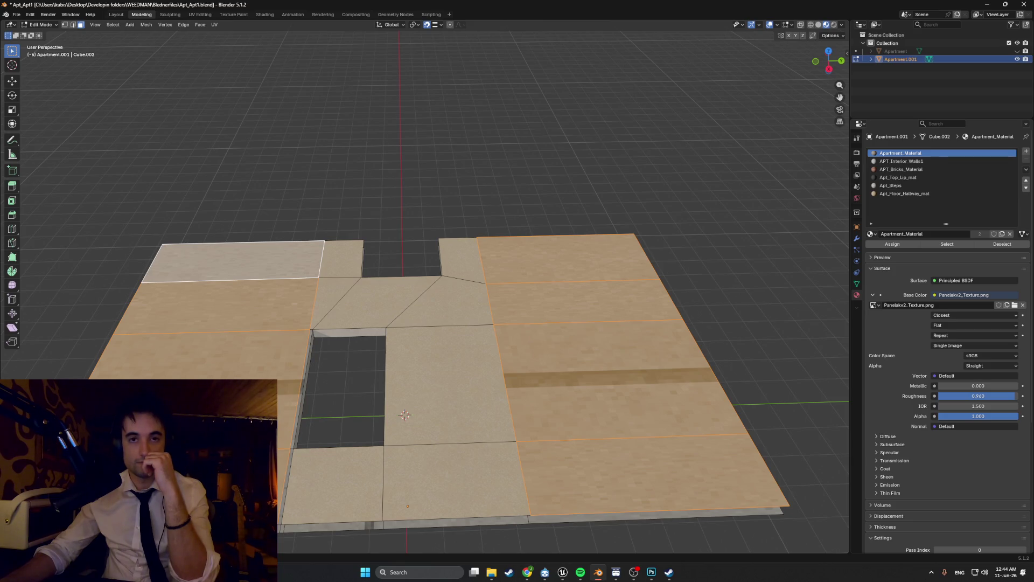
pyautogui.hotkey('alt', 'Tab')
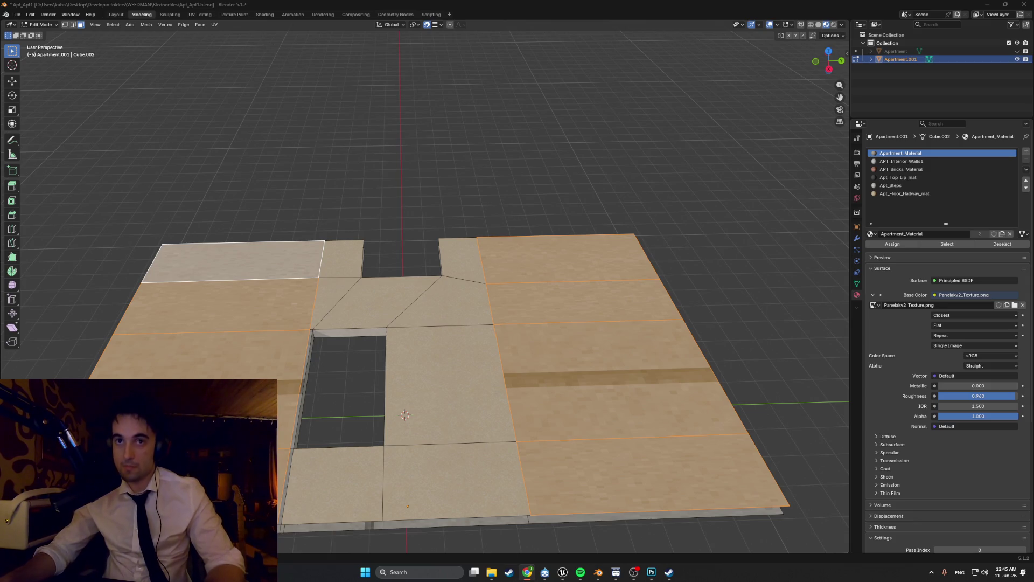
pyautogui.moveTo(410, 333)
pyautogui.mouseDown(button='middle')
pyautogui.moveTo(420, 284)
pyautogui.moveTo(450, 260)
pyautogui.moveTo(484, 300)
pyautogui.moveTo(441, 324)
pyautogui.moveTo(353, 315)
pyautogui.mouseUp(button='middle')
# Step: Orbit and zoom in close on the floor slab opening to inspect its edges and texture
pyautogui.scroll(-3, 333, 304)
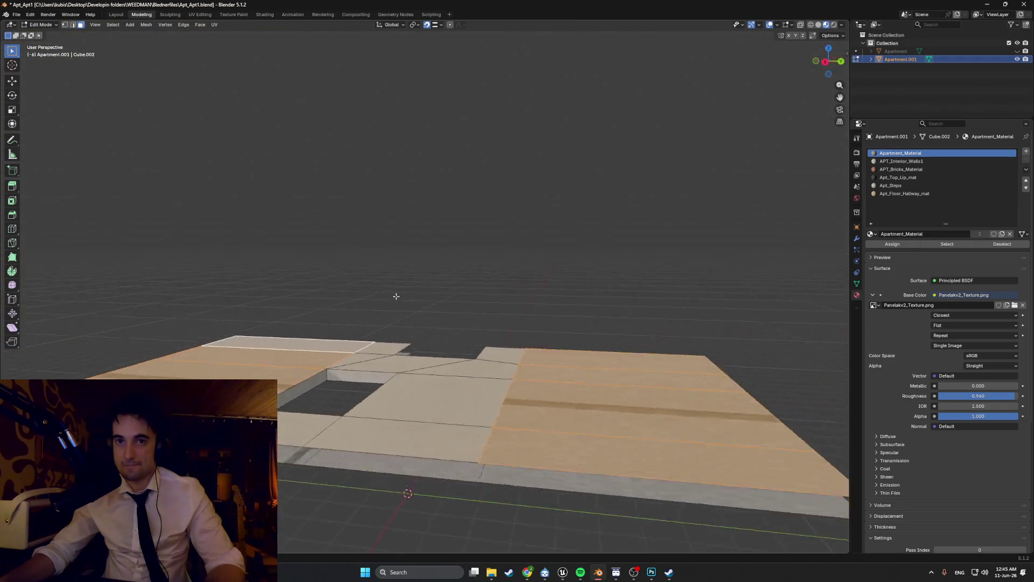
pyautogui.moveTo(397, 296)
pyautogui.mouseDown(button='middle')
pyautogui.moveTo(430, 302)
pyautogui.moveTo(369, 324)
pyautogui.mouseUp(button='middle')
pyautogui.scroll(4, 377, 361)
pyautogui.moveTo(377, 361)
pyautogui.mouseDown(button='middle')
pyautogui.moveTo(461, 342)
pyautogui.moveTo(435, 362)
pyautogui.moveTo(466, 341)
pyautogui.moveTo(453, 356)
pyautogui.moveTo(393, 337)
pyautogui.mouseUp(button='middle')
pyautogui.scroll(4, 393, 337)
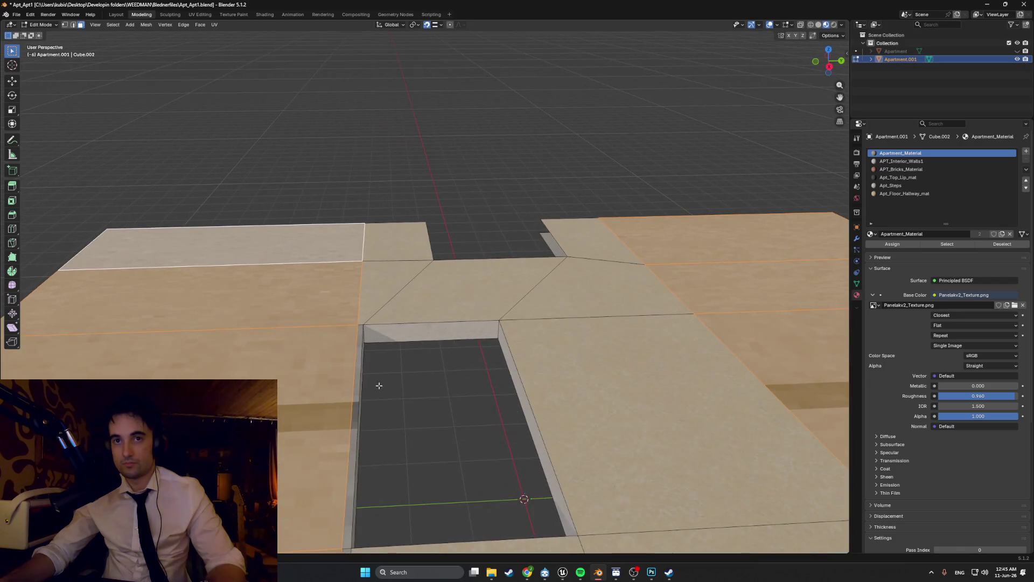
pyautogui.moveTo(400, 296); pyautogui.dragTo(367, 307, button='middle')
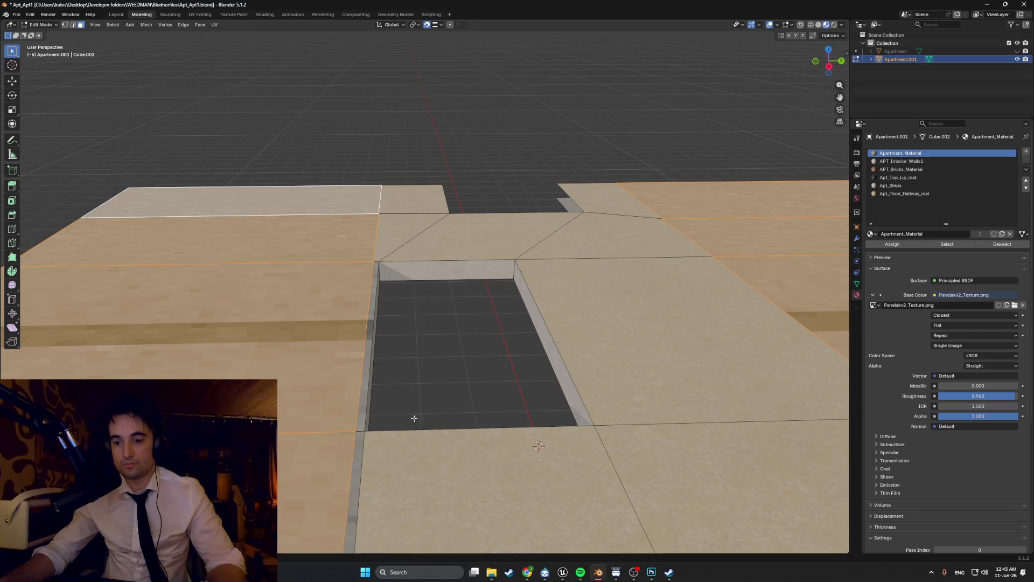
pyautogui.moveTo(402, 395)
pyautogui.mouseDown(button='middle')
pyautogui.moveTo(391, 345)
pyautogui.moveTo(377, 366)
pyautogui.moveTo(390, 372)
pyautogui.mouseUp(button='middle')
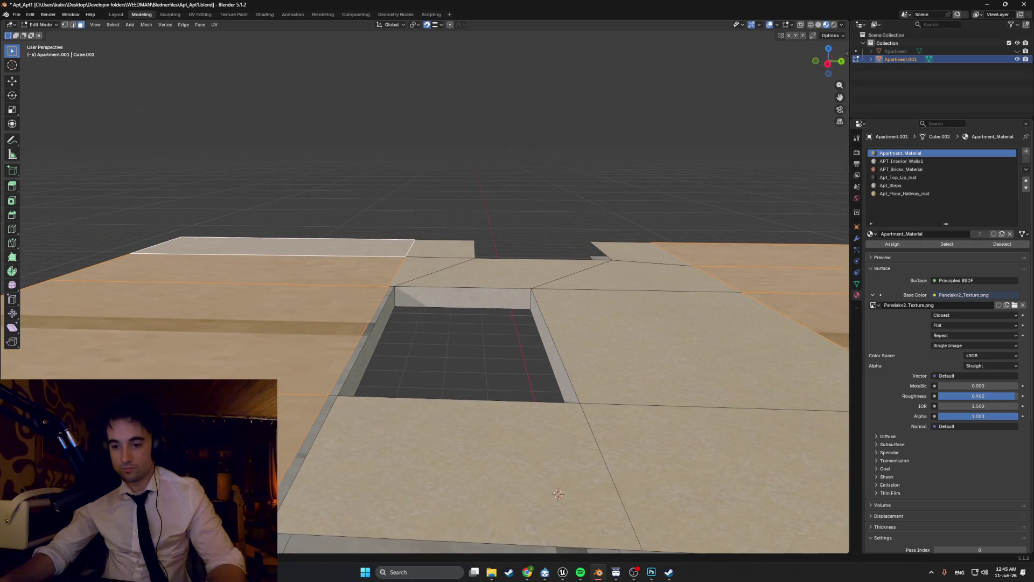
pyautogui.hotkey('alt', 'Tab')
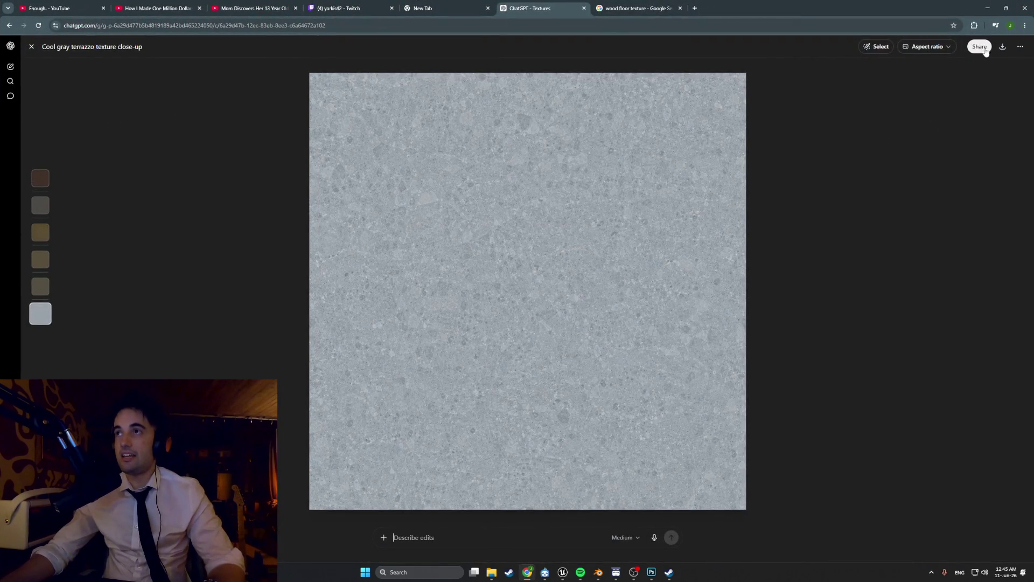
# Step: Download the generated cool gray terrazzo texture PNG from ChatGPT and switch to Photoshop
pyautogui.click(1002, 47)
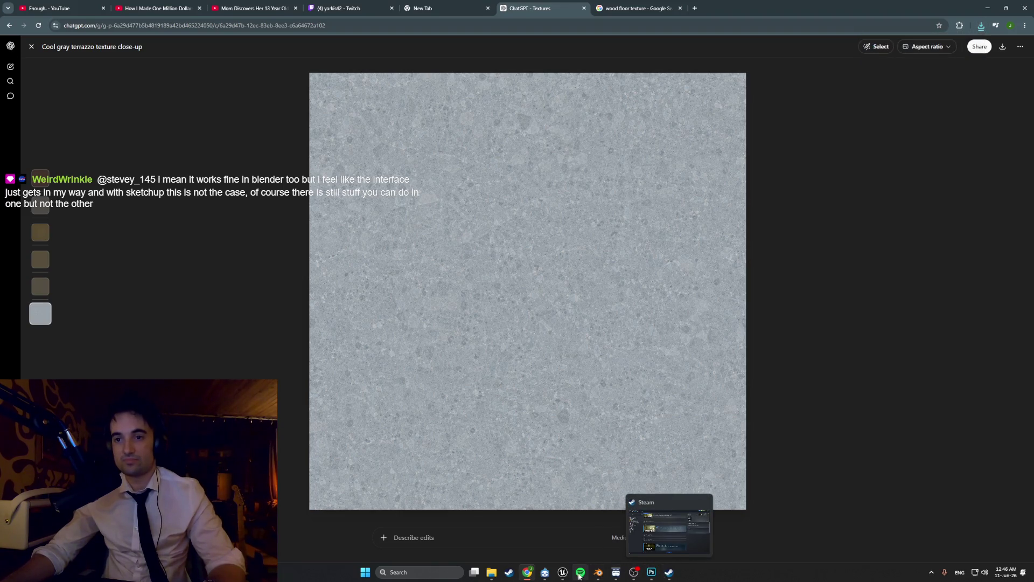
pyautogui.click(651, 572)
pyautogui.click(18, 4)
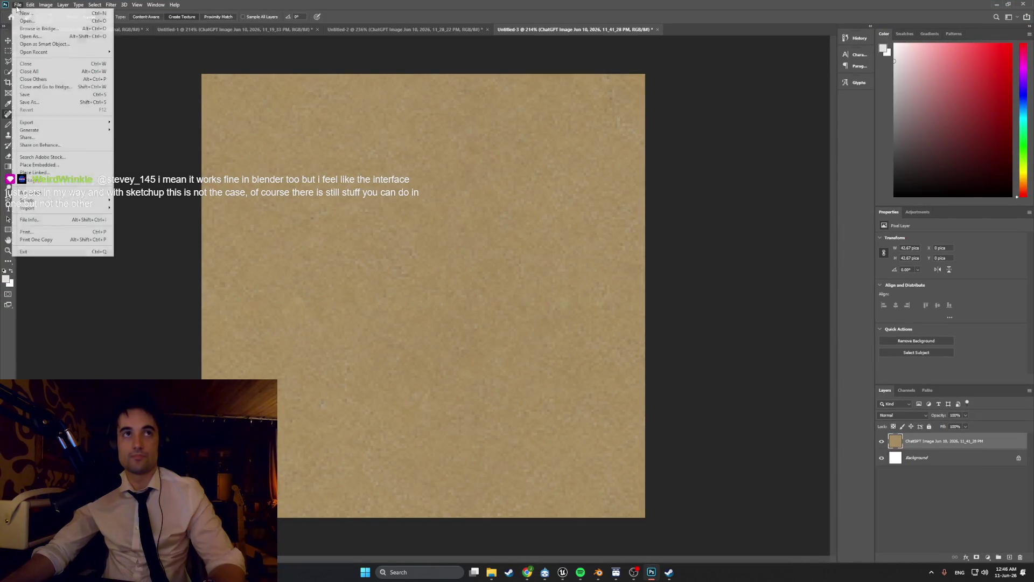
# Step: Create a new 512×512 px Photoshop document
pyautogui.click(27, 14)
pyautogui.click(437, 321)
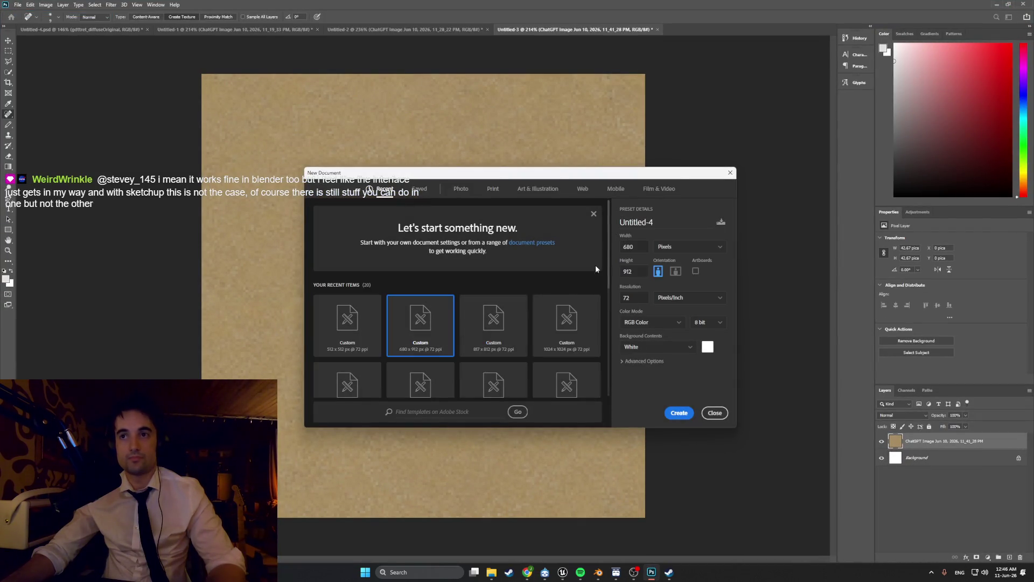
pyautogui.doubleClick(629, 246)
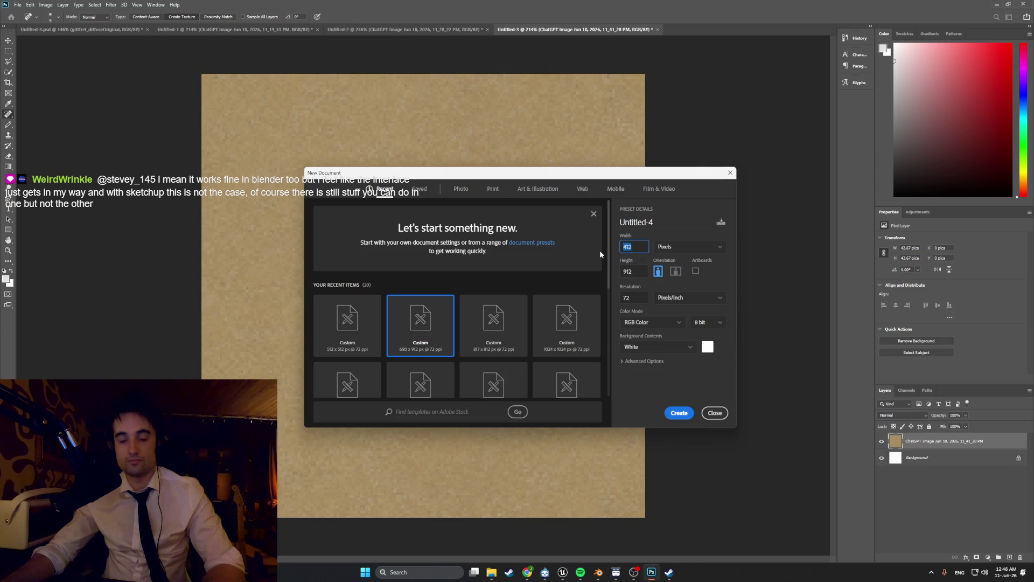
pyautogui.press('BackSpace')
pyautogui.press('BackSpace')
pyautogui.press('BackSpace')
pyautogui.write('512')
pyautogui.press('Tab')
pyautogui.write('512')
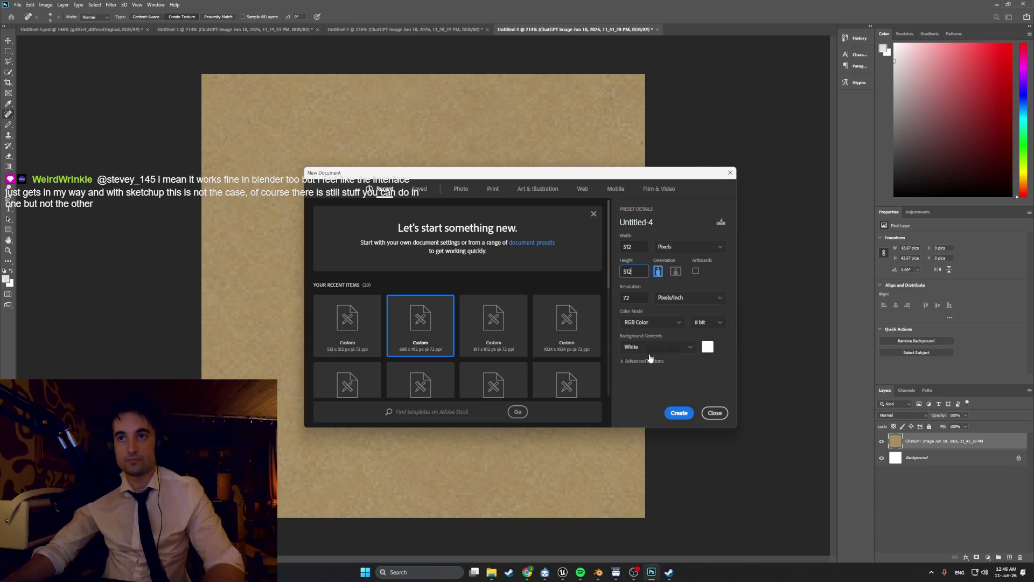
pyautogui.click(678, 414)
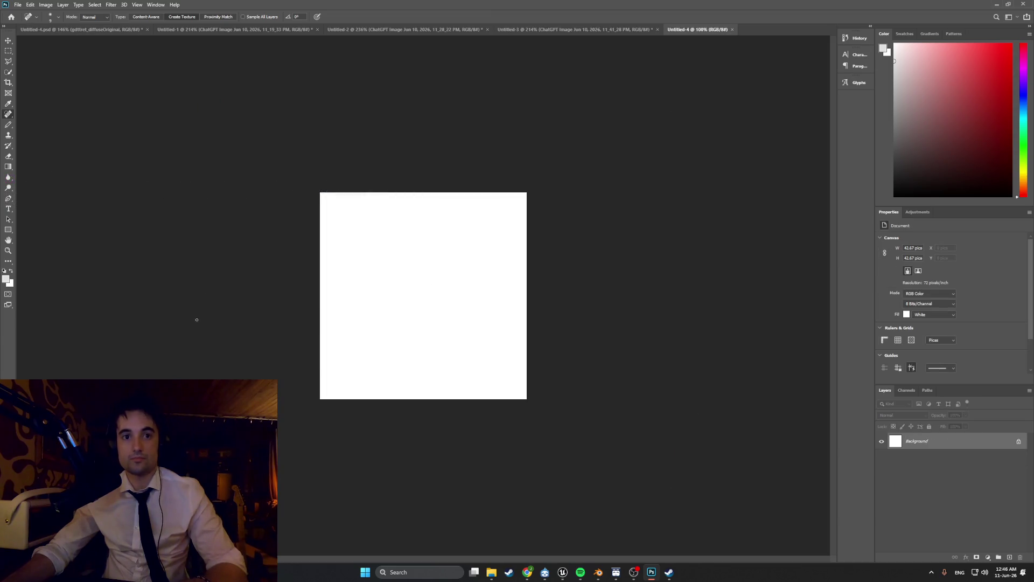
# Step: Place the downloaded terrazzo PNG from Downloads into the canvas and commit it
pyautogui.click(491, 573)
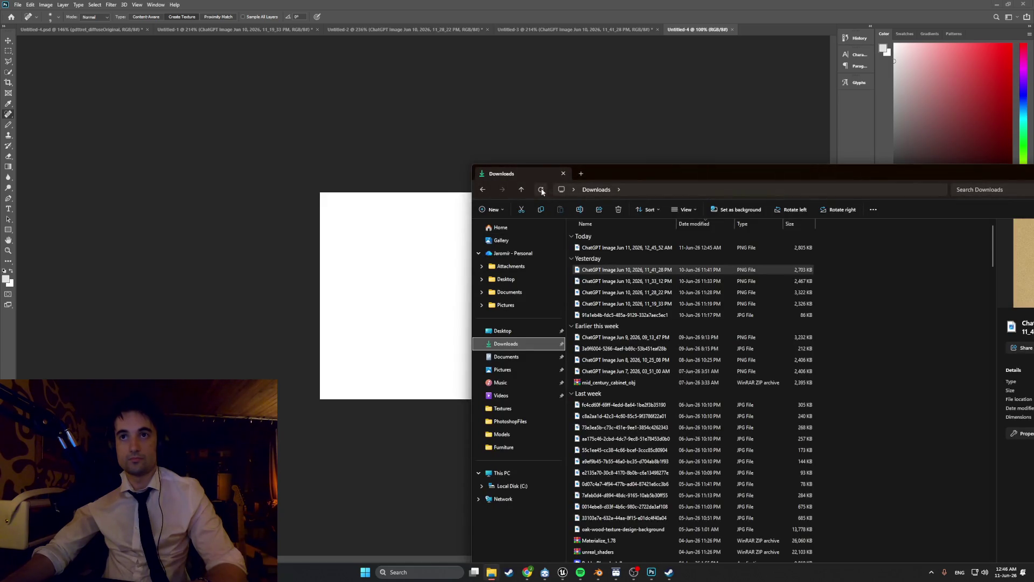
pyautogui.moveTo(624, 248); pyautogui.dragTo(446, 278)
pyautogui.hotkey('ctrl', '0')
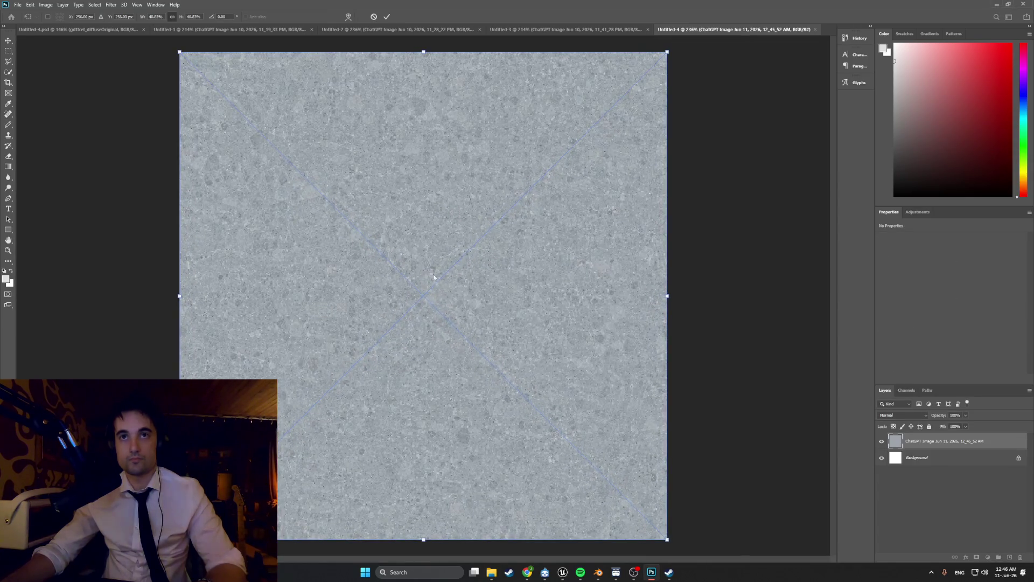
pyautogui.click(94, 6)
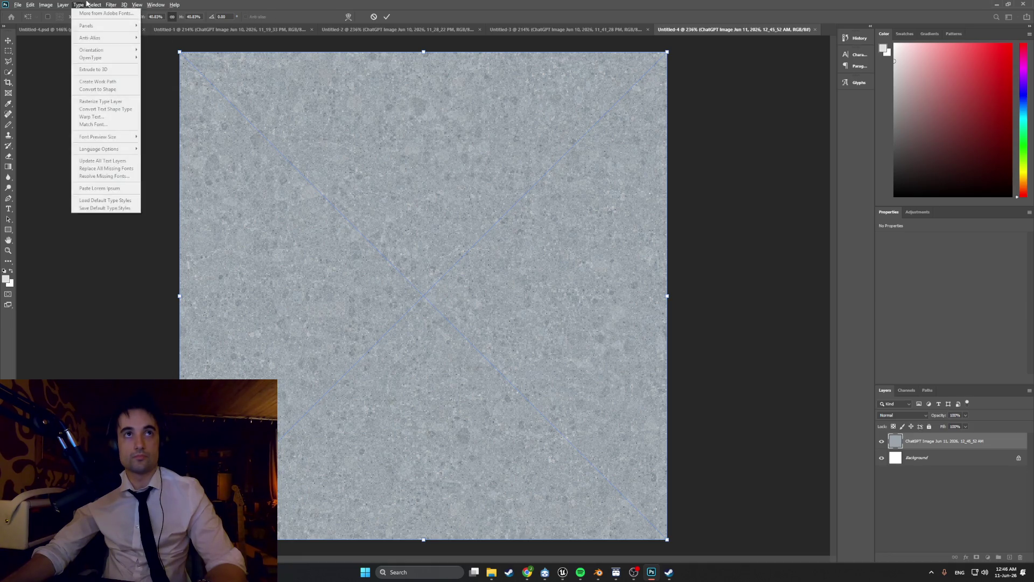
pyautogui.press('Return')
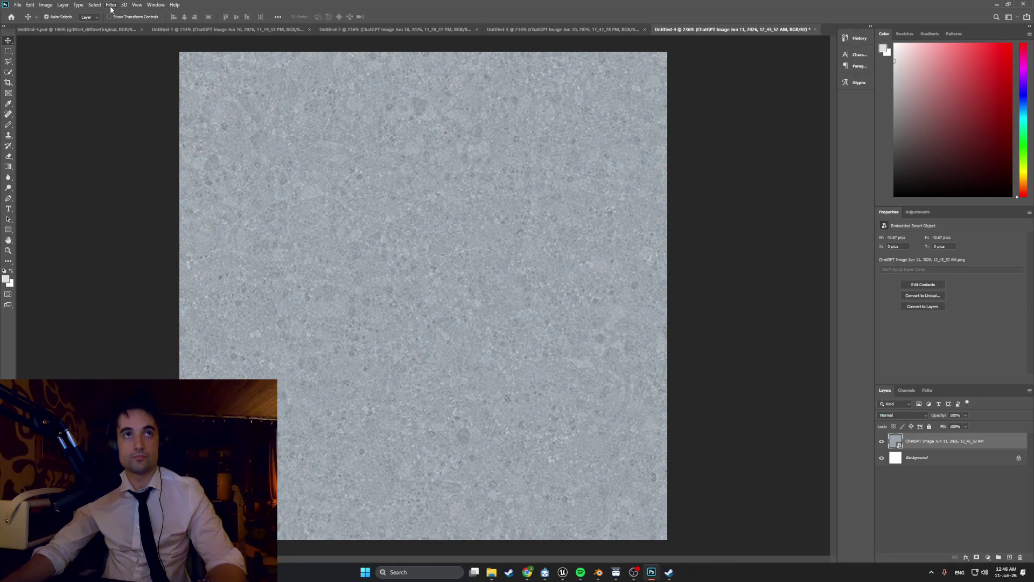
# Step: Apply Filter > Other > Offset at +308 horizontal, +264 vertical with Wrap Around
pyautogui.click(111, 6)
pyautogui.moveTo(153, 165)
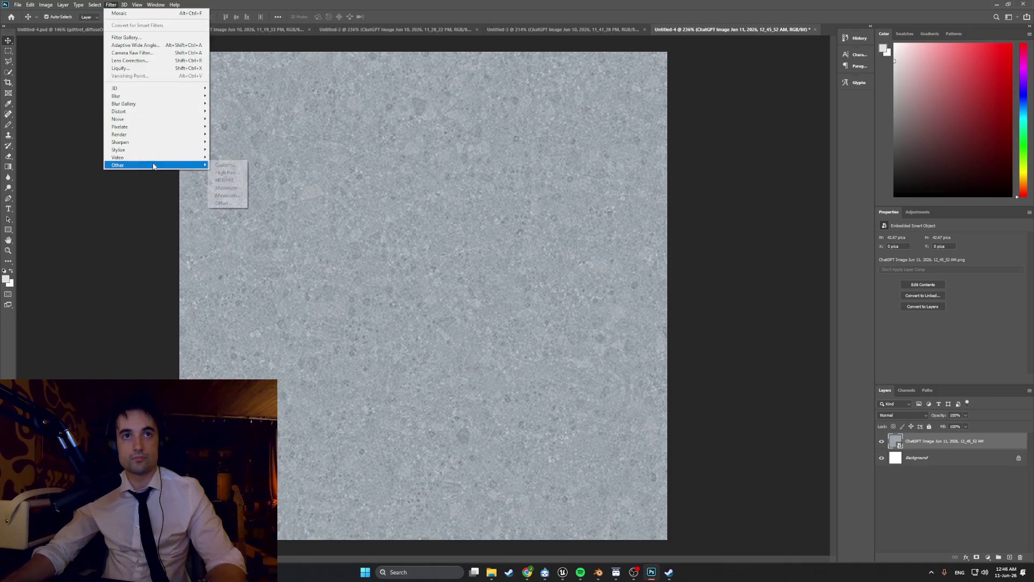
pyautogui.click(223, 203)
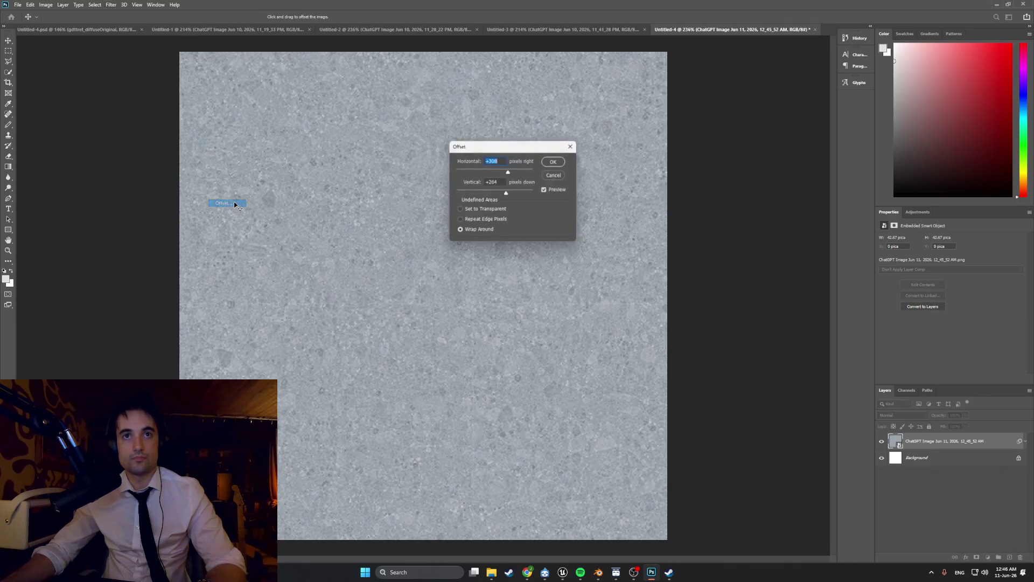
pyautogui.click(561, 165)
pyautogui.keyDown('alt'); pyautogui.scroll(-3, 463, 231); pyautogui.keyUp('alt')
pyautogui.keyDown('alt'); pyautogui.scroll(4, 464, 231); pyautogui.keyUp('alt')
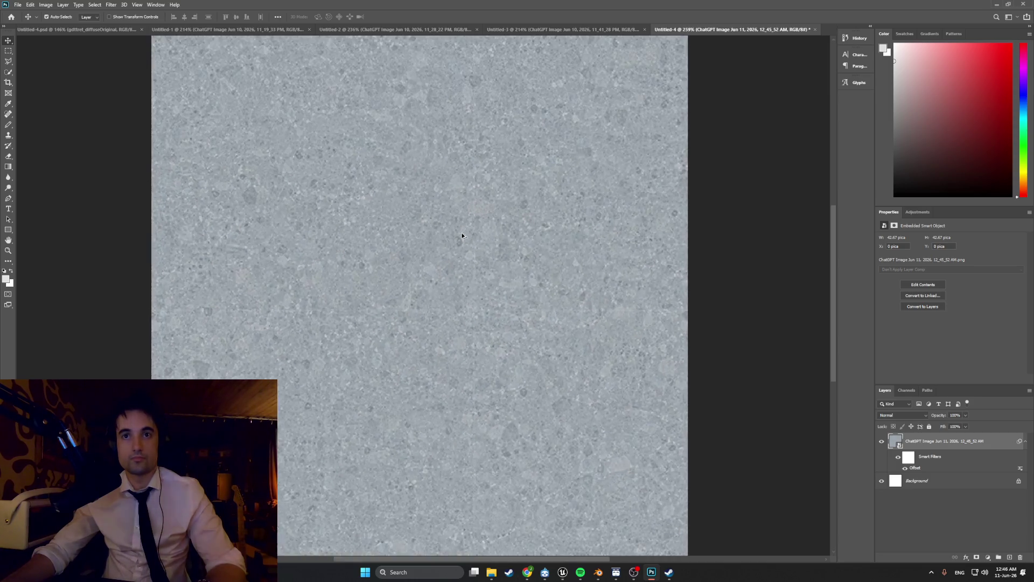
pyautogui.keyDown('alt'); pyautogui.scroll(-1, 461, 235); pyautogui.keyUp('alt')
pyautogui.click(8, 114)
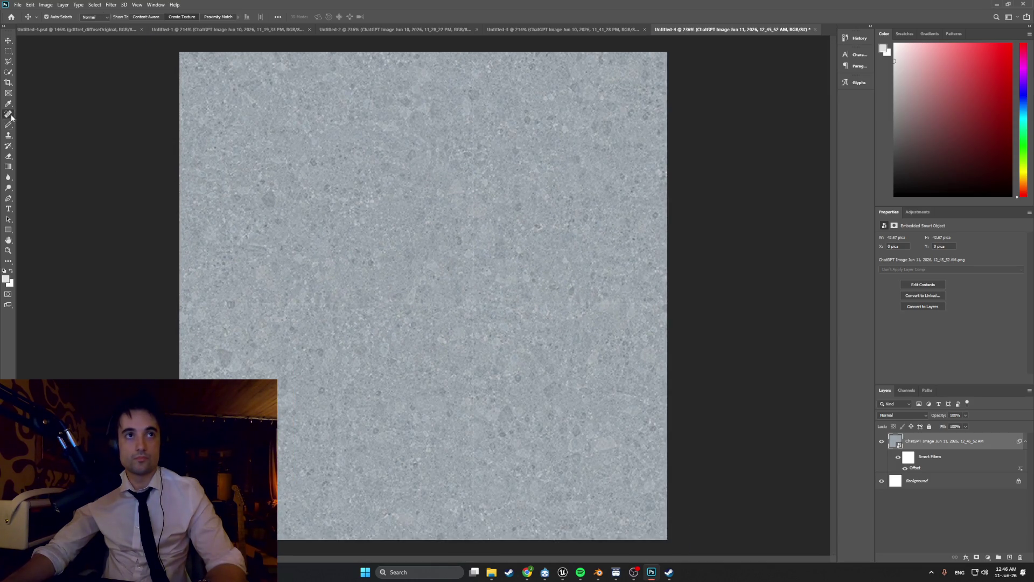
# Step: Rasterize the terrazzo layer for the Spot Healing Brush and set brush size 7 px
pyautogui.click(205, 263)
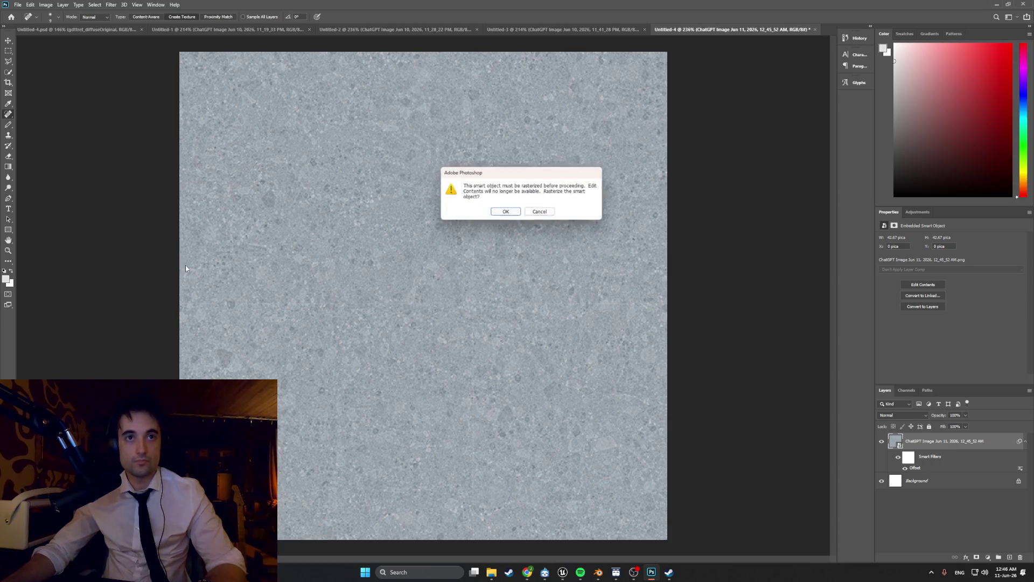
pyautogui.click(505, 215)
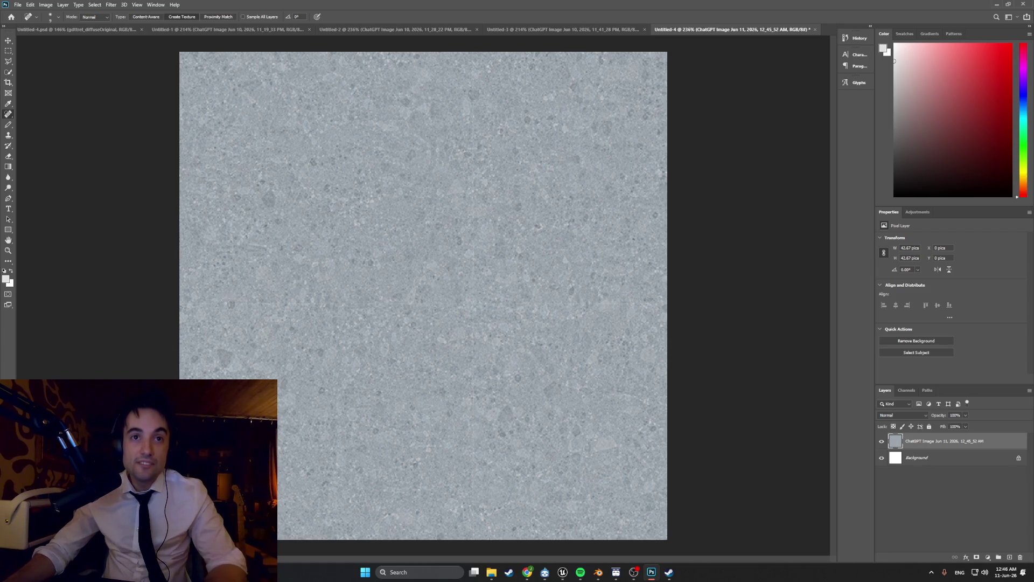
pyautogui.click(48, 17)
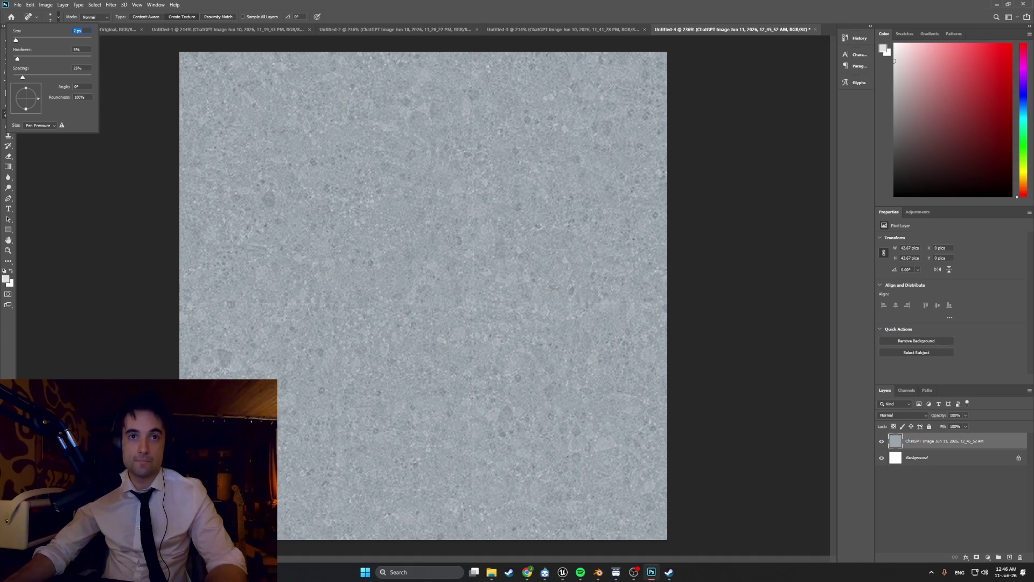
pyautogui.click(183, 302)
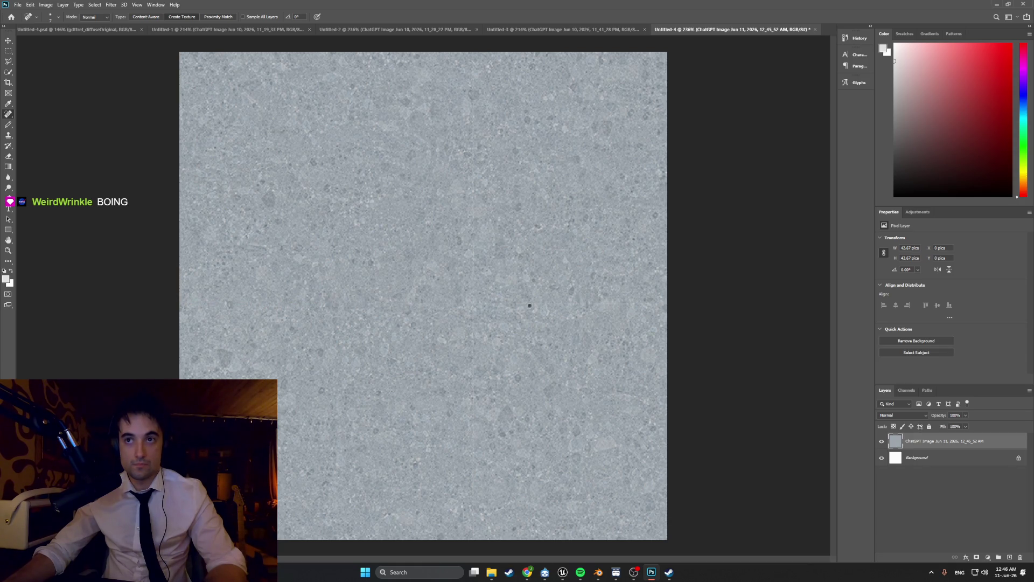
# Step: Heal the dark blemishes right of centre and near the bottom of the texture
pyautogui.click(588, 304)
pyautogui.click(475, 501)
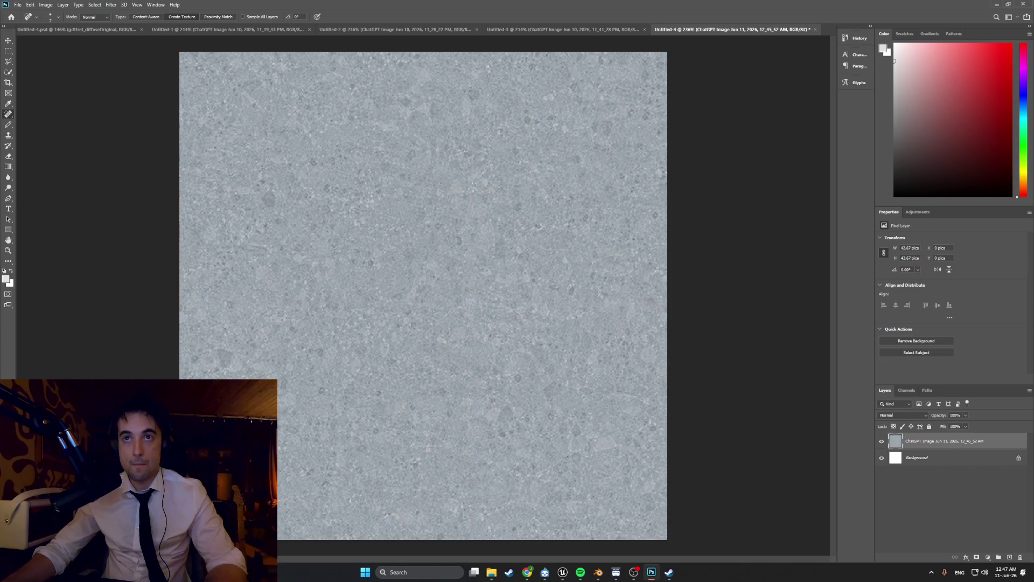
pyautogui.keyDown('alt'); pyautogui.scroll(-4, 471, 275); pyautogui.keyUp('alt')
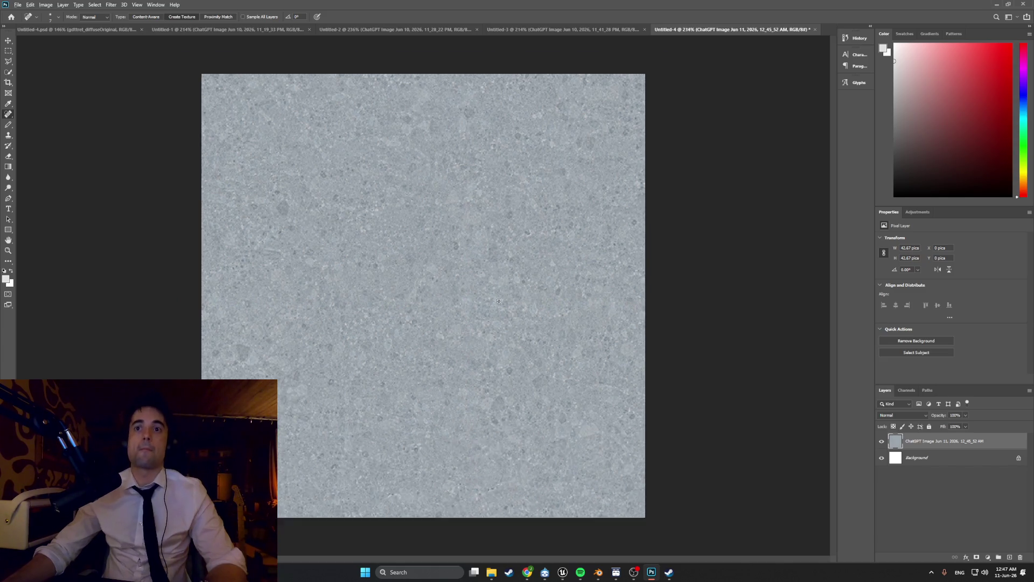
pyautogui.keyDown('alt'); pyautogui.scroll(4, 471, 274); pyautogui.keyUp('alt')
pyautogui.keyDown('alt'); pyautogui.scroll(-2, 471, 275); pyautogui.keyUp('alt')
pyautogui.keyDown('alt'); pyautogui.scroll(3, 471, 275); pyautogui.keyUp('alt')
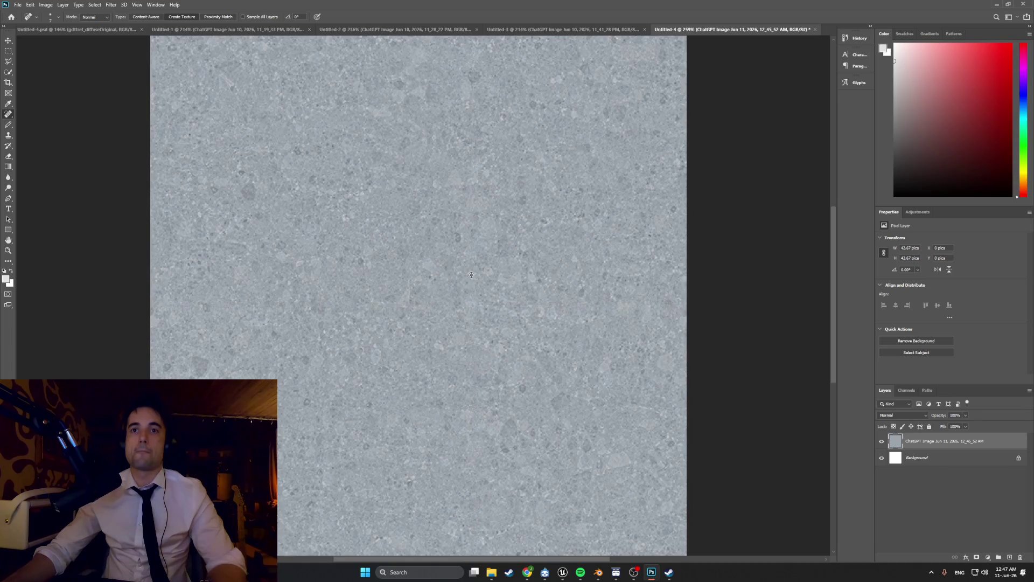
pyautogui.keyDown('alt'); pyautogui.scroll(-2, 471, 275); pyautogui.keyUp('alt')
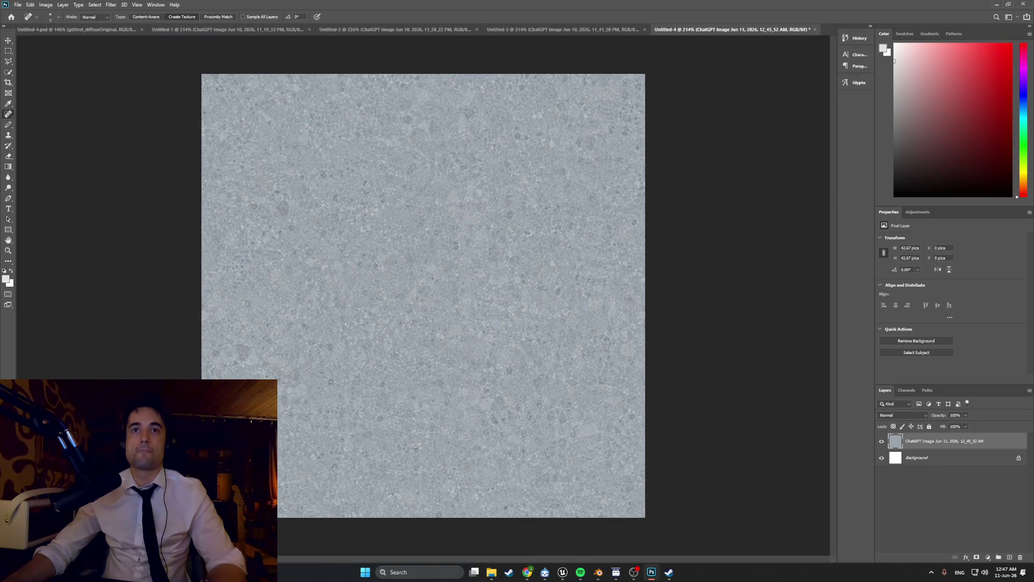
# Step: Apply the Pixelate > Mosaic filter with cell size 3 to the texture
pyautogui.click(112, 5)
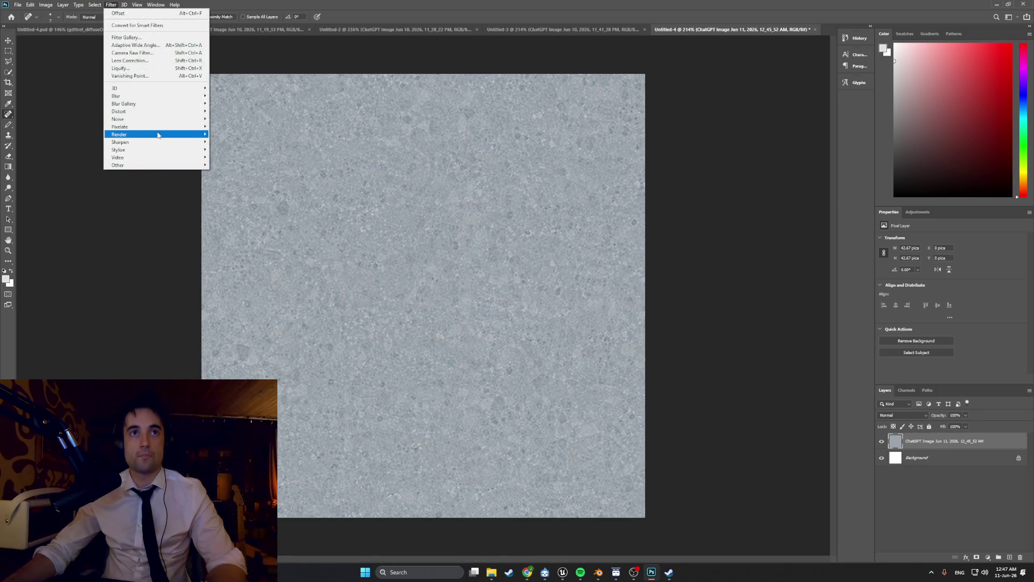
pyautogui.moveTo(156, 127)
pyautogui.click(229, 165)
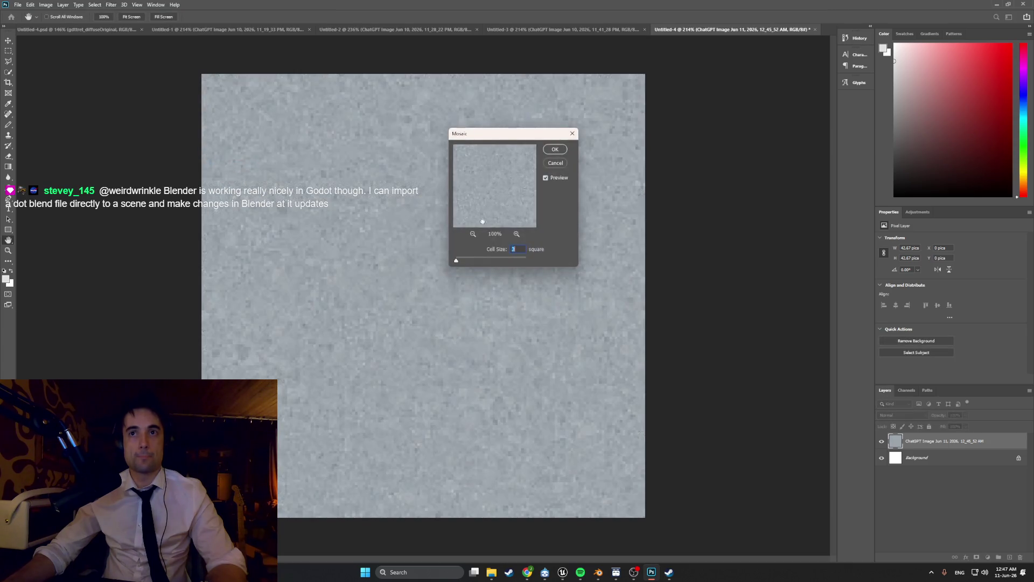
pyautogui.click(563, 151)
pyautogui.press('j')
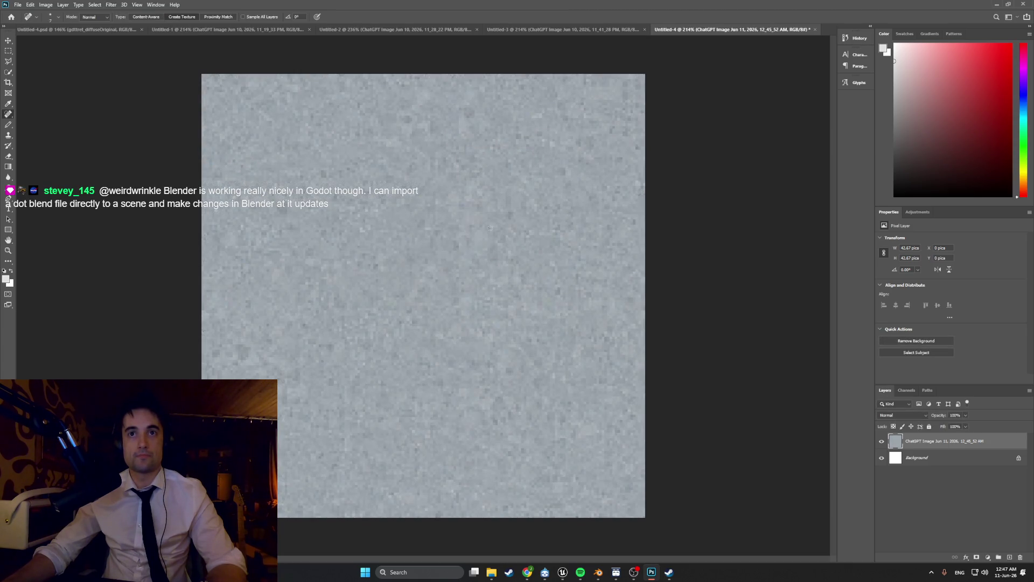
# Step: Export the image as Floor_Linoleum2_texture PNG into the Textures folder
pyautogui.click(17, 5)
pyautogui.moveTo(78, 123)
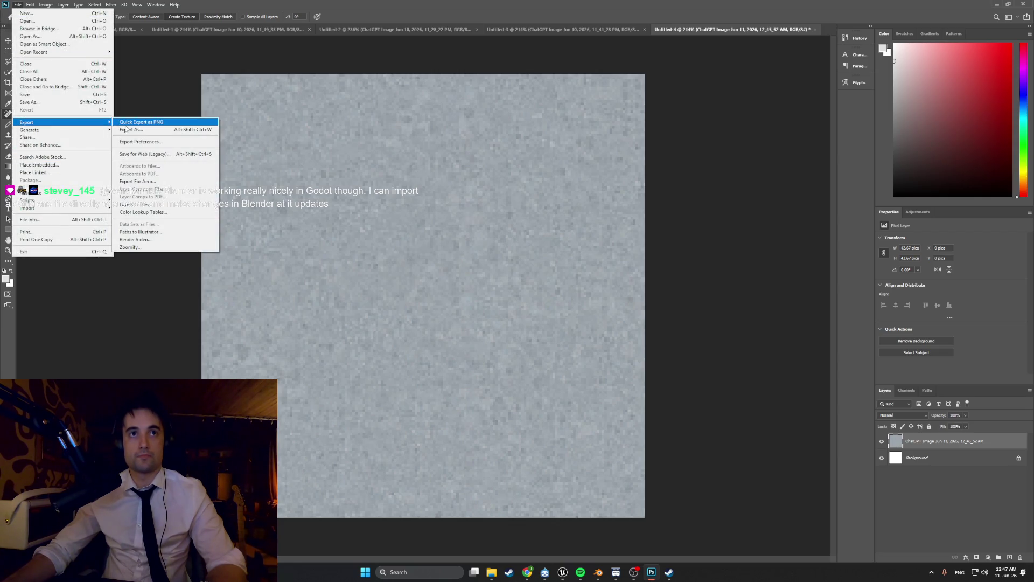
pyautogui.click(127, 123)
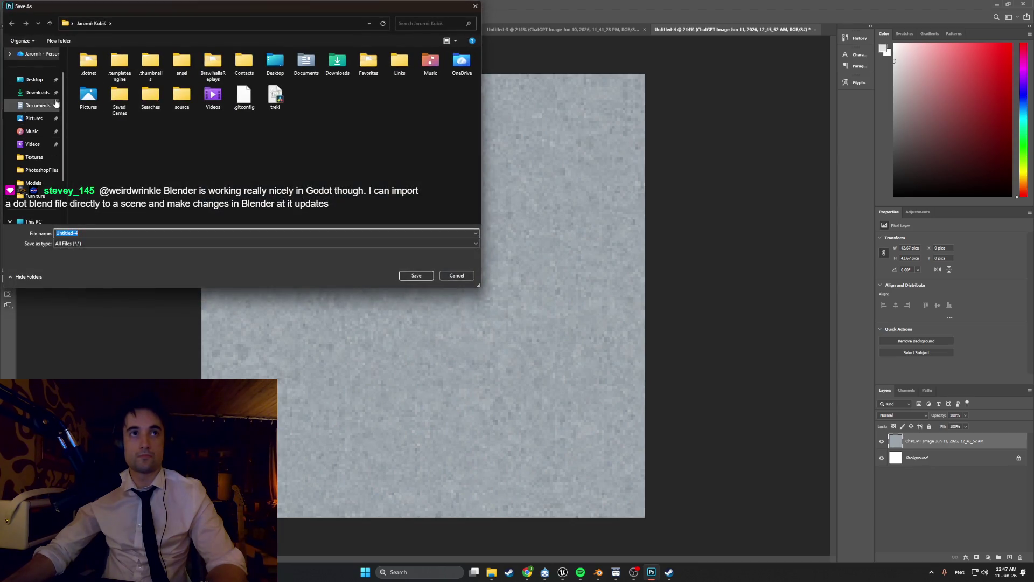
pyautogui.click(46, 158)
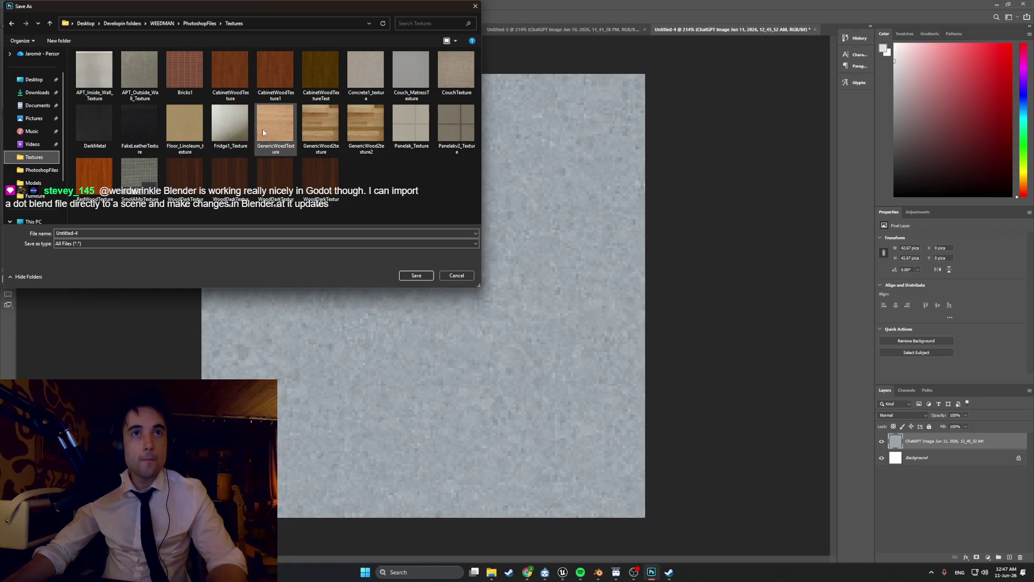
pyautogui.click(199, 126)
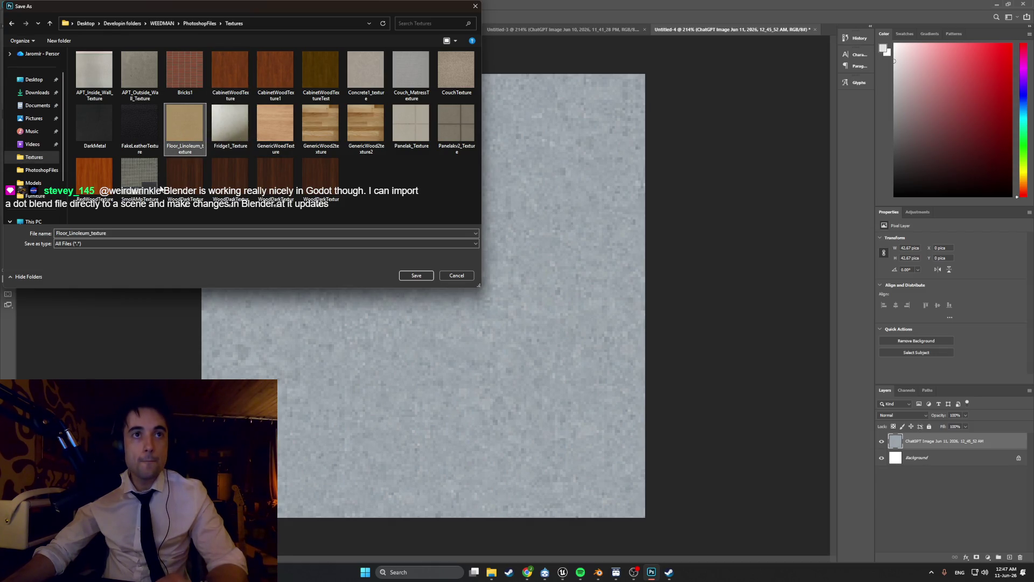
pyautogui.doubleClick(117, 236)
pyautogui.click(117, 235)
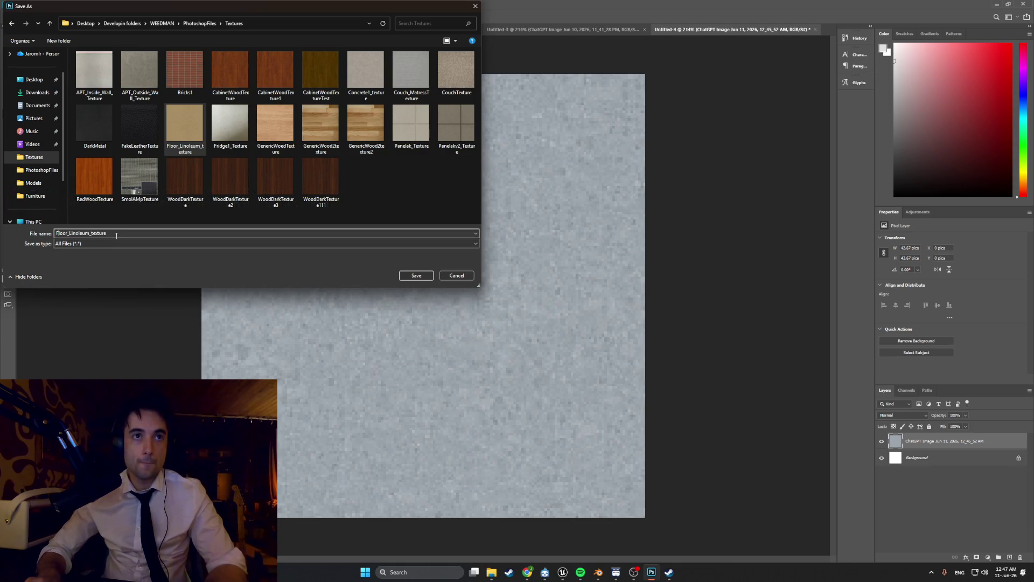
pyautogui.press('Right')
pyautogui.press('Right')
pyautogui.press('Right')
pyautogui.write('2')
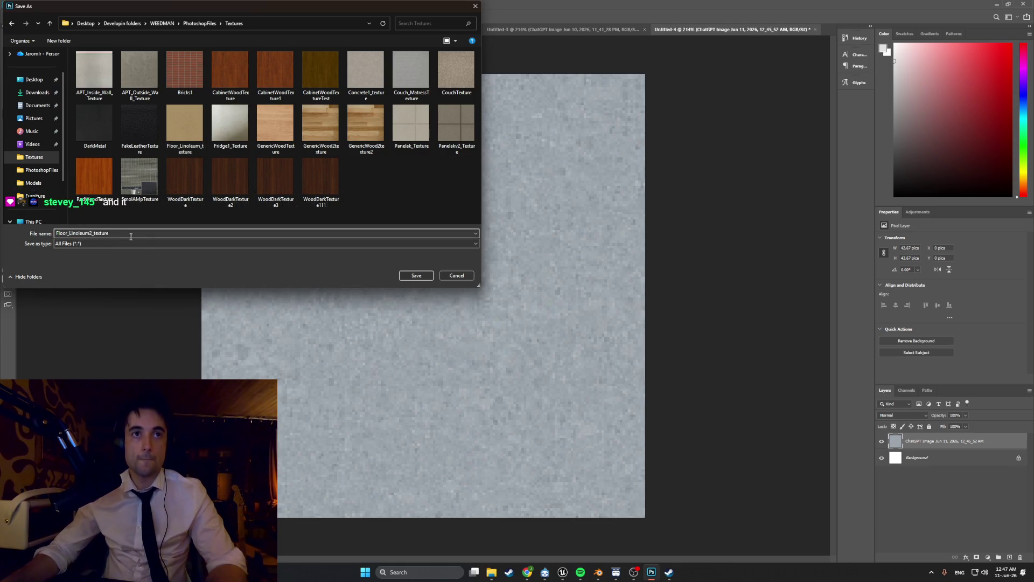
pyautogui.click(425, 275)
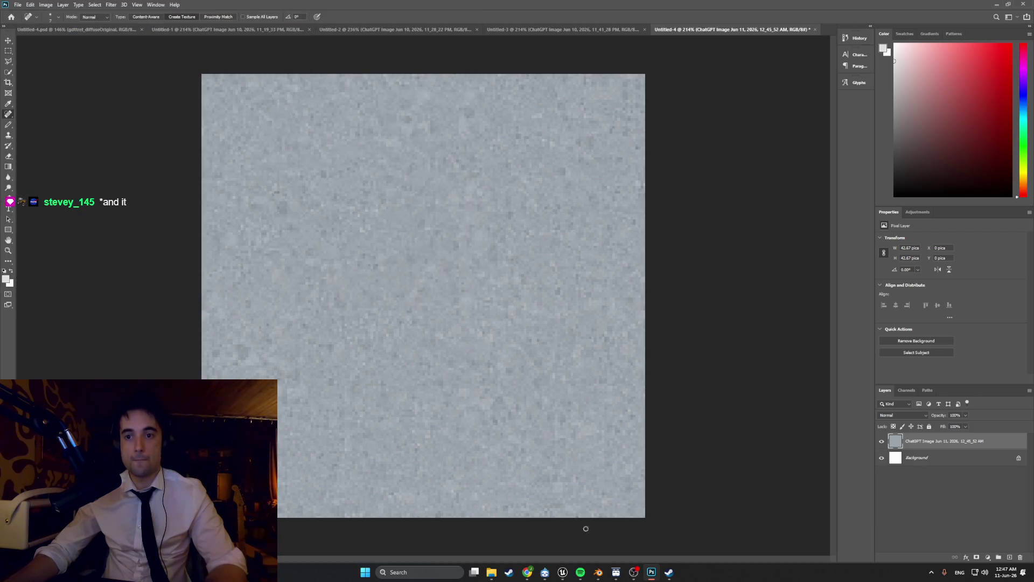
pyautogui.moveTo(585, 569)
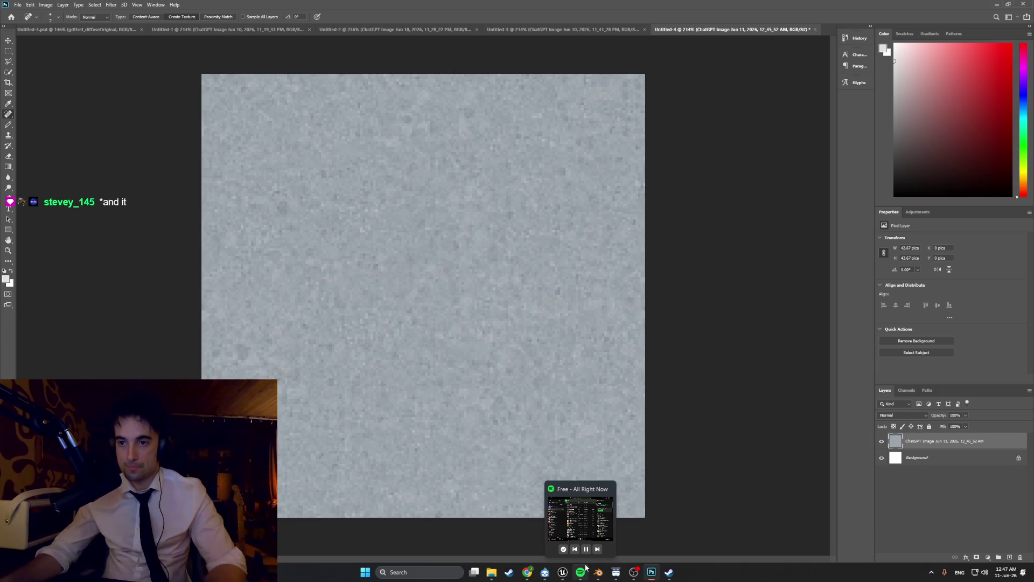
pyautogui.click(527, 572)
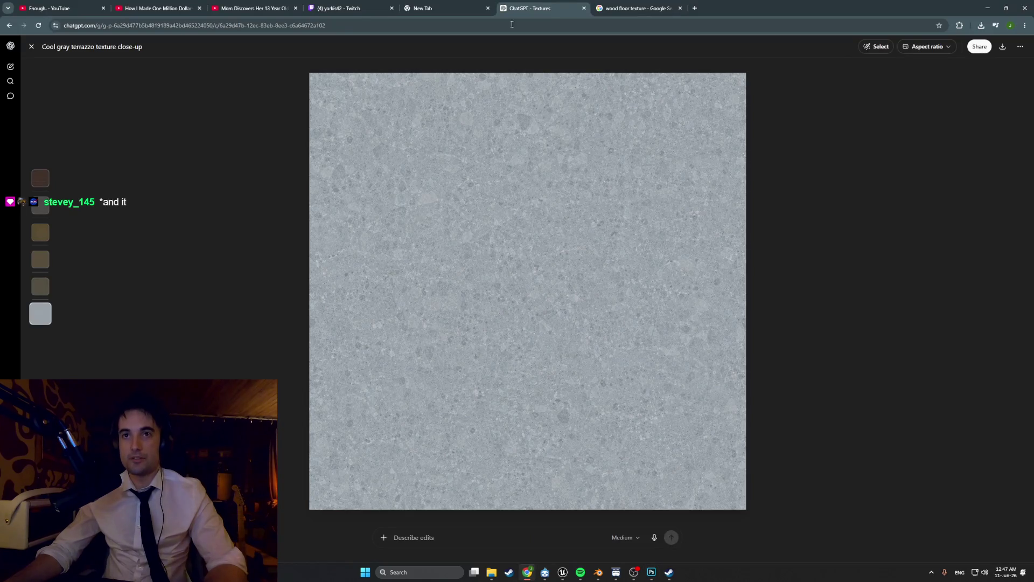
pyautogui.hotkey('alt', 'Tab')
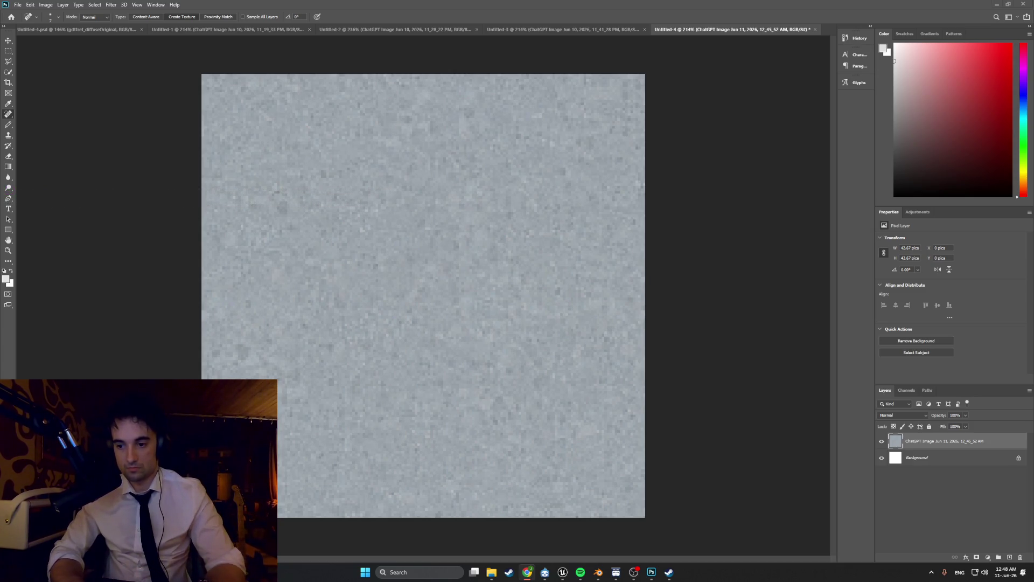
pyautogui.press('super')
pyautogui.write('change system sounds')
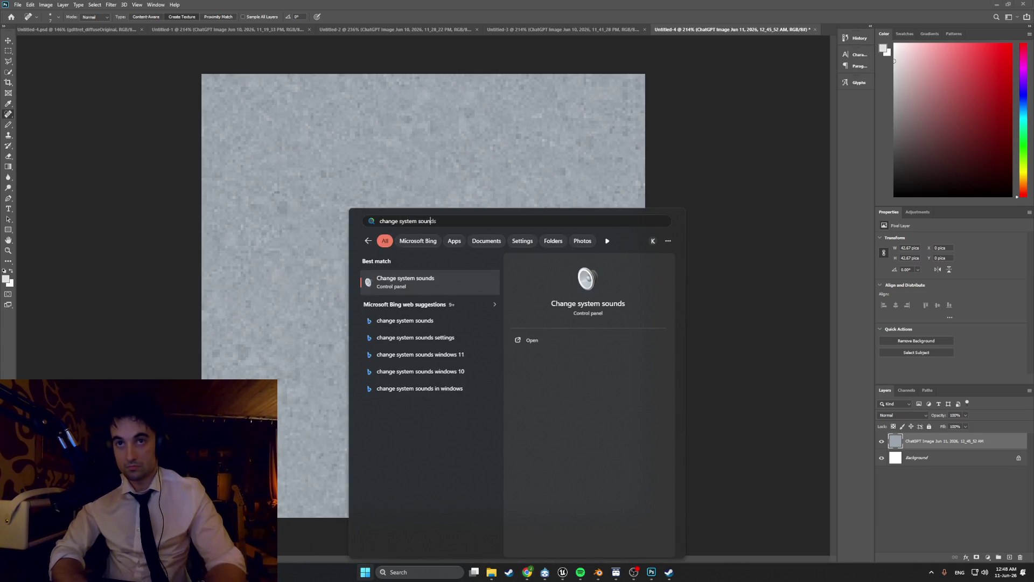
pyautogui.press('Return')
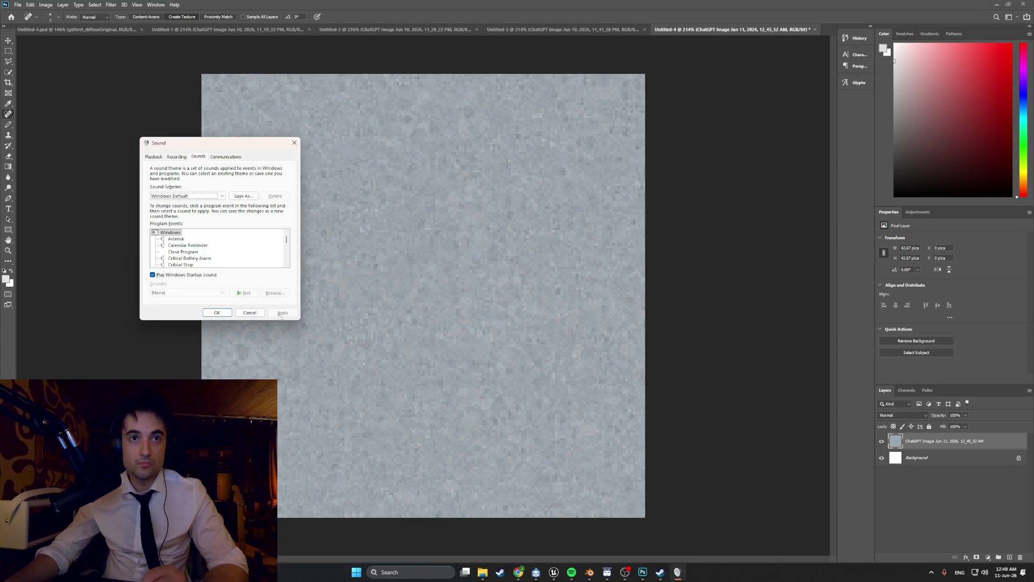
pyautogui.click(201, 198)
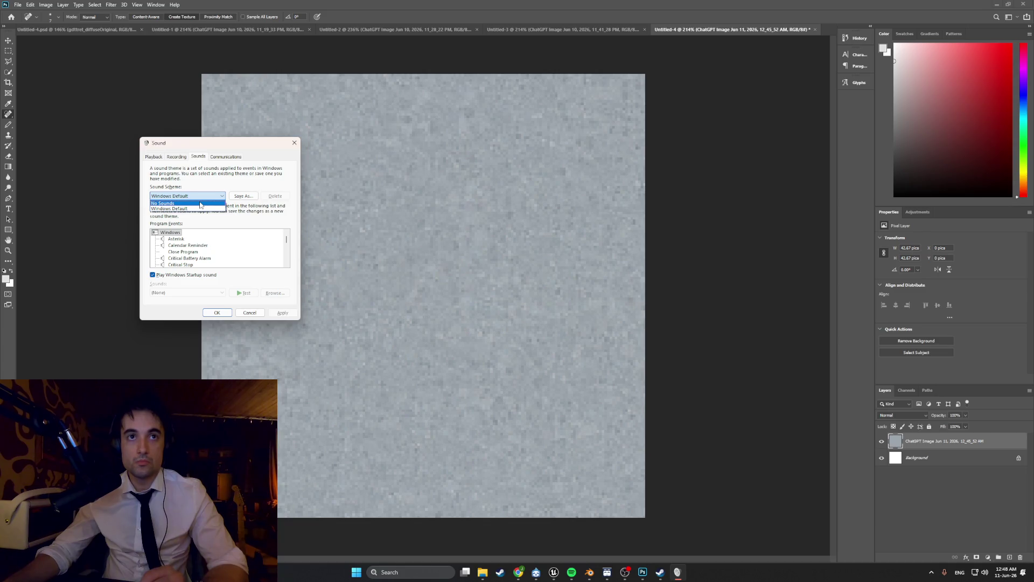
pyautogui.click(201, 203)
pyautogui.scroll(-5, 199, 244)
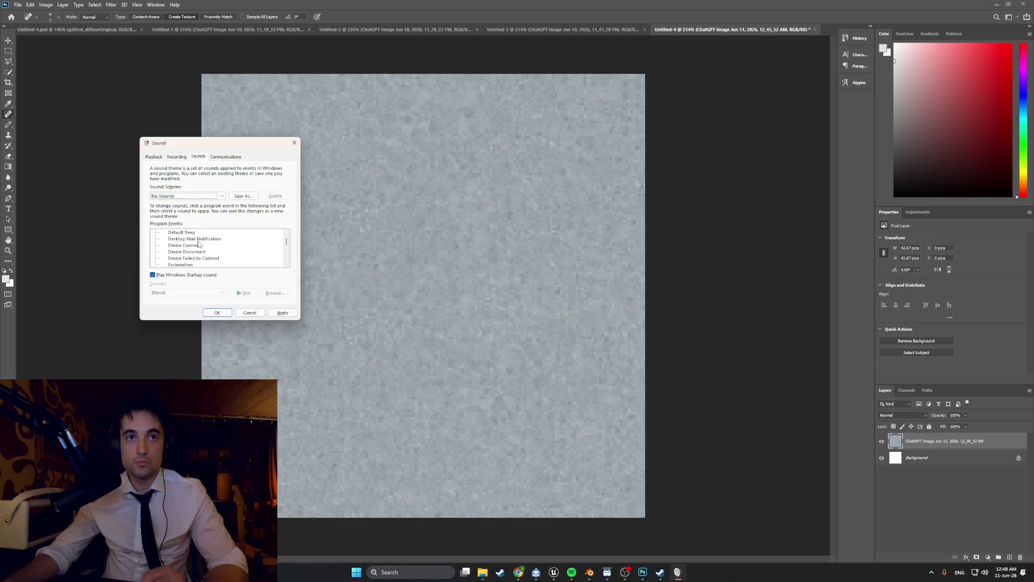
pyautogui.scroll(-4, 199, 244)
pyautogui.scroll(-3, 199, 244)
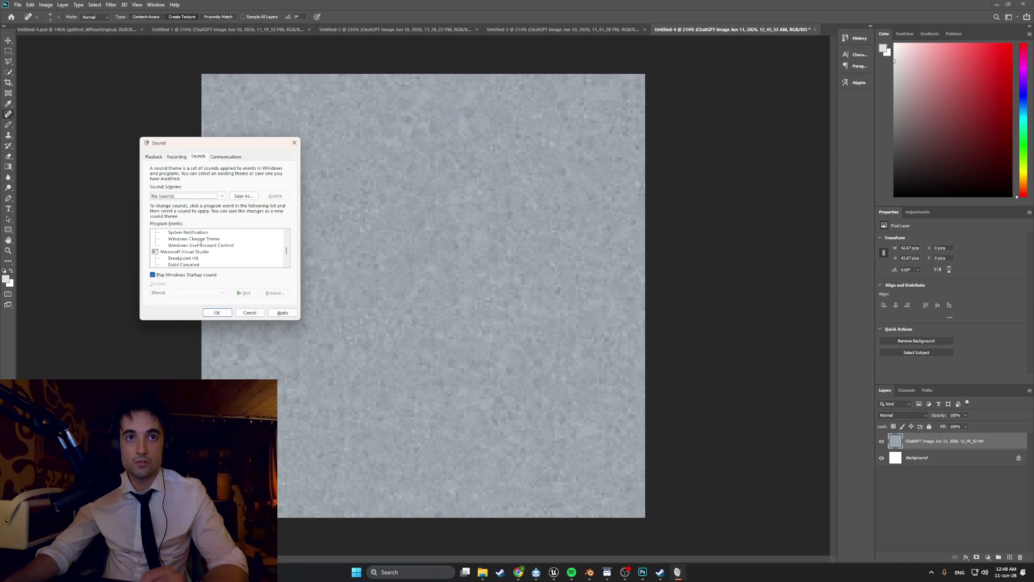
pyautogui.scroll(-6, 199, 243)
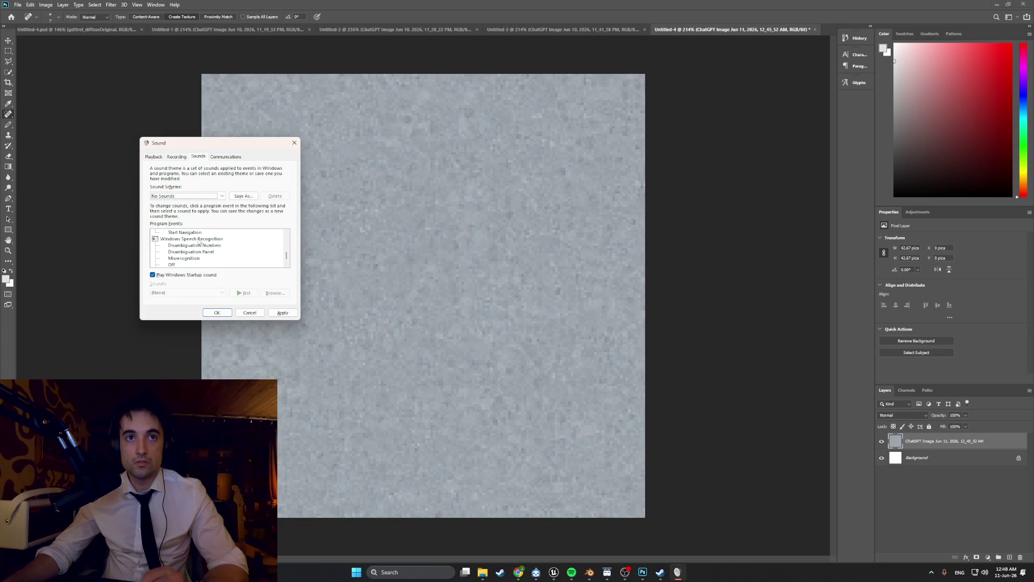
pyautogui.scroll(-1, 199, 242)
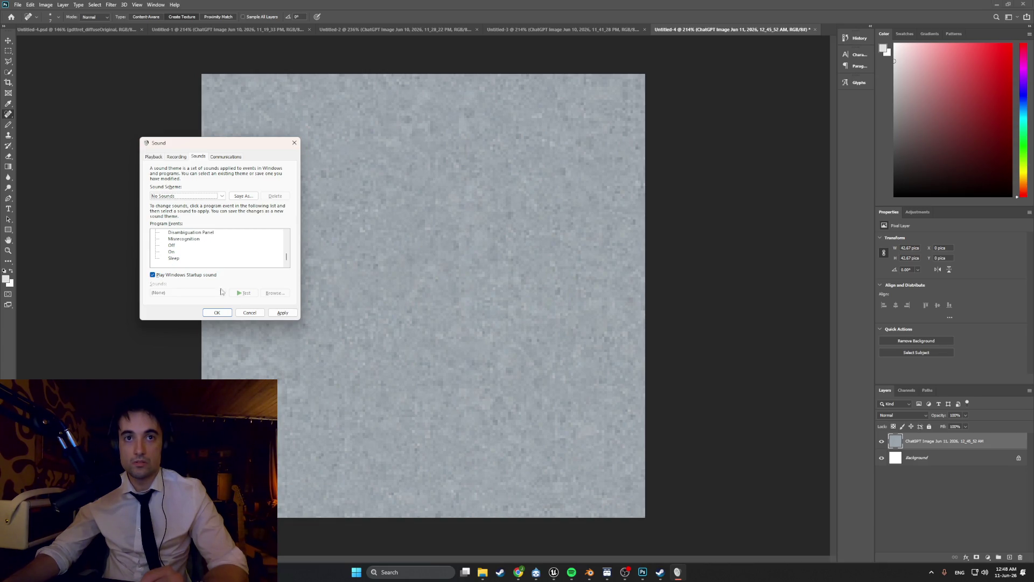
pyautogui.click(252, 313)
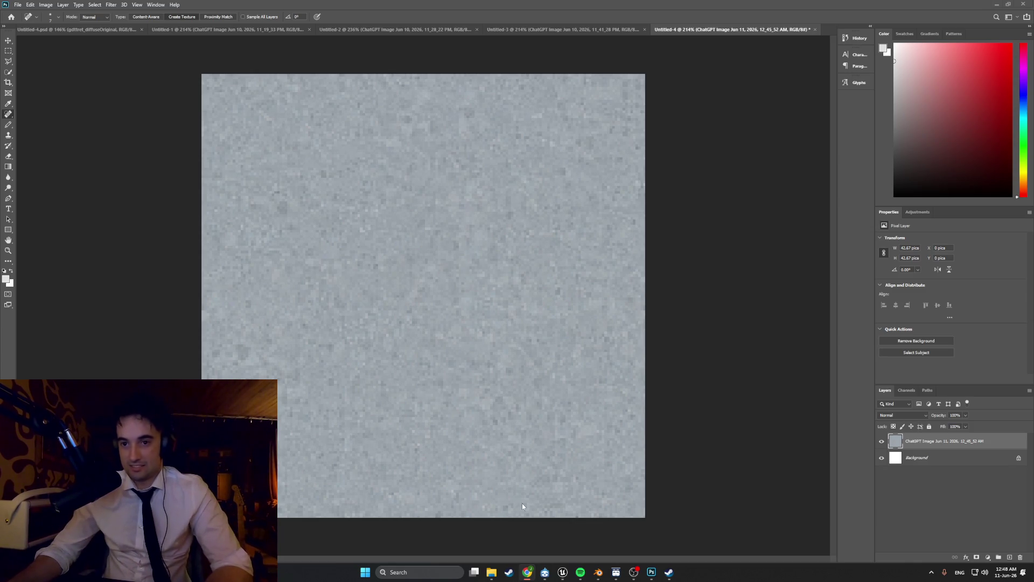
pyautogui.moveTo(491, 575)
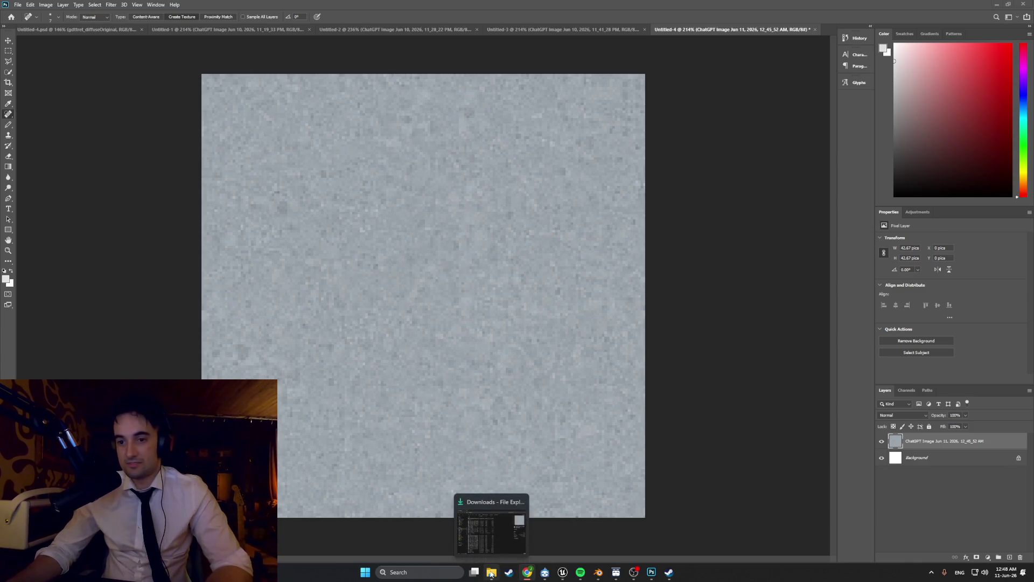
pyautogui.moveTo(652, 575)
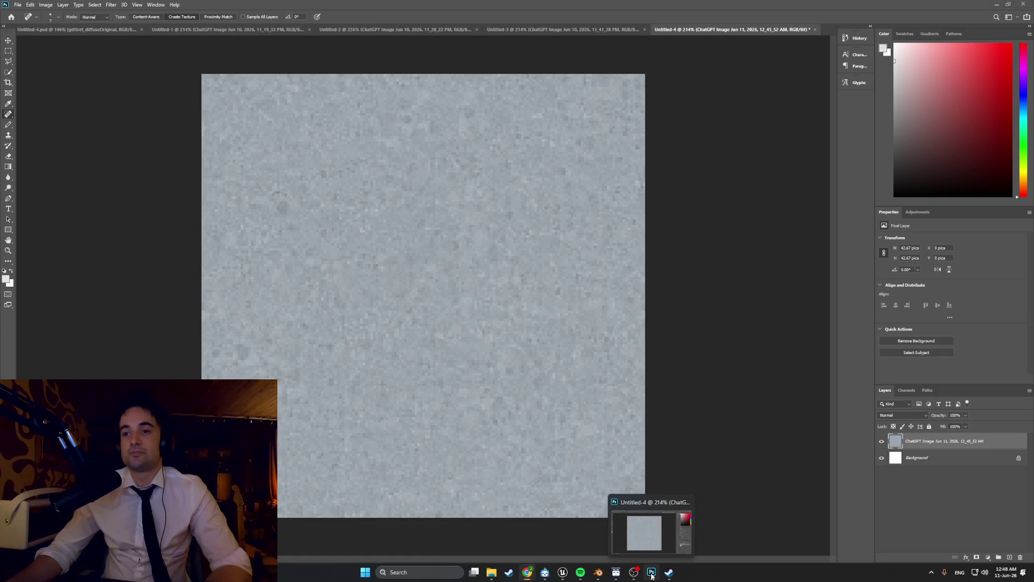
# Step: Select the interior floor faces and give them a new material named Apt_Floor_Interior_mat
pyautogui.click(597, 572)
pyautogui.moveTo(446, 326); pyautogui.dragTo(512, 282, button='middle')
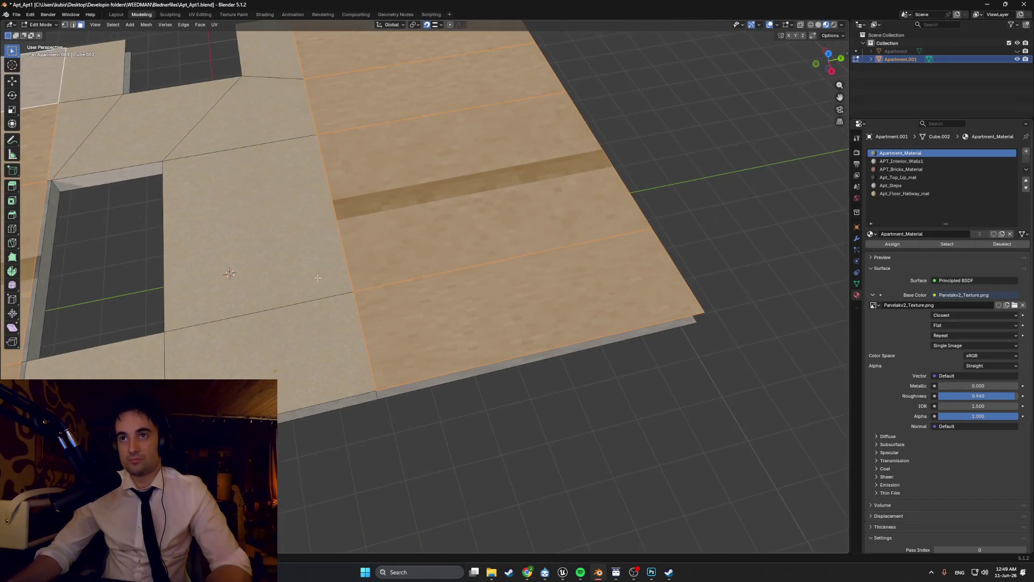
pyautogui.click(512, 282)
pyautogui.keyDown('ctrl'); pyautogui.click(385, 60); pyautogui.keyUp('ctrl')
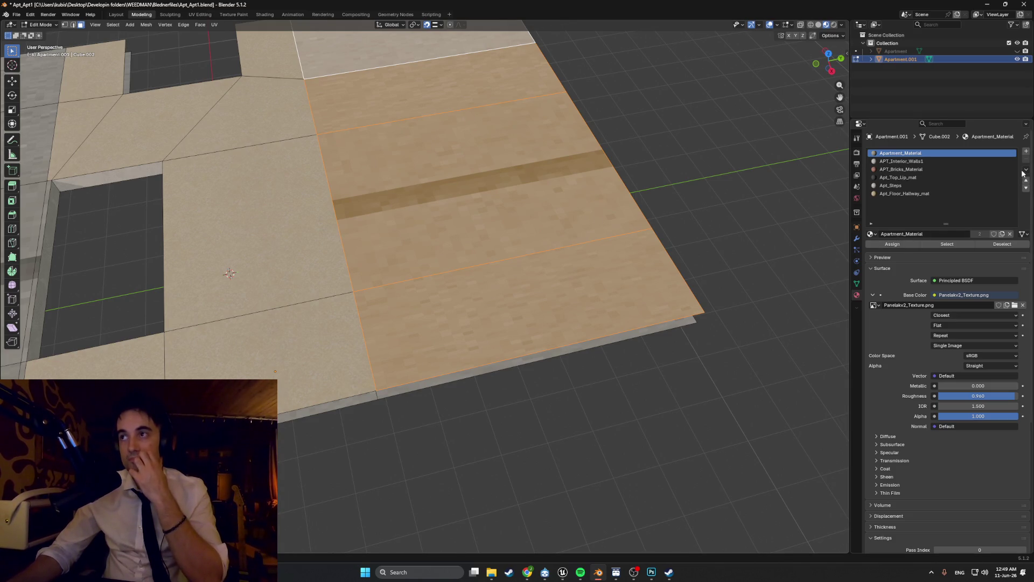
pyautogui.click(1026, 152)
pyautogui.click(904, 234)
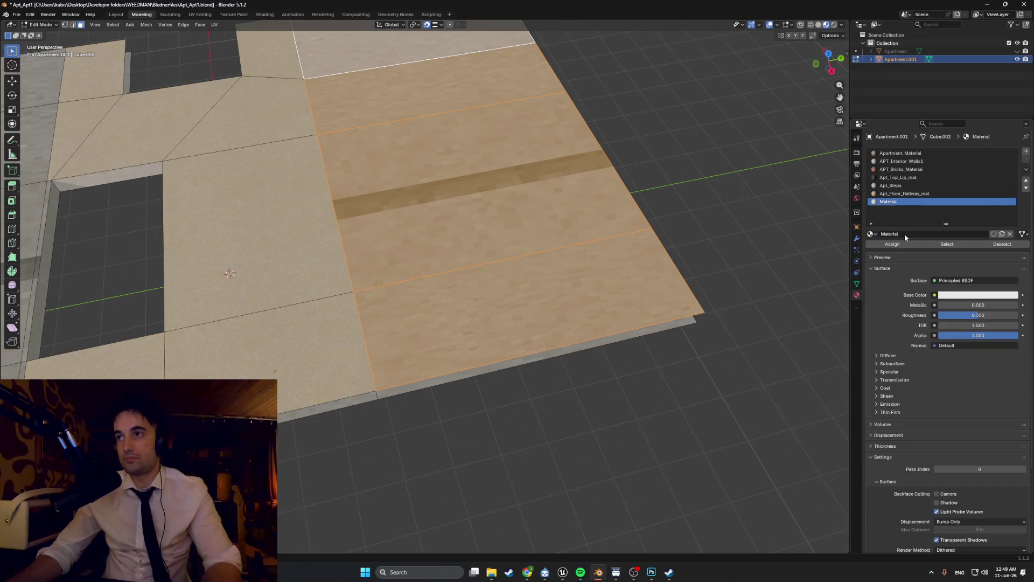
pyautogui.click(902, 234)
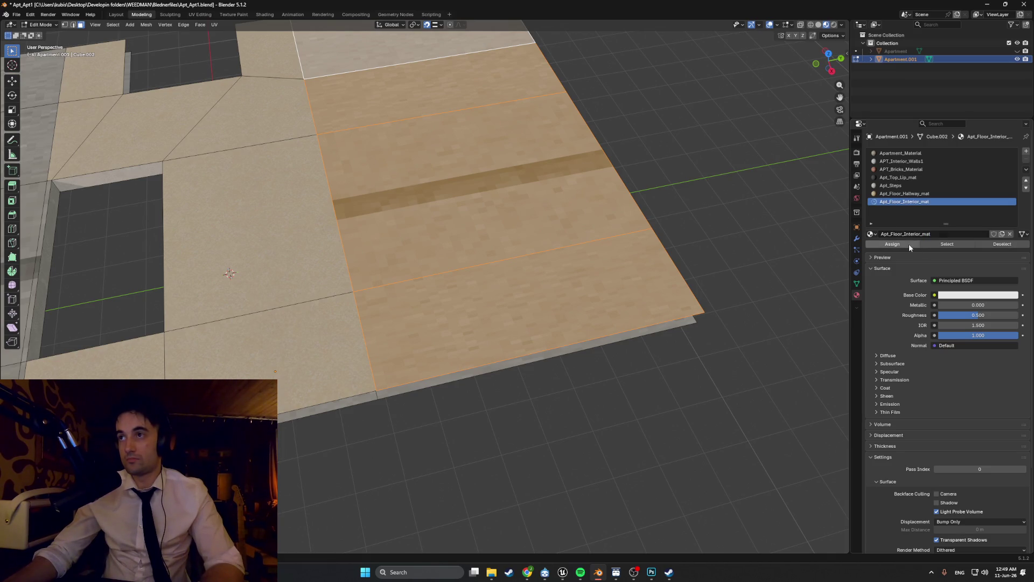
# Step: Set the base colour to an Image Texture using Floor_Linoleum2_texture.png from Textures
pyautogui.click(936, 295)
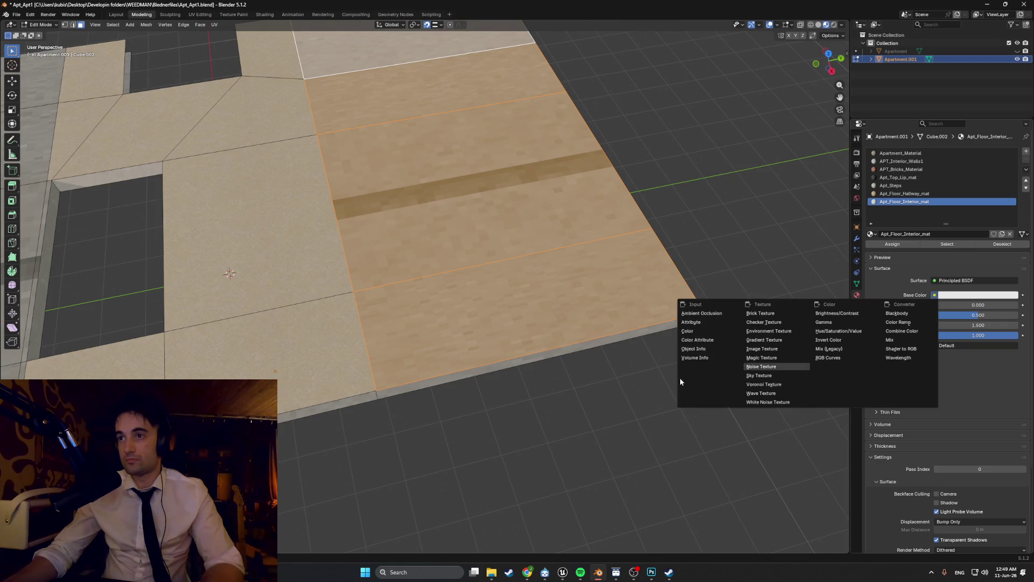
pyautogui.click(781, 349)
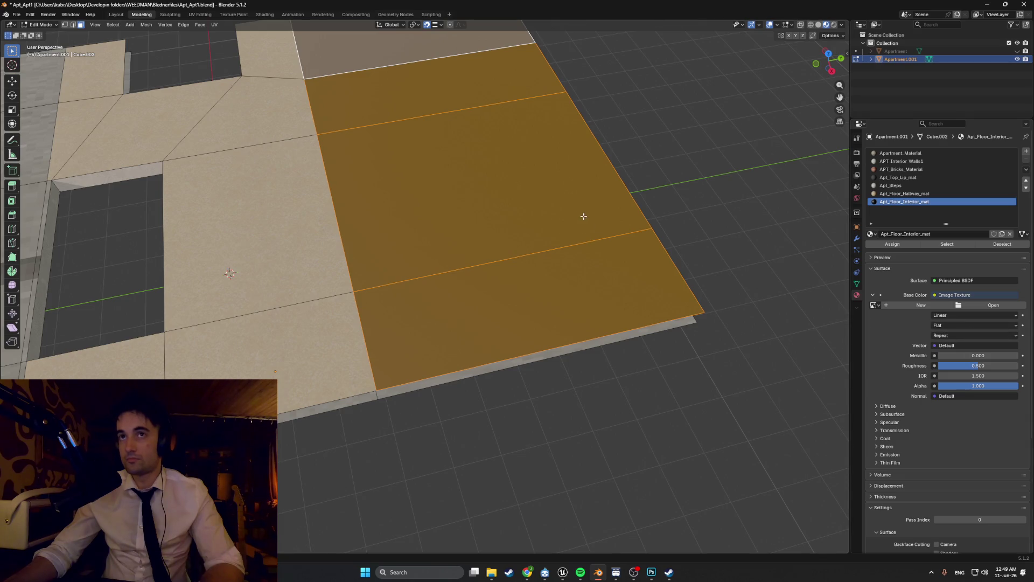
pyautogui.click(1000, 305)
pyautogui.click(272, 268)
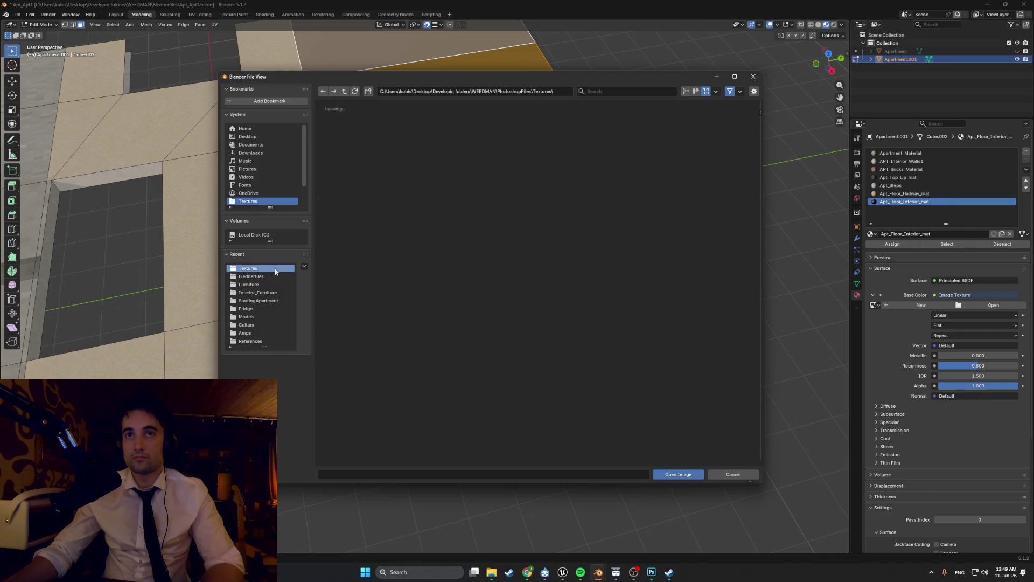
pyautogui.doubleClick(435, 183)
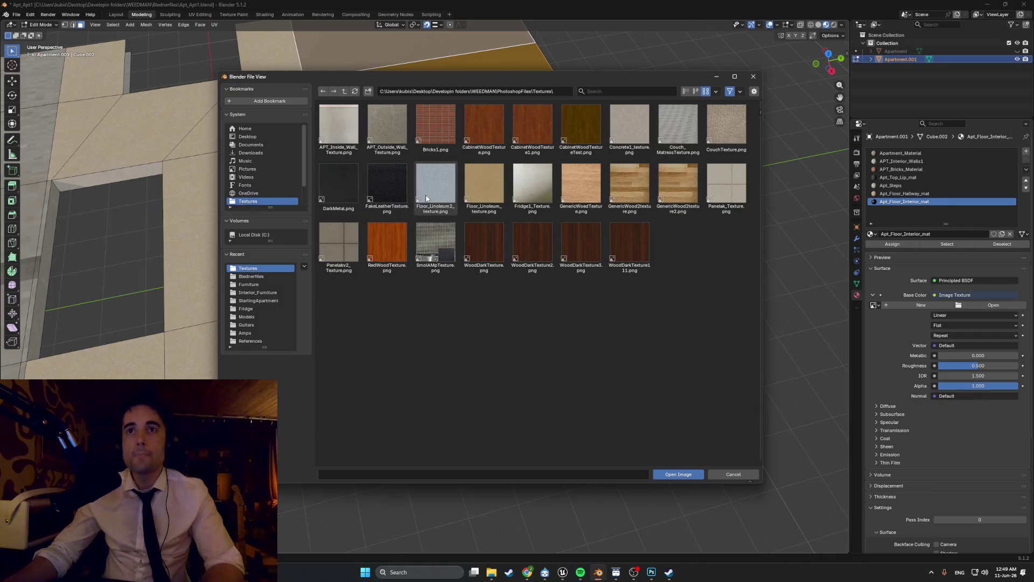
# Step: From a near top-down view, start a Smart UV Project unwrap of the floor
pyautogui.moveTo(470, 215); pyautogui.dragTo(496, 278, button='middle')
pyautogui.press('u')
pyautogui.click(489, 276)
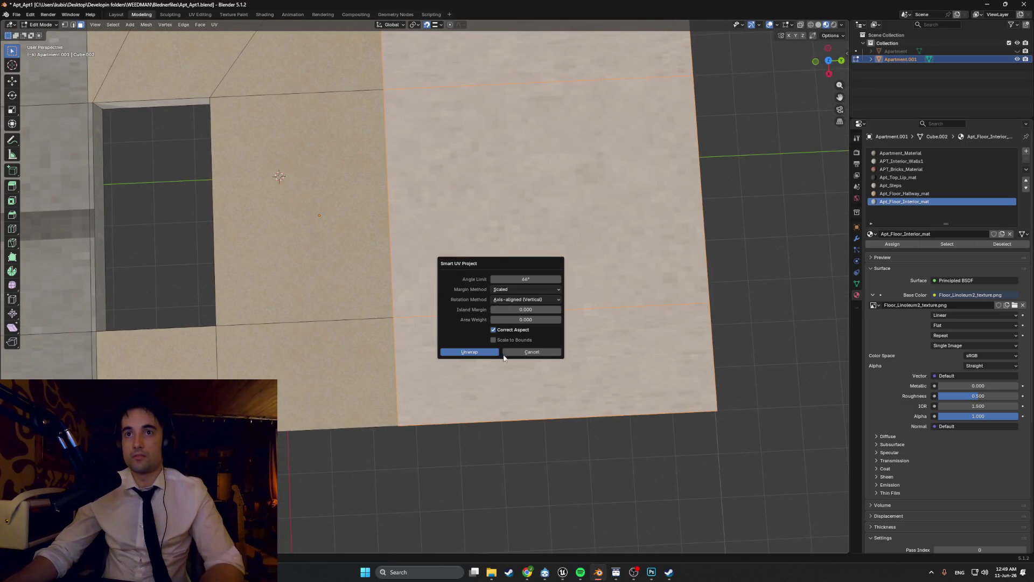
# Step: Confirm the Smart UV unwrap and inspect the floor's UV island in the UV Editing workspace
pyautogui.click(488, 353)
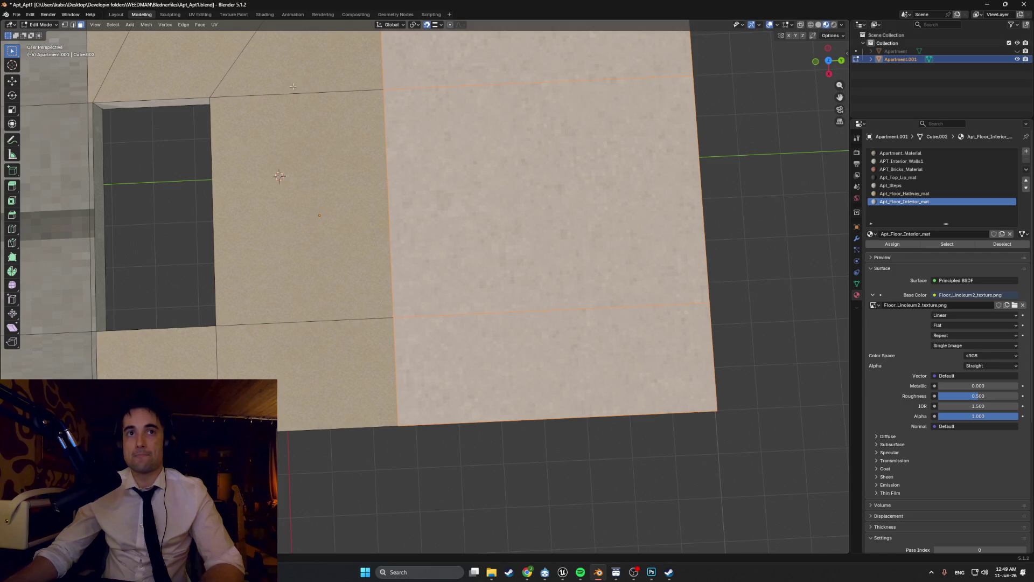
pyautogui.click(200, 14)
pyautogui.scroll(5, 575, 340)
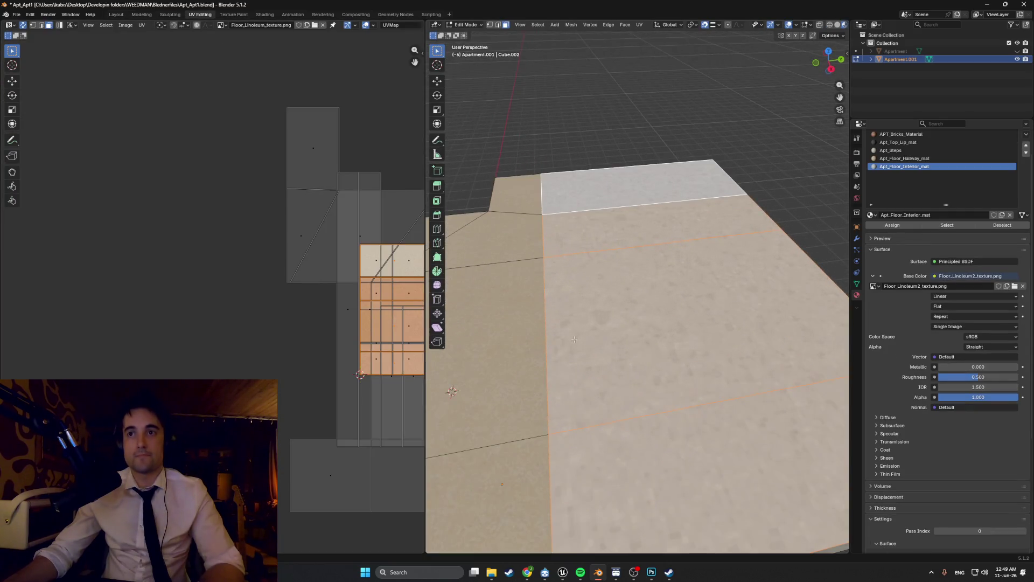
pyautogui.scroll(6, 330, 311)
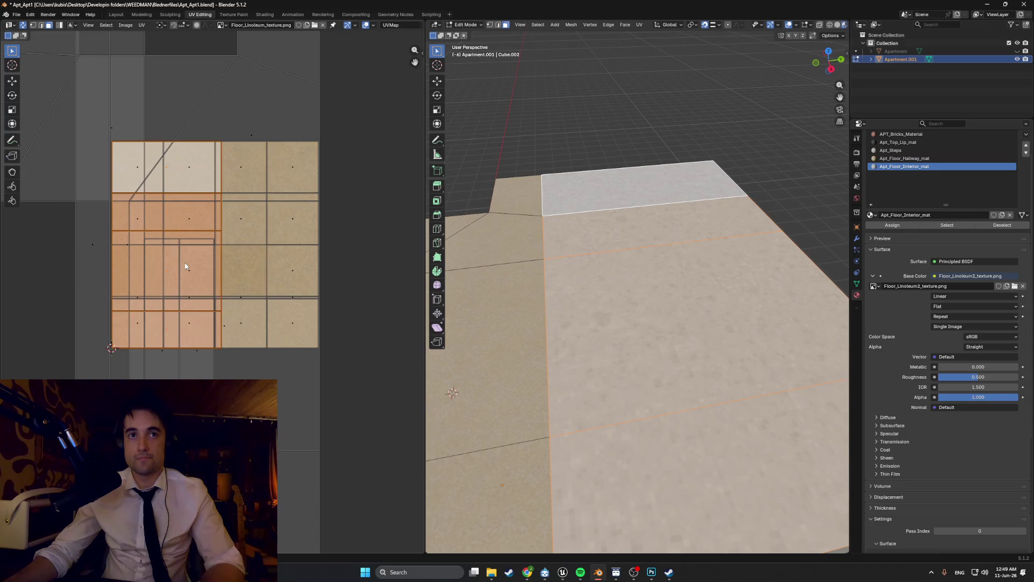
pyautogui.moveTo(225, 240); pyautogui.dragTo(226, 234, button='middle')
pyautogui.scroll(-2, 637, 341)
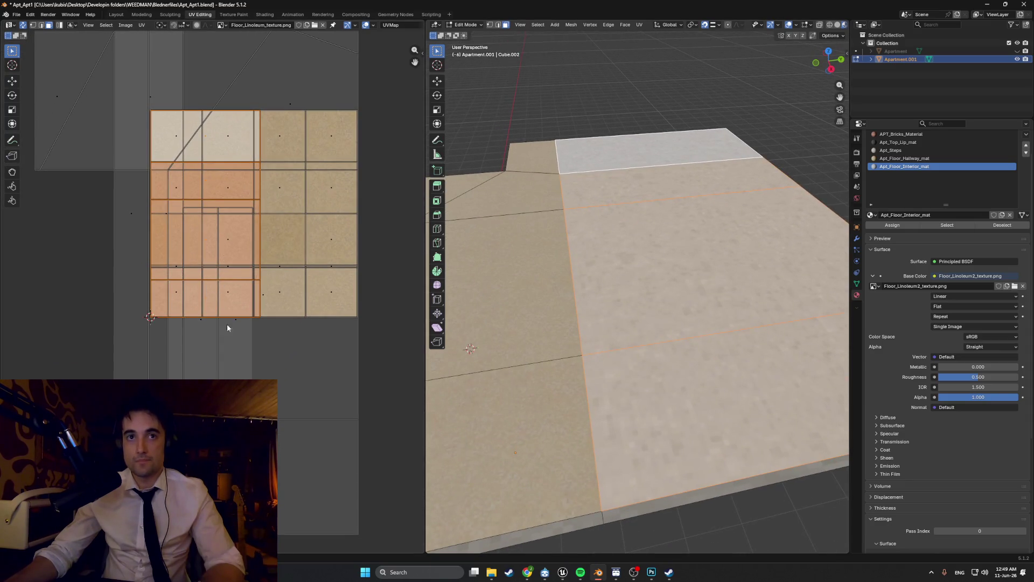
pyautogui.press('s')
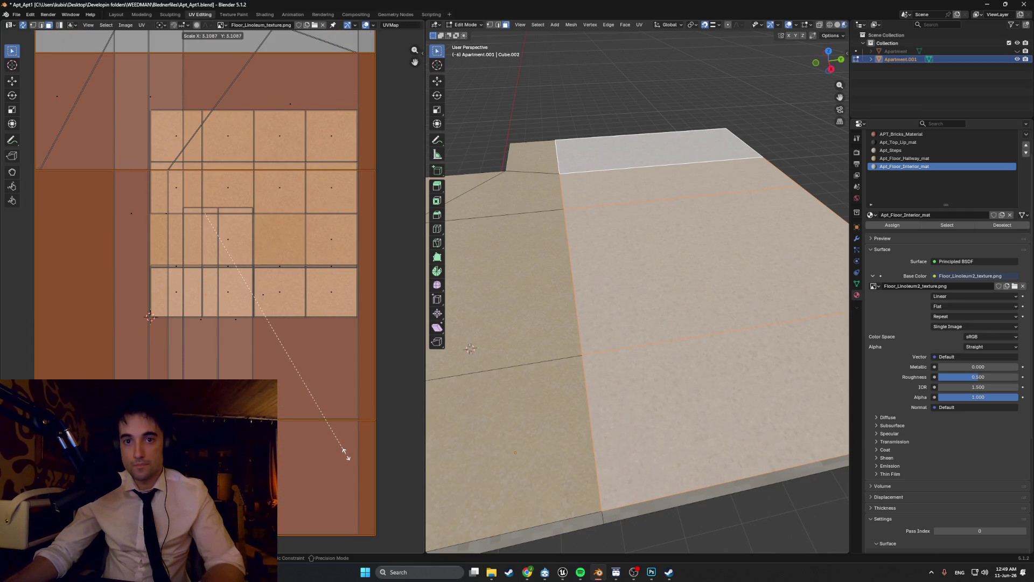
pyautogui.rightClick(390, 448)
# Step: Orbit across the textured floor and select a grey floor face to inspect it
pyautogui.scroll(5, 591, 297)
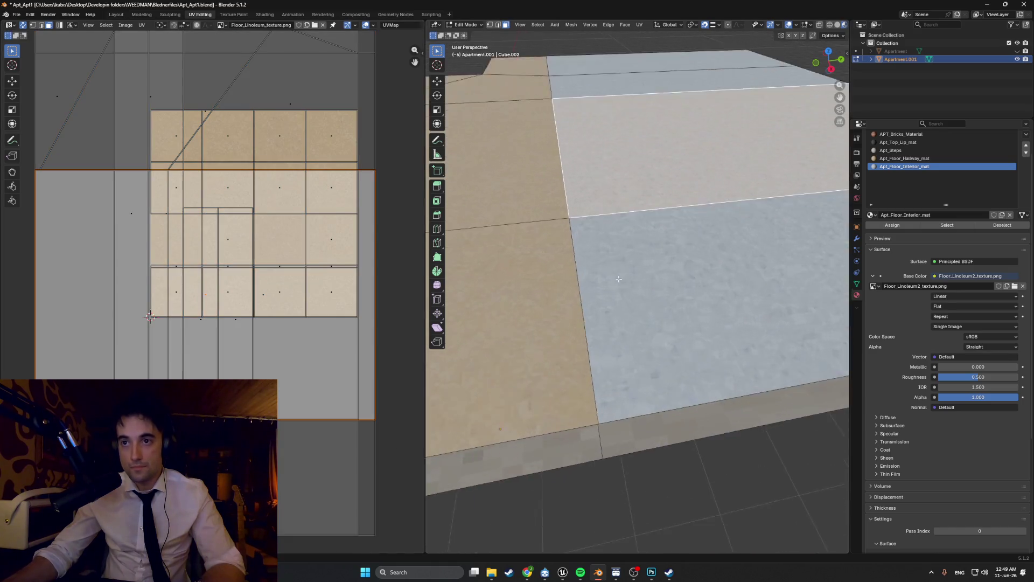
pyautogui.moveTo(592, 296); pyautogui.dragTo(743, 309, button='middle')
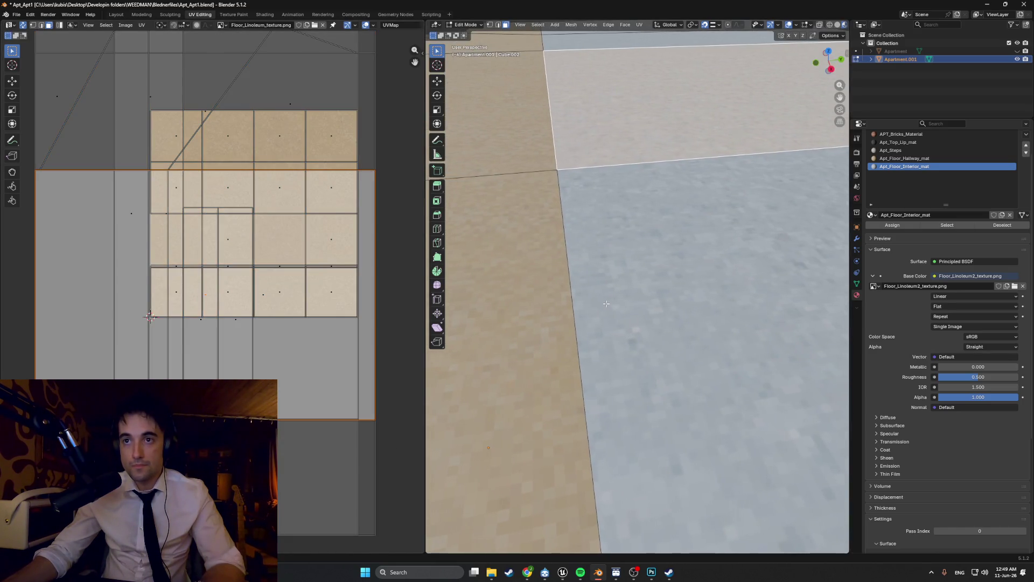
pyautogui.scroll(-2, 449, 287)
pyautogui.scroll(-4, 681, 281)
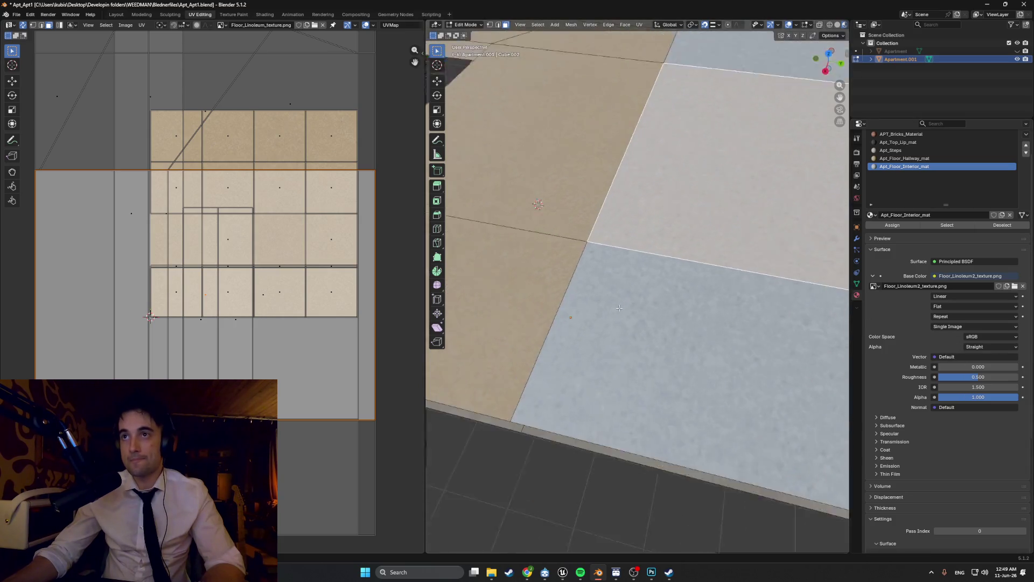
pyautogui.moveTo(680, 281)
pyautogui.mouseDown(button='middle')
pyautogui.moveTo(781, 283)
pyautogui.moveTo(714, 277)
pyautogui.moveTo(776, 247)
pyautogui.mouseUp(button='middle')
pyautogui.scroll(4, 827, 283)
pyautogui.scroll(-3, 827, 283)
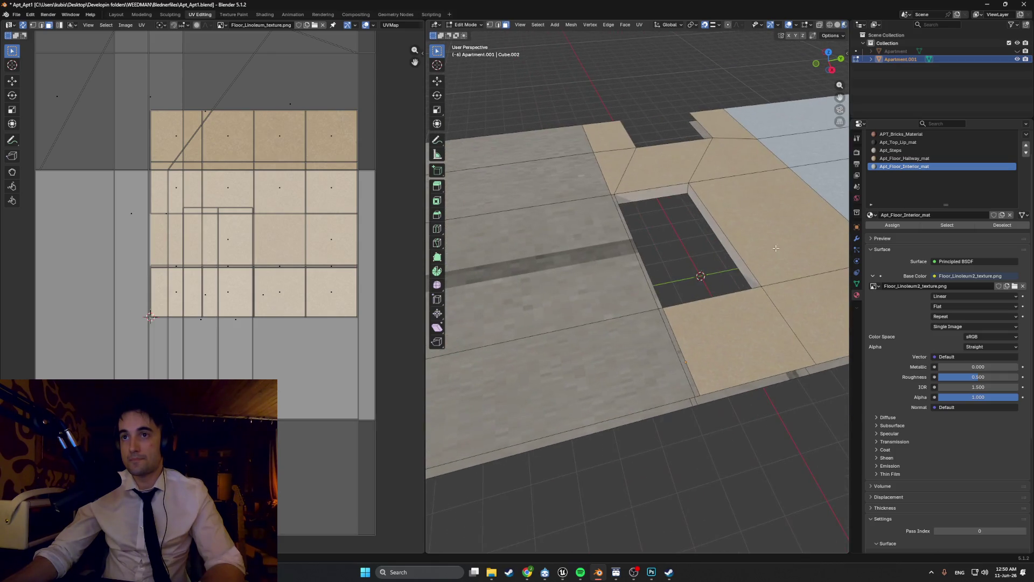
pyautogui.click(584, 338)
pyautogui.scroll(3, 619, 328)
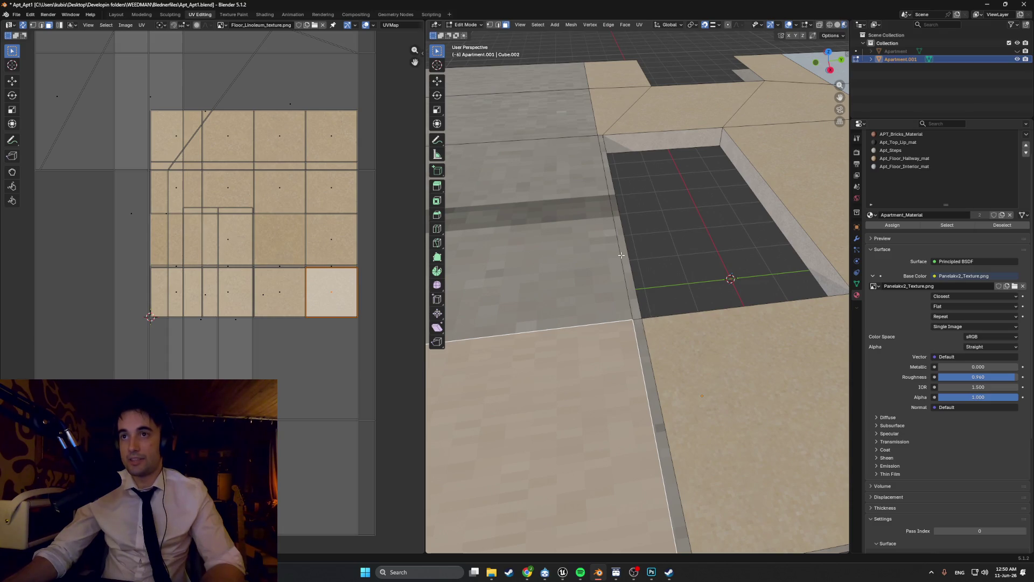
pyautogui.moveTo(621, 254)
pyautogui.mouseDown(button='middle')
pyautogui.moveTo(619, 230)
pyautogui.moveTo(647, 215)
pyautogui.moveTo(636, 199)
pyautogui.moveTo(649, 272)
pyautogui.moveTo(603, 270)
pyautogui.moveTo(580, 292)
pyautogui.mouseUp(button='middle')
# Step: Unhide the Apartment object and switch the viewport to wireframe shading
pyautogui.click(1017, 51)
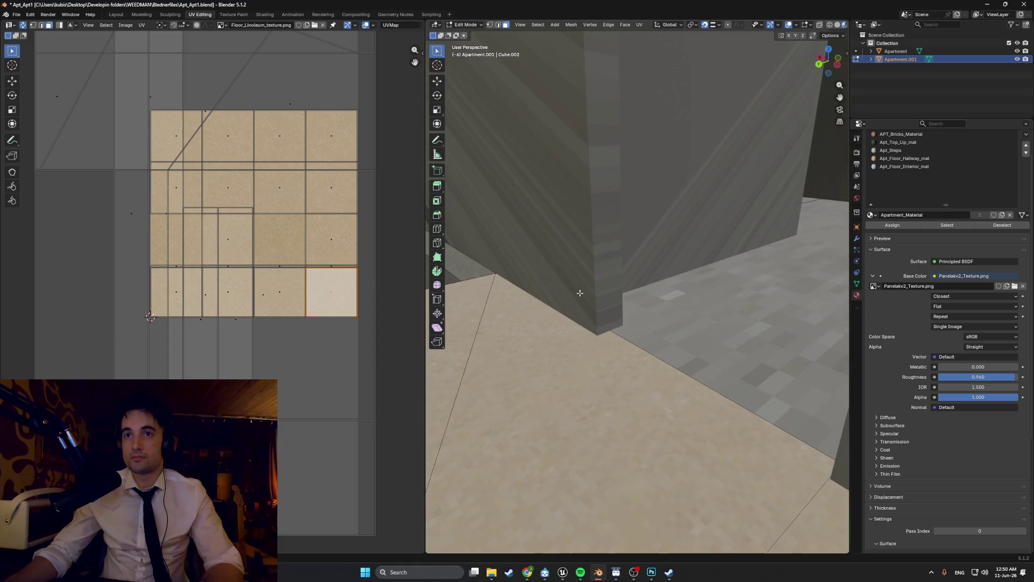
pyautogui.click(566, 296)
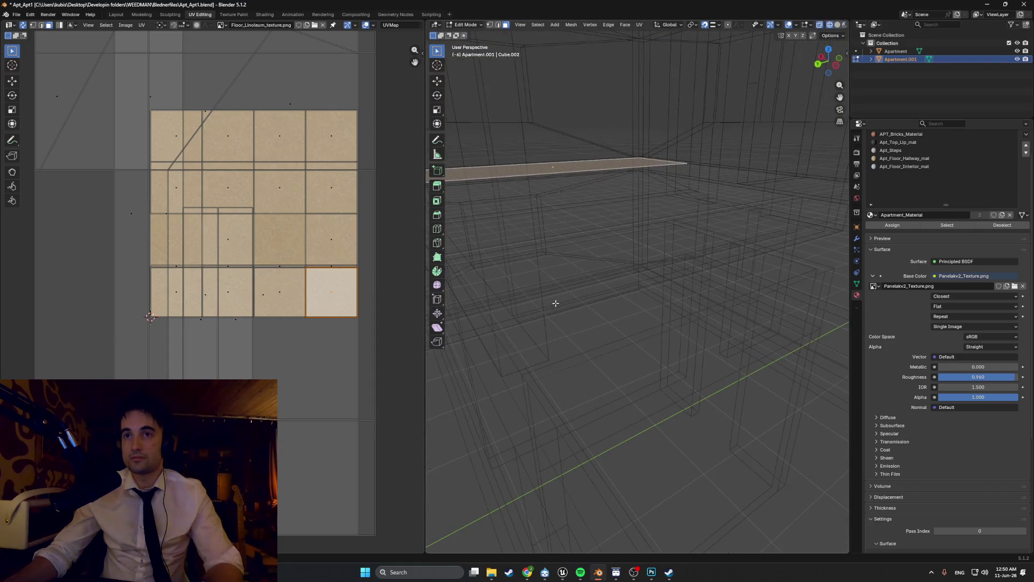
pyautogui.moveTo(566, 306)
pyautogui.mouseDown(button='middle')
pyautogui.moveTo(585, 302)
pyautogui.moveTo(596, 316)
pyautogui.moveTo(573, 328)
pyautogui.mouseUp(button='middle')
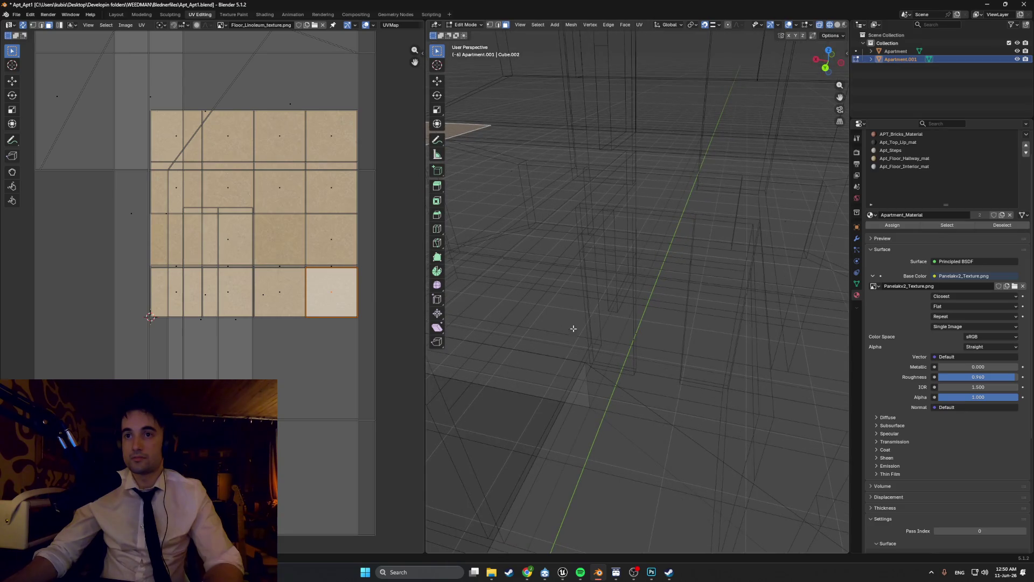
# Step: Switch to solid shading and walk in first person through the narrow wall gap
pyautogui.click(652, 314)
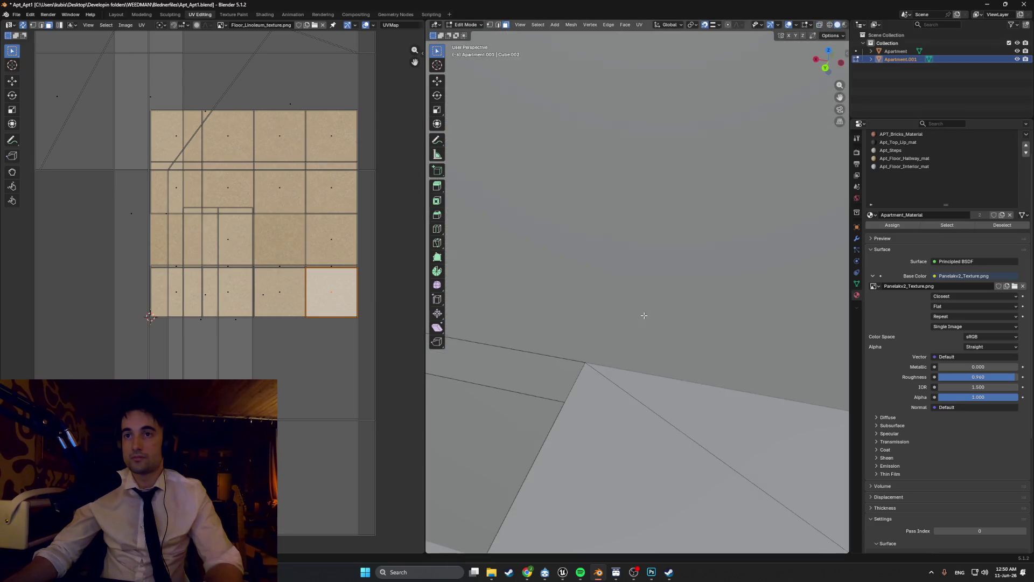
pyautogui.moveTo(652, 313)
pyautogui.mouseDown(button='middle')
pyautogui.moveTo(585, 308)
pyautogui.moveTo(618, 282)
pyautogui.moveTo(605, 307)
pyautogui.mouseUp(button='middle')
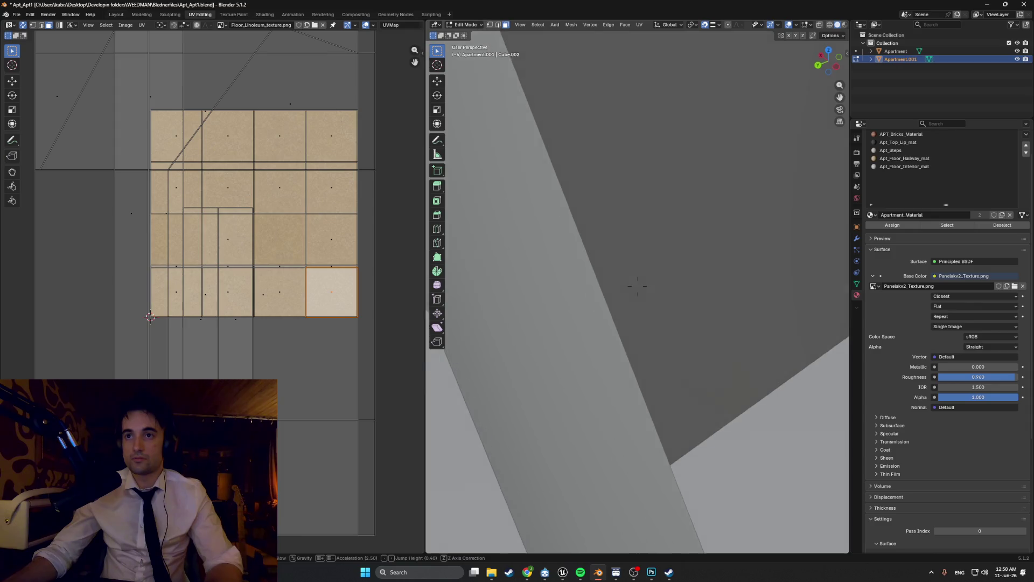
pyautogui.hotkey('shift', '`')
pyautogui.press('s')
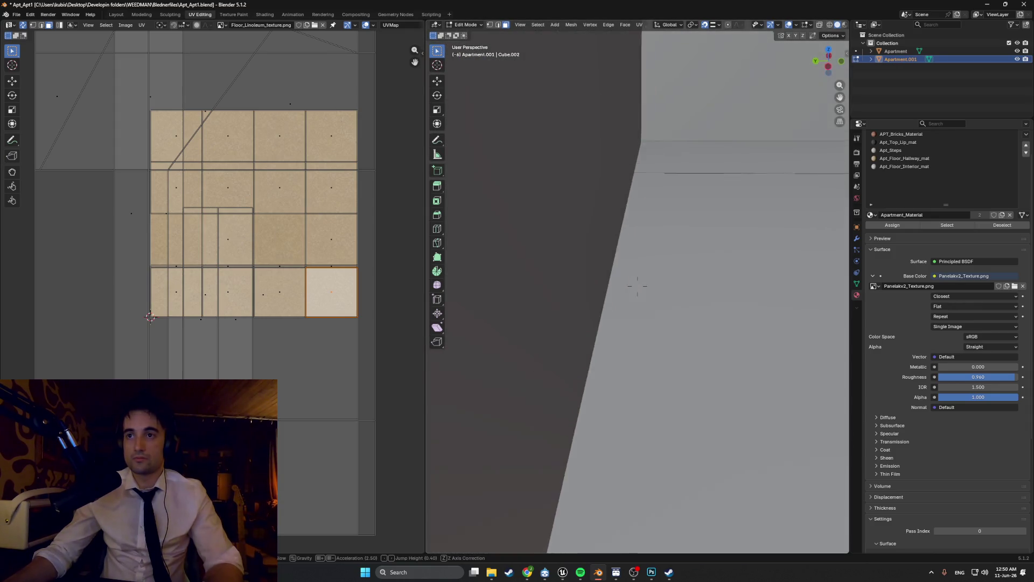
pyautogui.press('w')
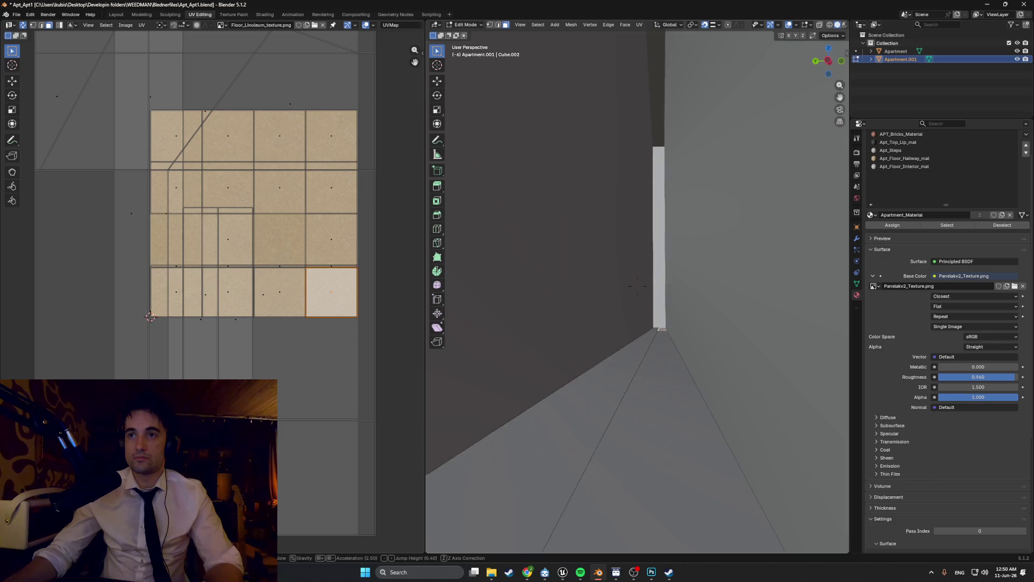
pyautogui.press('w')
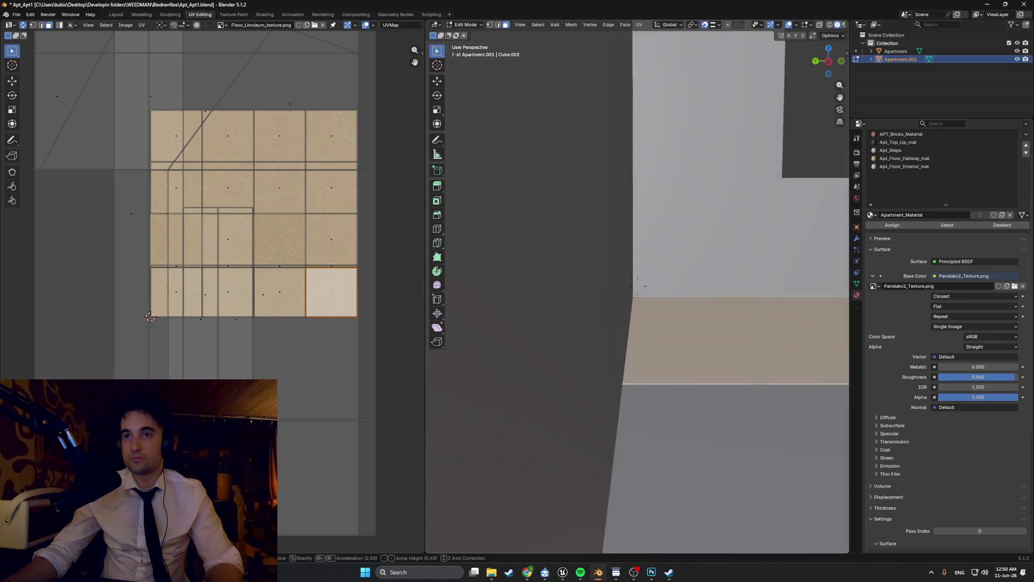
pyautogui.press('s')
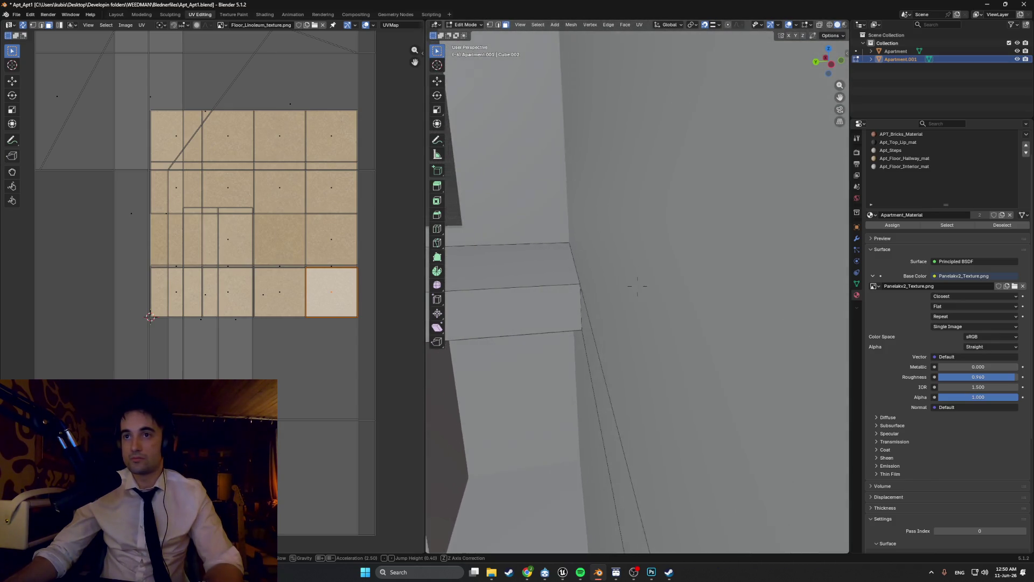
pyautogui.press('w')
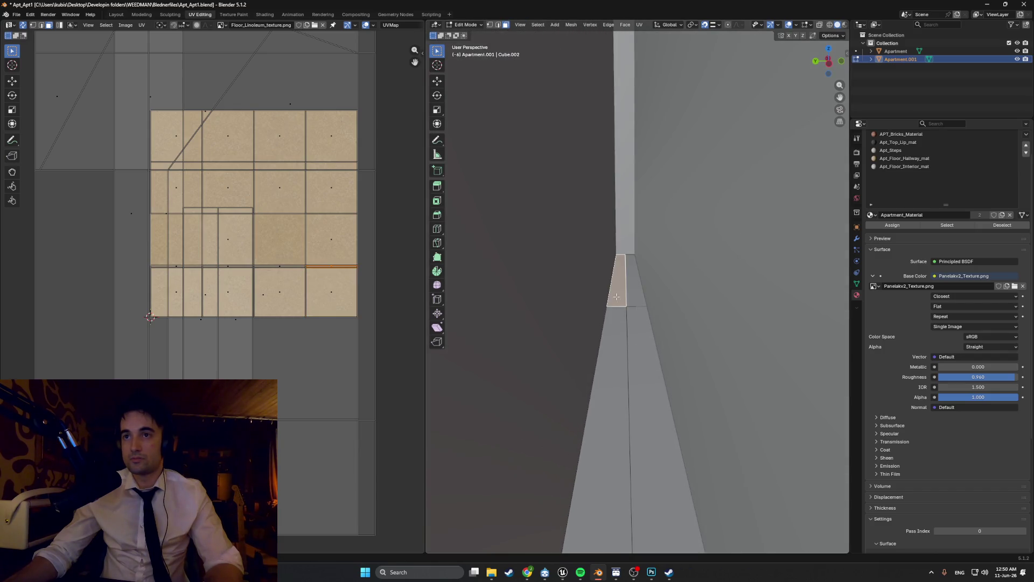
pyautogui.press('w')
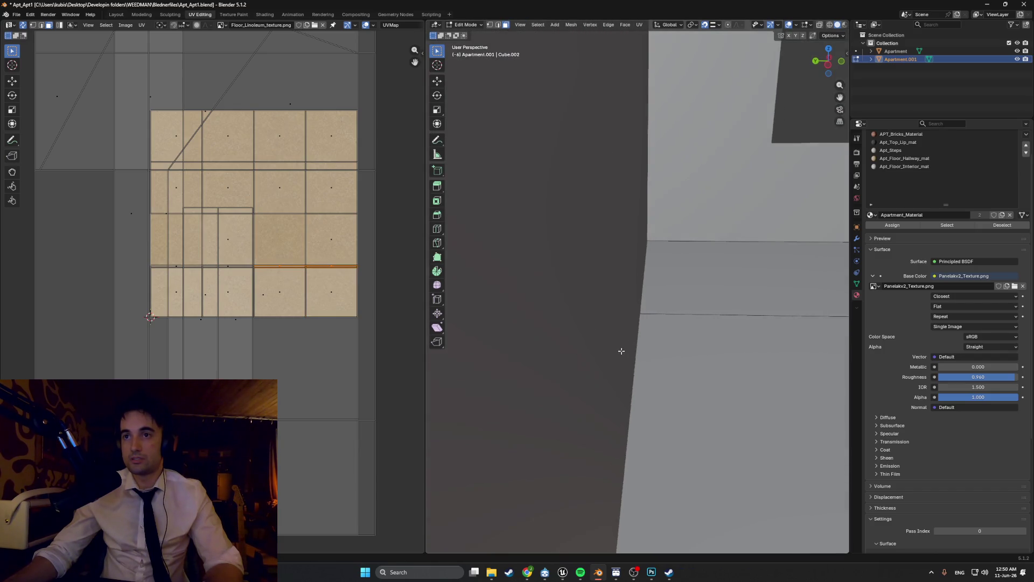
# Step: Walk back to the step edge, exit walk navigation, and hide Apartment.001
pyautogui.press('s')
pyautogui.press('w')
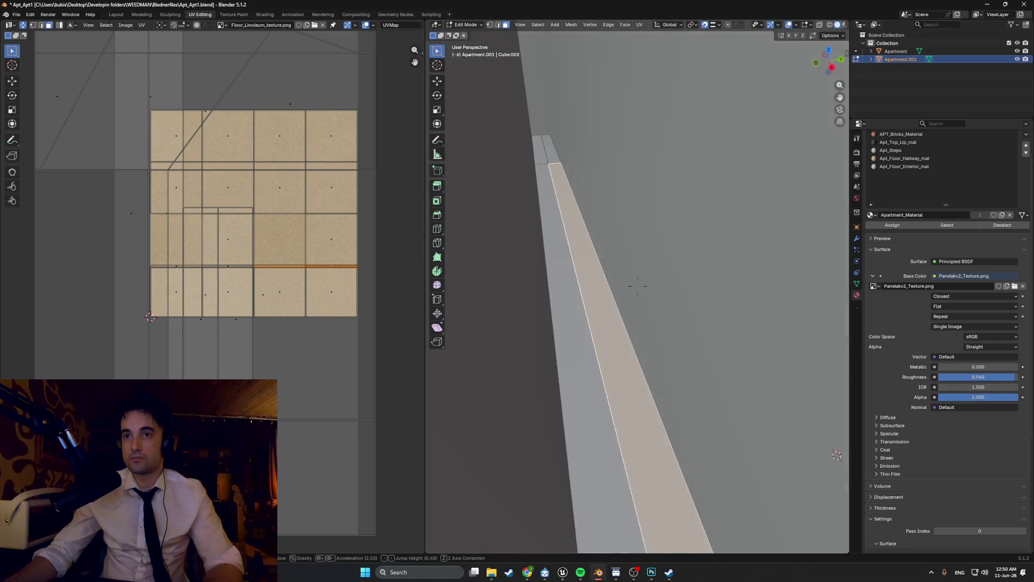
pyautogui.press('s')
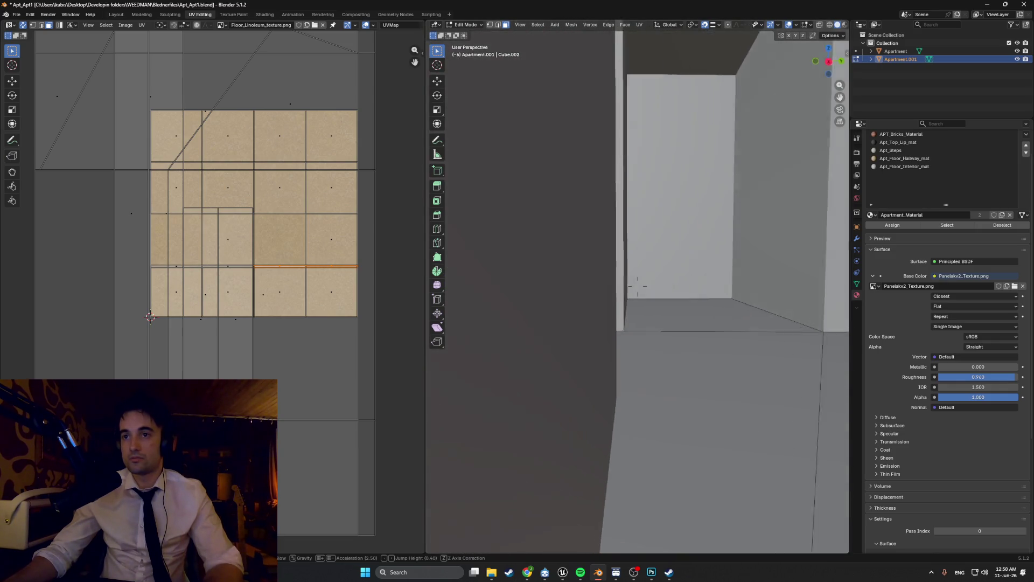
pyautogui.press('s')
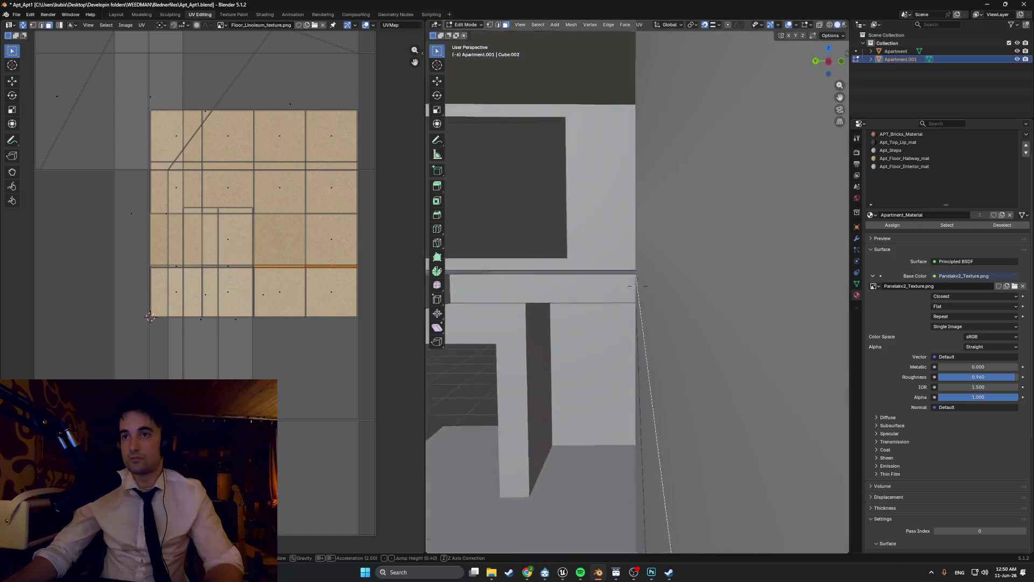
pyautogui.press('w')
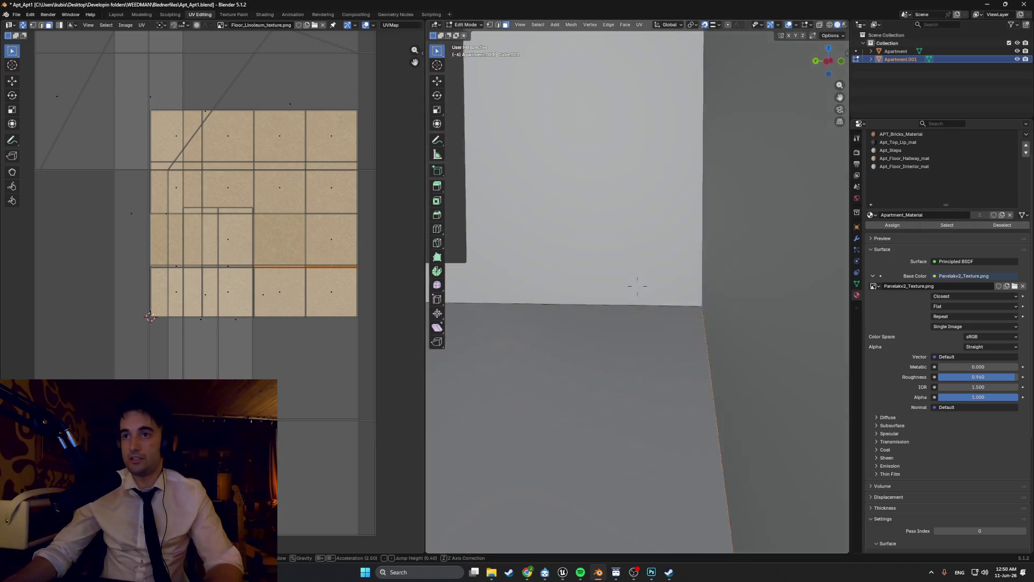
pyautogui.press('s')
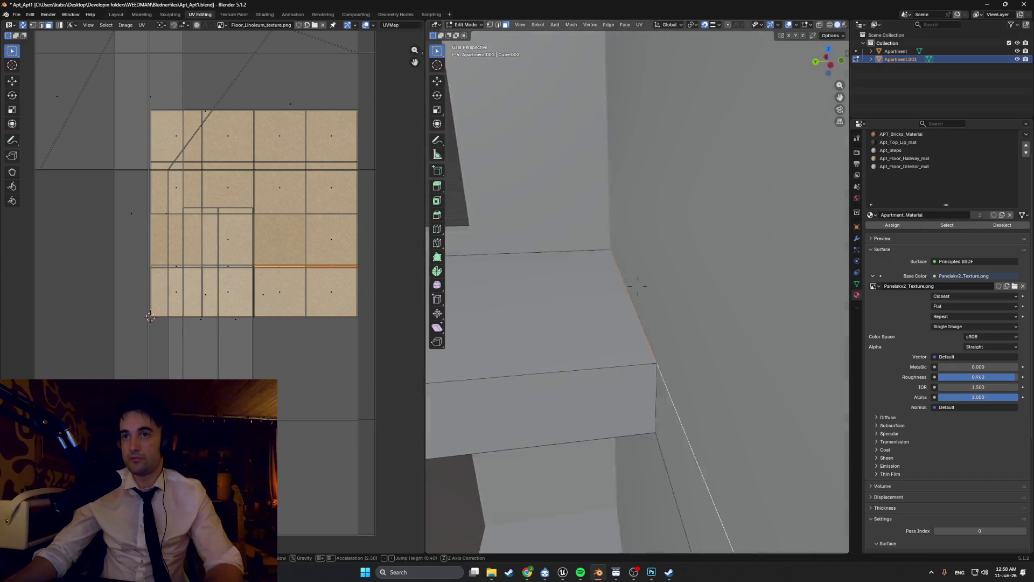
pyautogui.moveTo(637, 287)
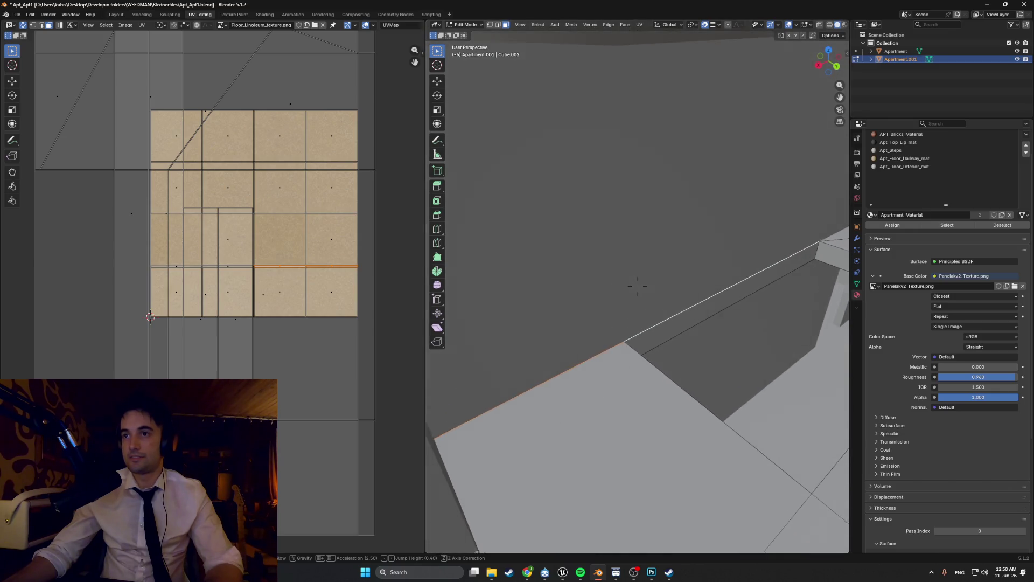
pyautogui.press('Escape')
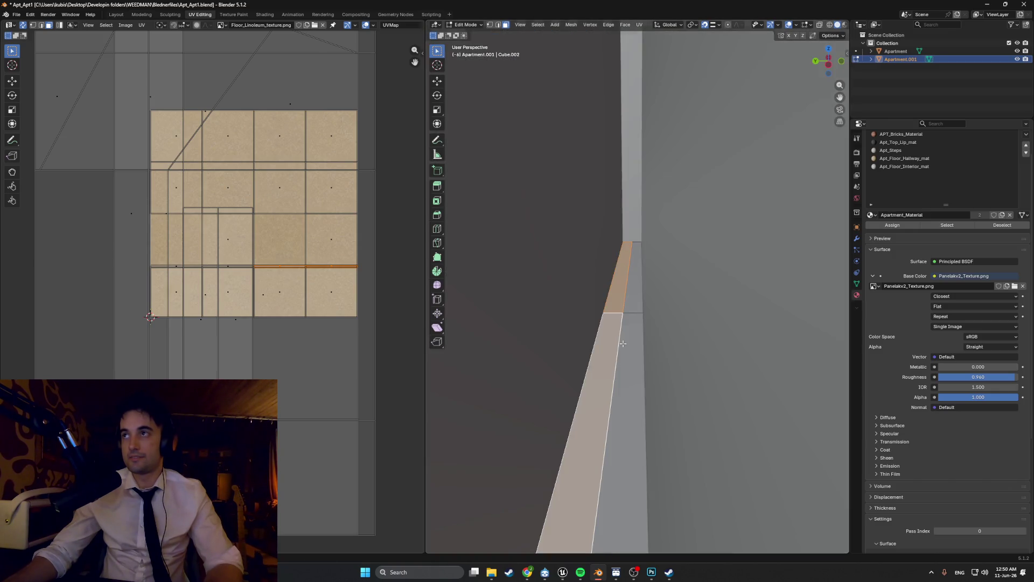
pyautogui.click(1017, 58)
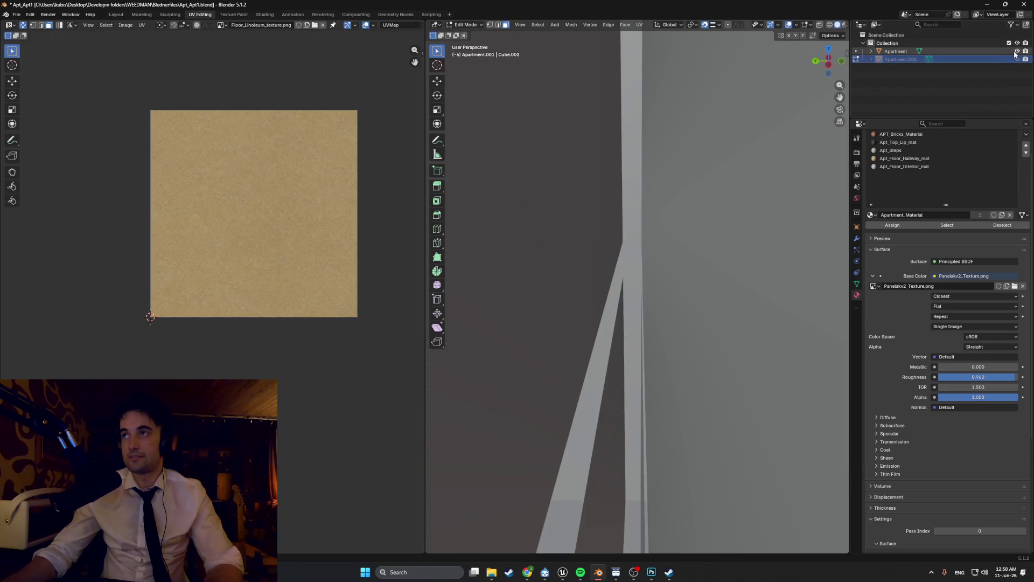
# Step: Toggle Outliner visibility to show the Apartment.001 floor without the walls, then zoom onto its corner
pyautogui.keyDown('ctrl'); pyautogui.click(1017, 58); pyautogui.keyUp('ctrl')
pyautogui.moveTo(614, 301)
pyautogui.mouseDown(button='middle')
pyautogui.moveTo(583, 324)
pyautogui.moveTo(663, 213)
pyautogui.moveTo(636, 266)
pyautogui.moveTo(637, 283)
pyautogui.moveTo(662, 284)
pyautogui.mouseUp(button='middle')
pyautogui.scroll(3, 661, 283)
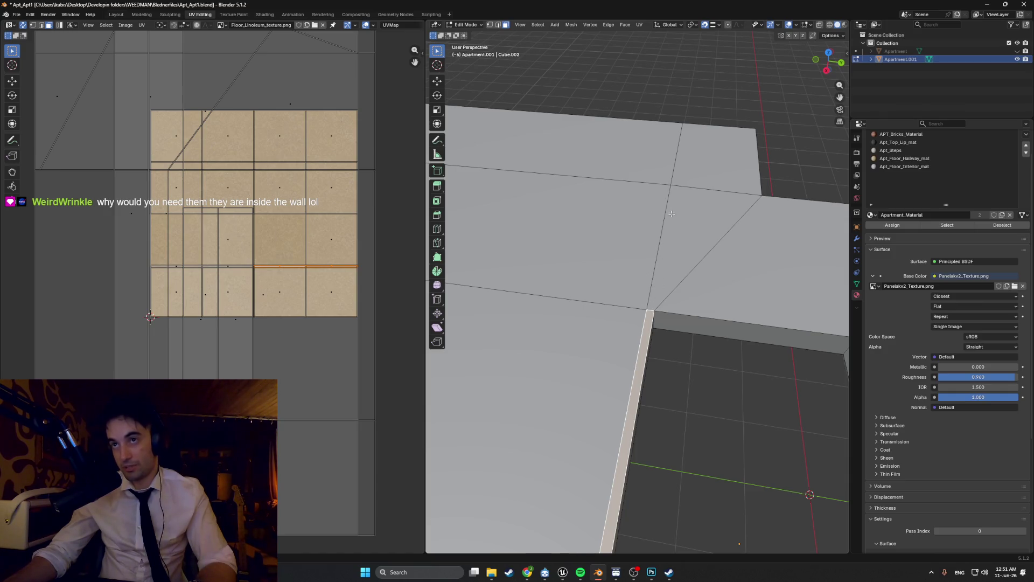
pyautogui.moveTo(673, 185); pyautogui.dragTo(659, 212, button='middle')
# Step: Switch the viewport to Material Preview and tilt toward the floor's edge
pyautogui.press('z')
pyautogui.click(646, 307)
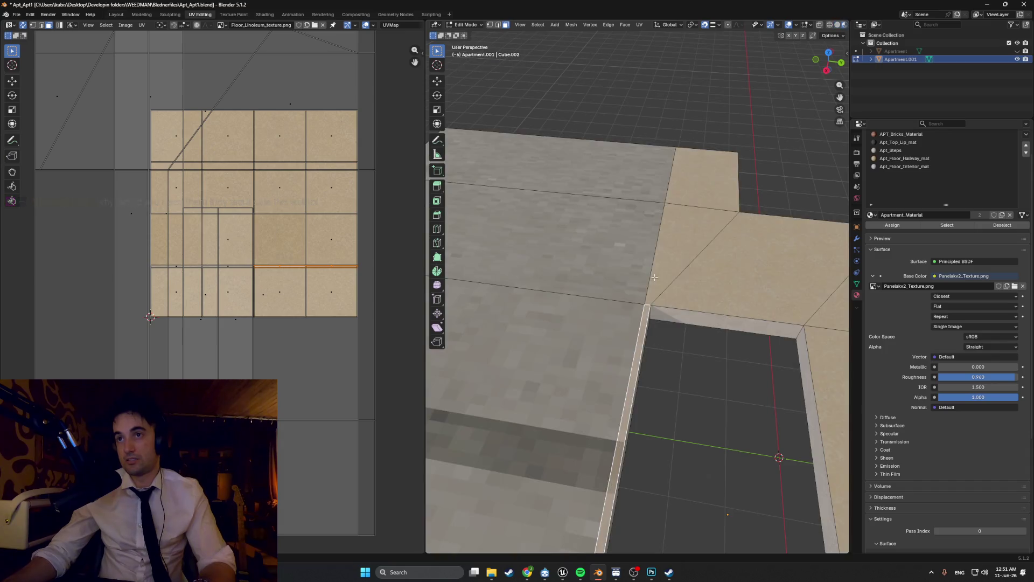
pyautogui.moveTo(646, 307)
pyautogui.mouseDown(button='middle')
pyautogui.moveTo(679, 223)
pyautogui.moveTo(633, 244)
pyautogui.moveTo(583, 185)
pyautogui.moveTo(589, 168)
pyautogui.moveTo(571, 233)
pyautogui.moveTo(644, 218)
pyautogui.moveTo(657, 167)
pyautogui.moveTo(654, 200)
pyautogui.moveTo(591, 190)
pyautogui.moveTo(642, 235)
pyautogui.mouseUp(button='middle')
# Step: Select the thin strip faces beside the step, including the small face below, and delete them
pyautogui.click(629, 220)
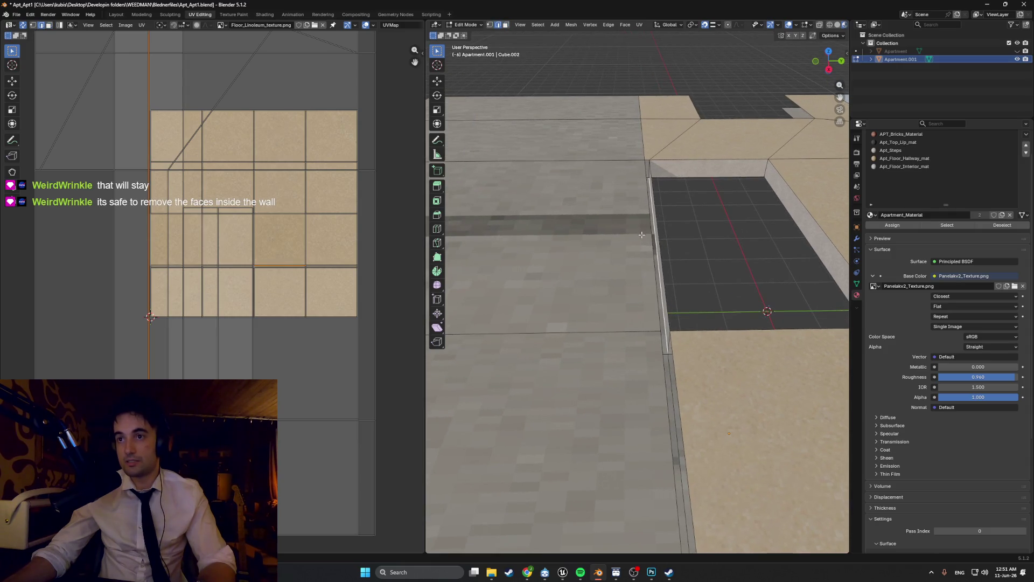
pyautogui.moveTo(664, 330); pyautogui.dragTo(629, 268, button='middle')
pyautogui.keyDown('shift'); pyautogui.click(671, 359); pyautogui.keyUp('shift')
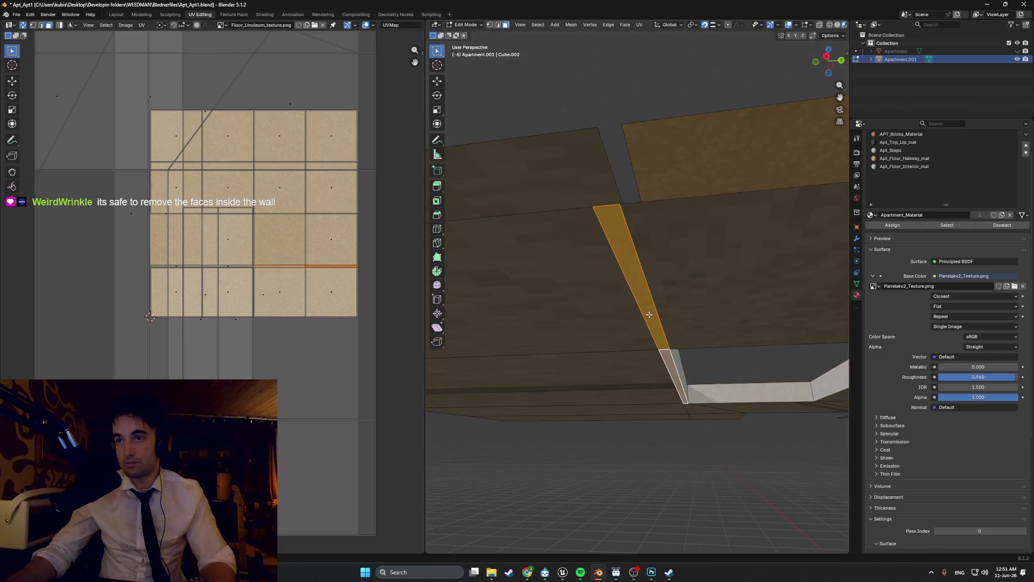
pyautogui.moveTo(649, 315)
pyautogui.mouseDown(button='middle')
pyautogui.moveTo(654, 302)
pyautogui.moveTo(674, 328)
pyautogui.moveTo(686, 304)
pyautogui.moveTo(682, 233)
pyautogui.moveTo(652, 282)
pyautogui.moveTo(662, 353)
pyautogui.mouseUp(button='middle')
pyautogui.press('x')
pyautogui.click(701, 290)
# Step: Move the floor edge along the Y axis to close the gap
pyautogui.scroll(3, 651, 284)
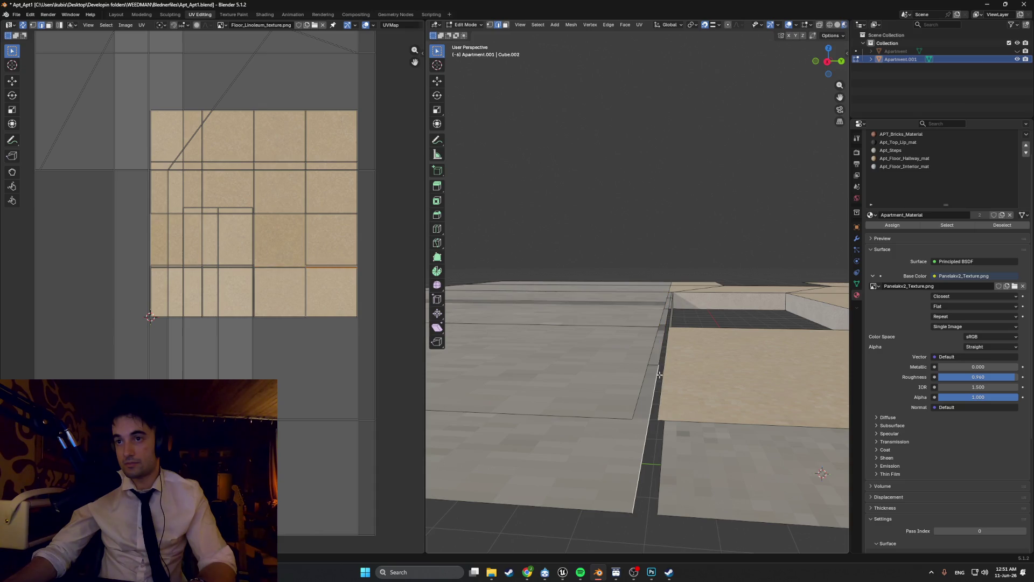
pyautogui.moveTo(650, 342); pyautogui.dragTo(646, 320, button='middle')
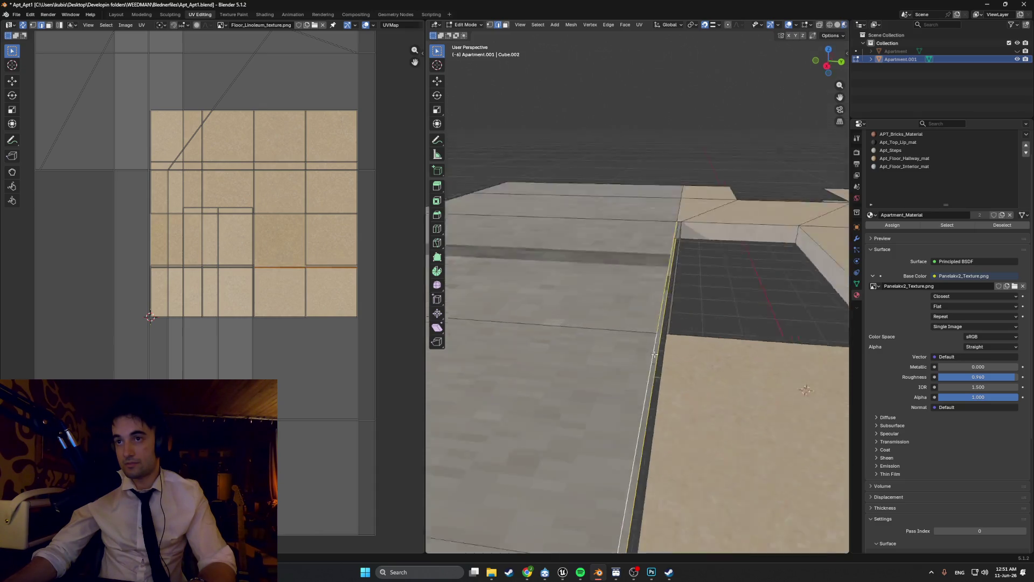
pyautogui.scroll(3, 646, 320)
pyautogui.press('g')
pyautogui.press('y')
pyautogui.click(641, 319)
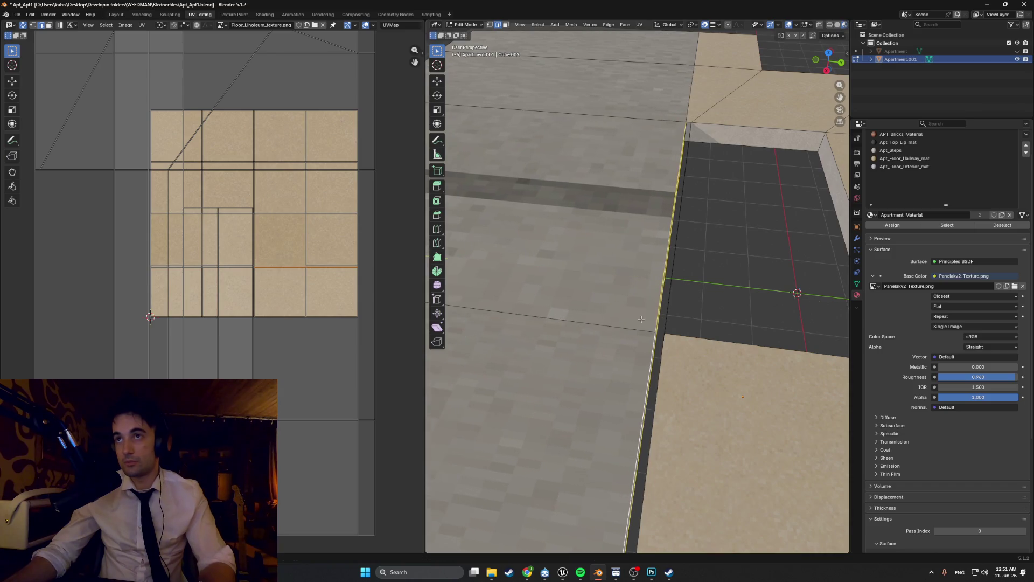
# Step: Inspect the moved edge and begin another Y-axis move of the selected edge
pyautogui.moveTo(675, 139)
pyautogui.mouseDown(button='middle')
pyautogui.moveTo(657, 144)
pyautogui.moveTo(711, 121)
pyautogui.moveTo(619, 208)
pyautogui.moveTo(504, 229)
pyautogui.mouseUp(button='middle')
pyautogui.scroll(-5, 623, 210)
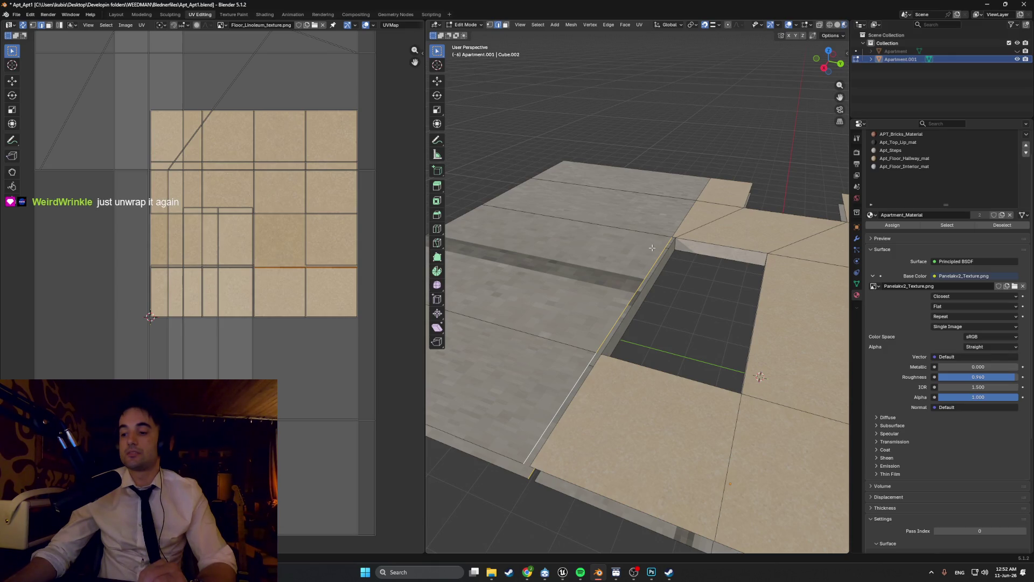
pyautogui.moveTo(652, 248); pyautogui.dragTo(619, 278, button='middle')
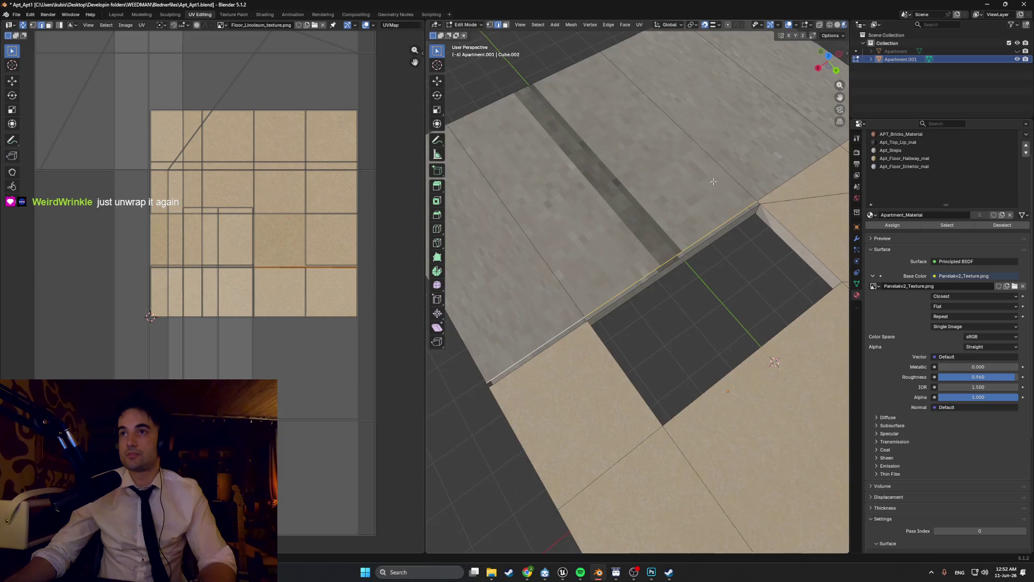
pyautogui.moveTo(713, 182)
pyautogui.mouseDown(button='middle')
pyautogui.moveTo(610, 76)
pyautogui.moveTo(566, 210)
pyautogui.mouseUp(button='middle')
pyautogui.press('g')
pyautogui.press('y')
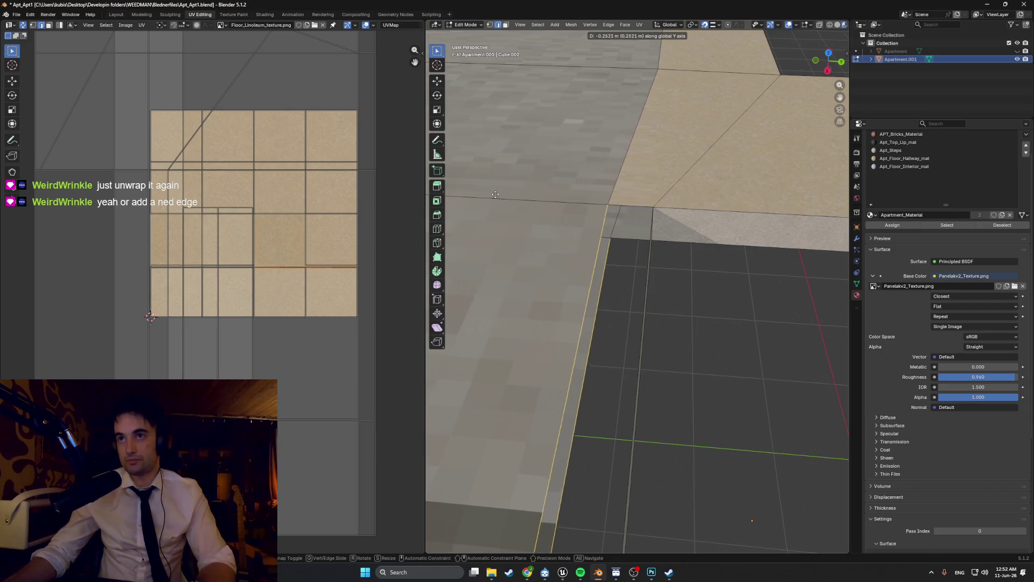
# Step: Confirm the edge aligned with the wall and select the adjacent floor face in face mode
pyautogui.click(609, 193)
pyautogui.press('3')
pyautogui.click(630, 146)
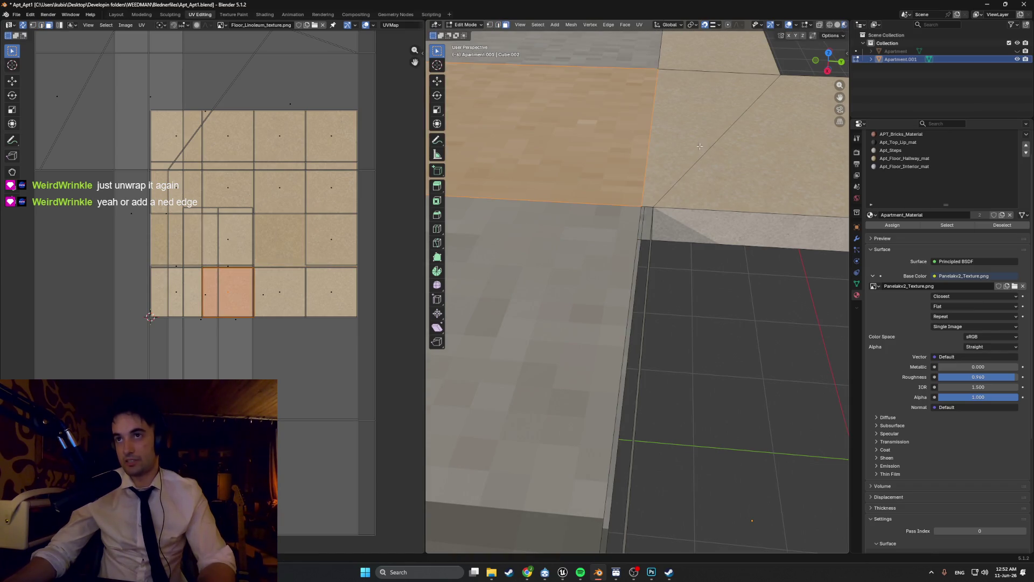
pyautogui.keyDown('shift'); pyautogui.click(624, 152); pyautogui.keyUp('shift')
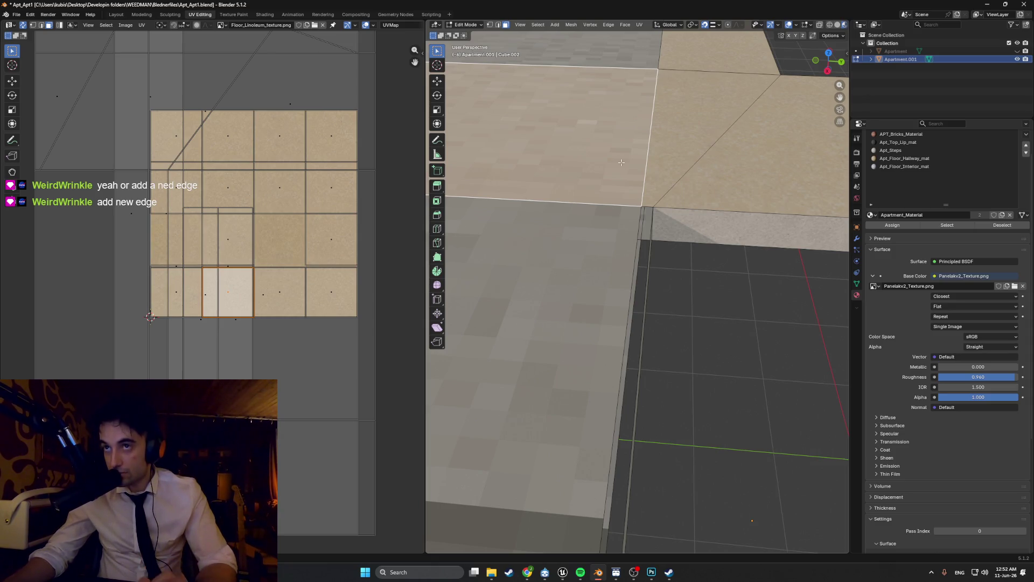
pyautogui.scroll(2, 641, 226)
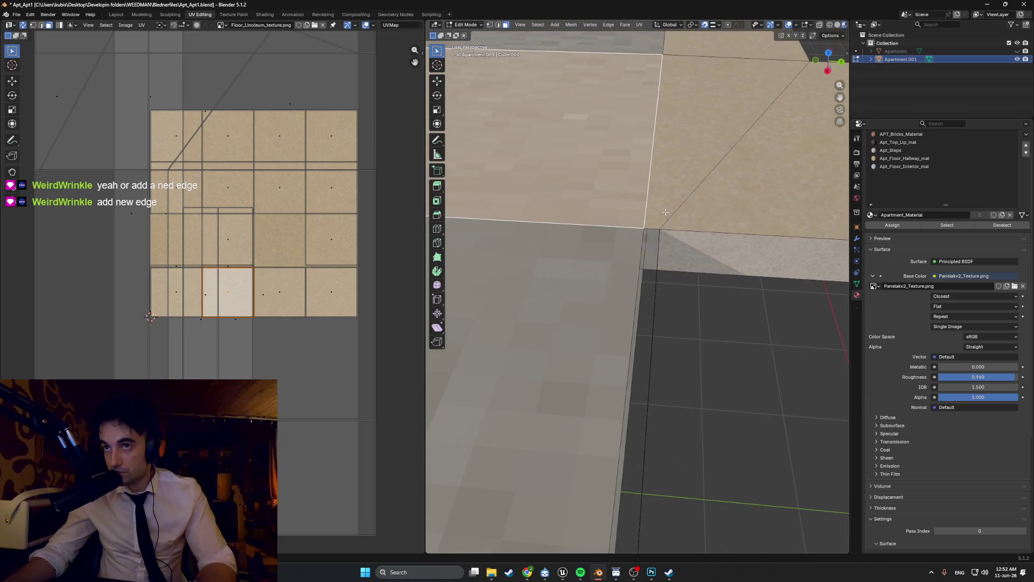
pyautogui.scroll(-1, 666, 212)
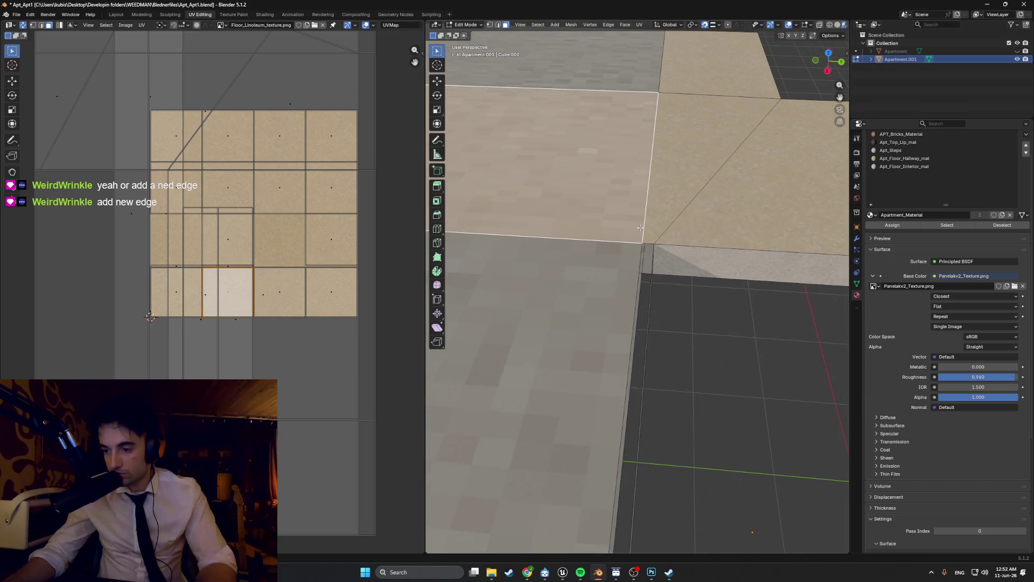
# Step: Check the floor face against the Apartment walls by briefly showing them, then hide them again
pyautogui.moveTo(640, 227); pyautogui.dragTo(457, 200, button='middle')
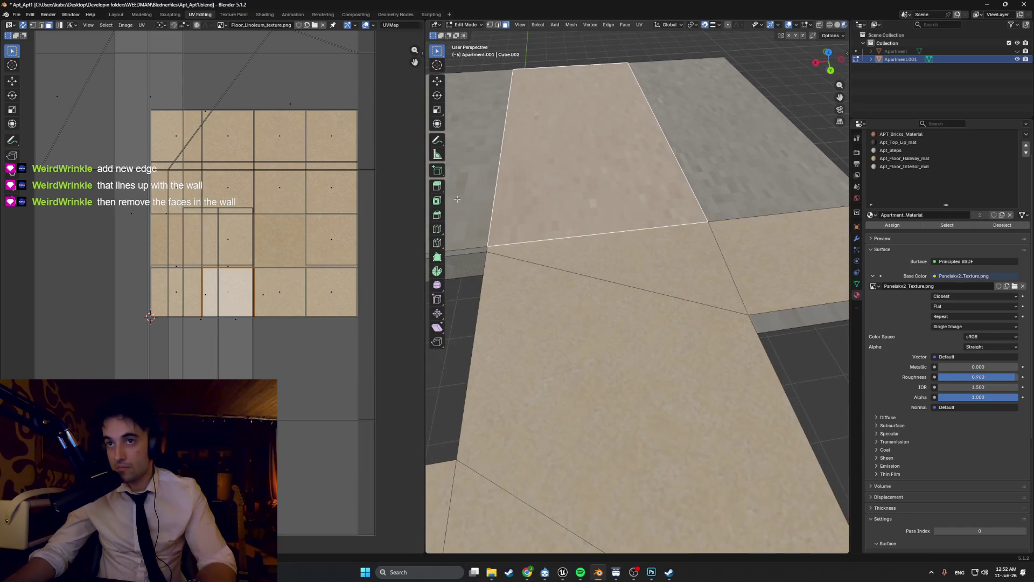
pyautogui.moveTo(547, 209); pyautogui.dragTo(575, 213, button='middle')
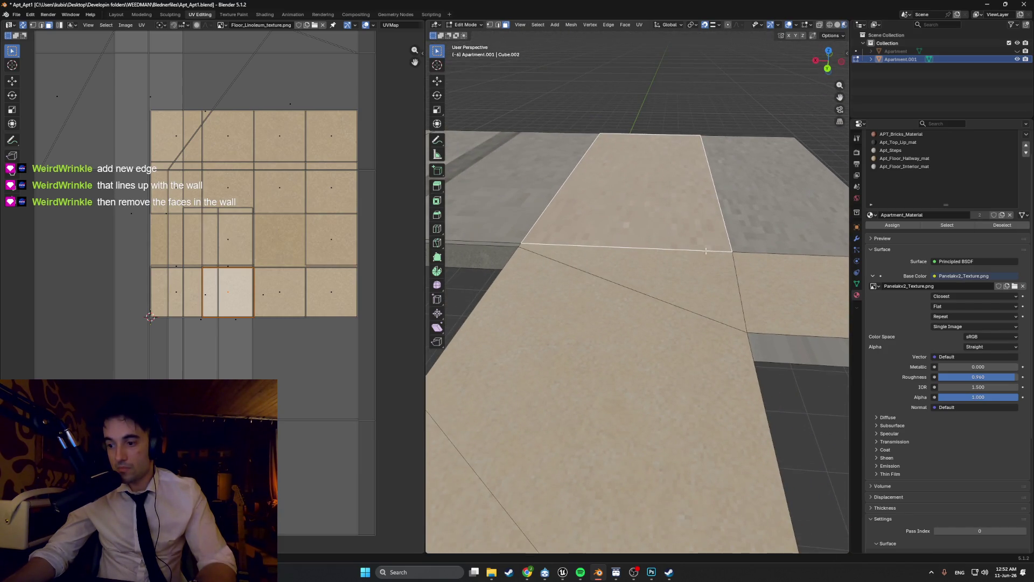
pyautogui.moveTo(705, 251); pyautogui.dragTo(770, 261, button='middle')
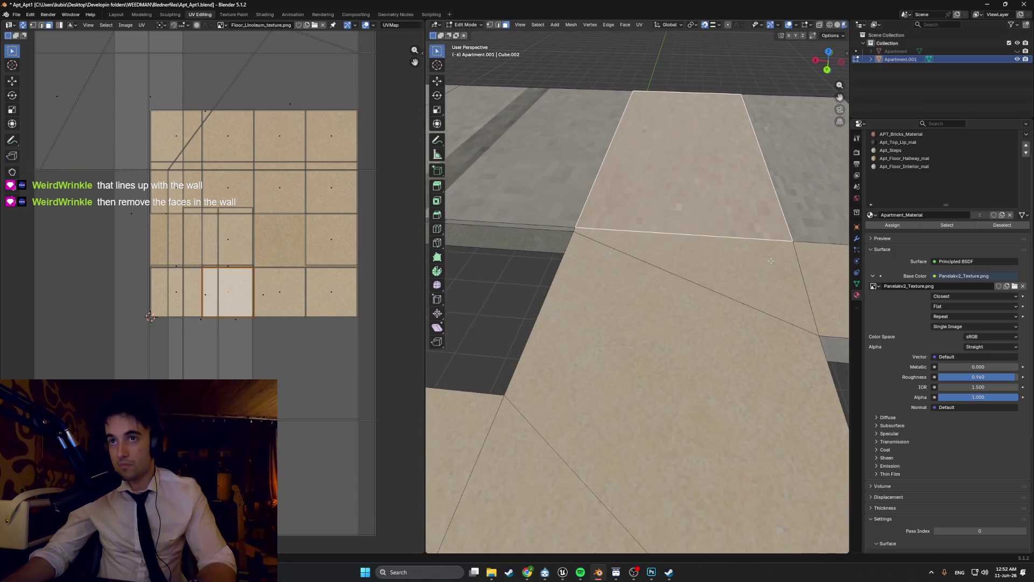
pyautogui.click(1017, 51)
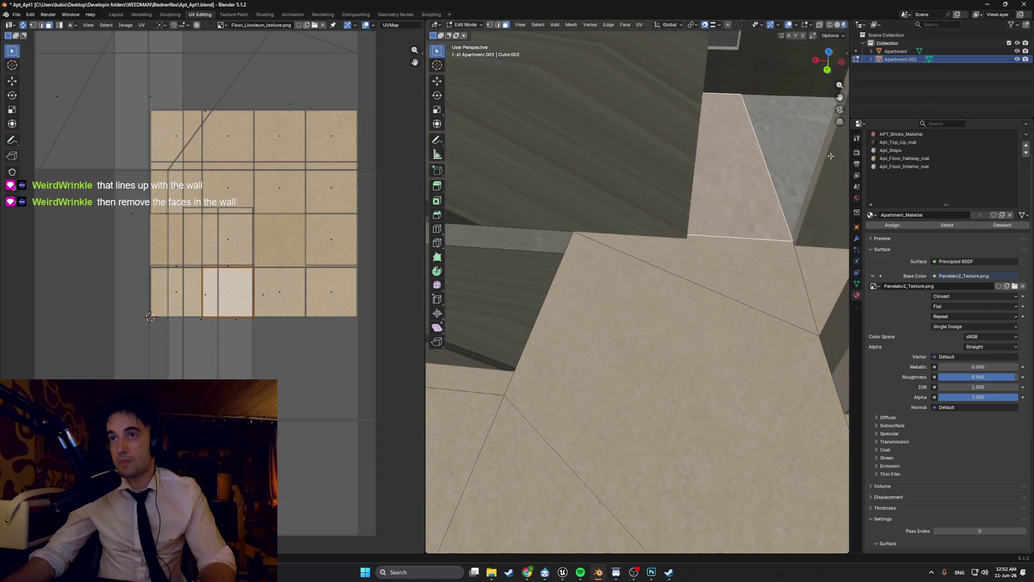
pyautogui.moveTo(660, 177); pyautogui.dragTo(667, 186, button='middle')
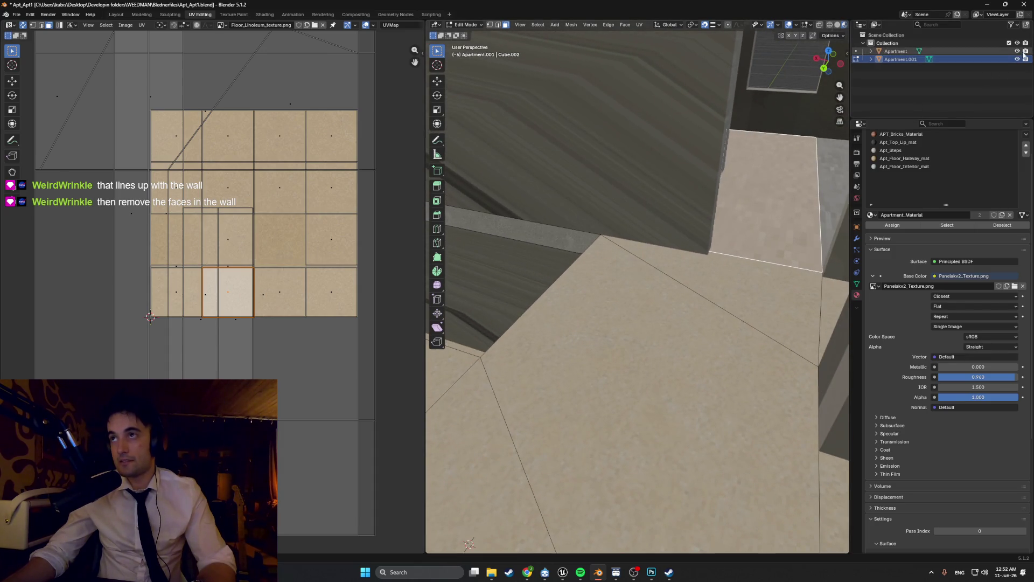
pyautogui.click(1022, 52)
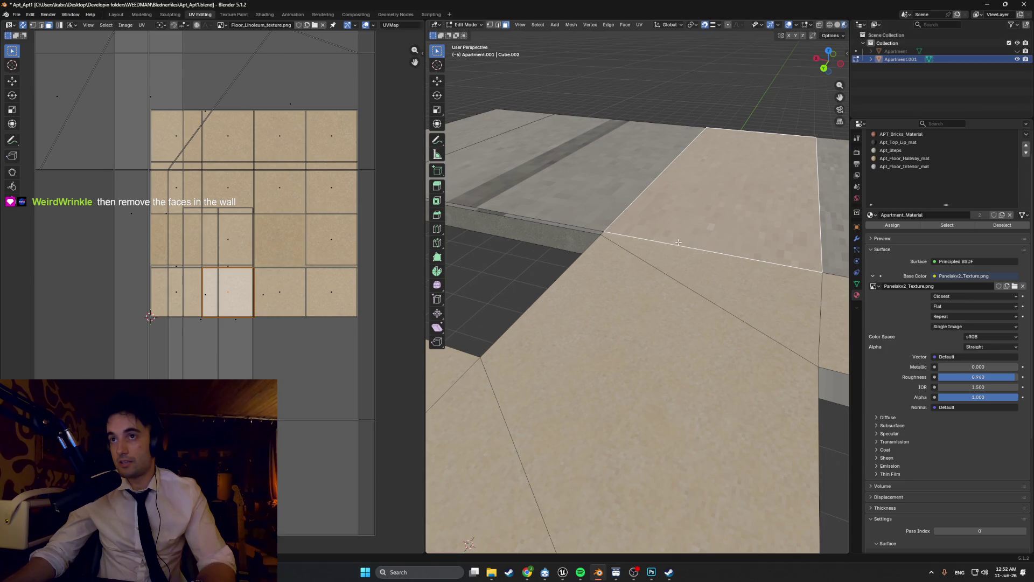
pyautogui.moveTo(660, 239); pyautogui.dragTo(673, 240, button='middle')
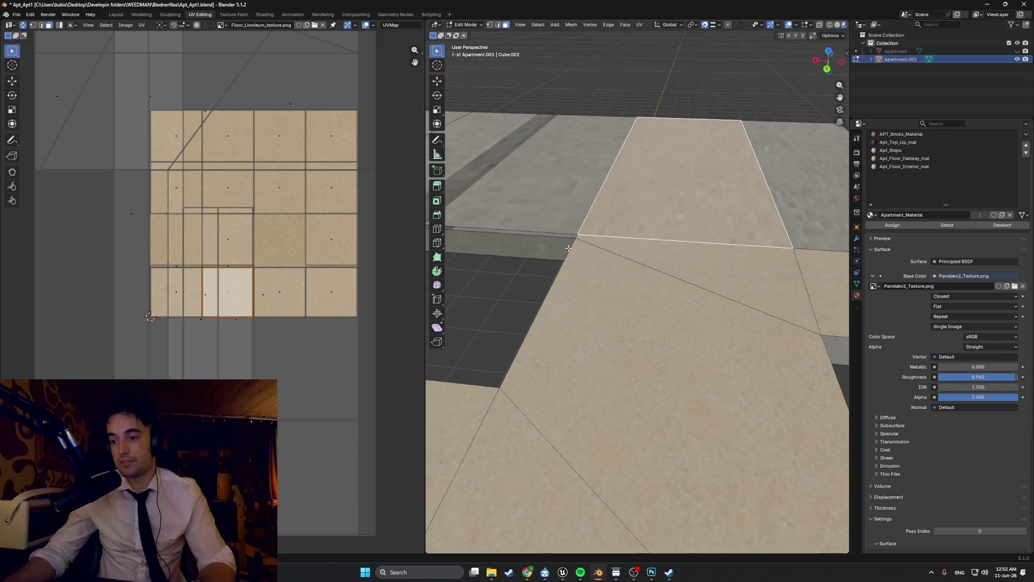
# Step: Orbit to the wall edge and walk along the corridor to inspect the floor-wall junction
pyautogui.moveTo(568, 248)
pyautogui.mouseDown(button='middle')
pyautogui.moveTo(630, 253)
pyautogui.moveTo(652, 242)
pyautogui.moveTo(617, 244)
pyautogui.moveTo(619, 254)
pyautogui.moveTo(697, 149)
pyautogui.moveTo(706, 184)
pyautogui.moveTo(595, 214)
pyautogui.moveTo(689, 243)
pyautogui.moveTo(549, 216)
pyautogui.moveTo(590, 250)
pyautogui.moveTo(752, 247)
pyautogui.mouseUp(button='middle')
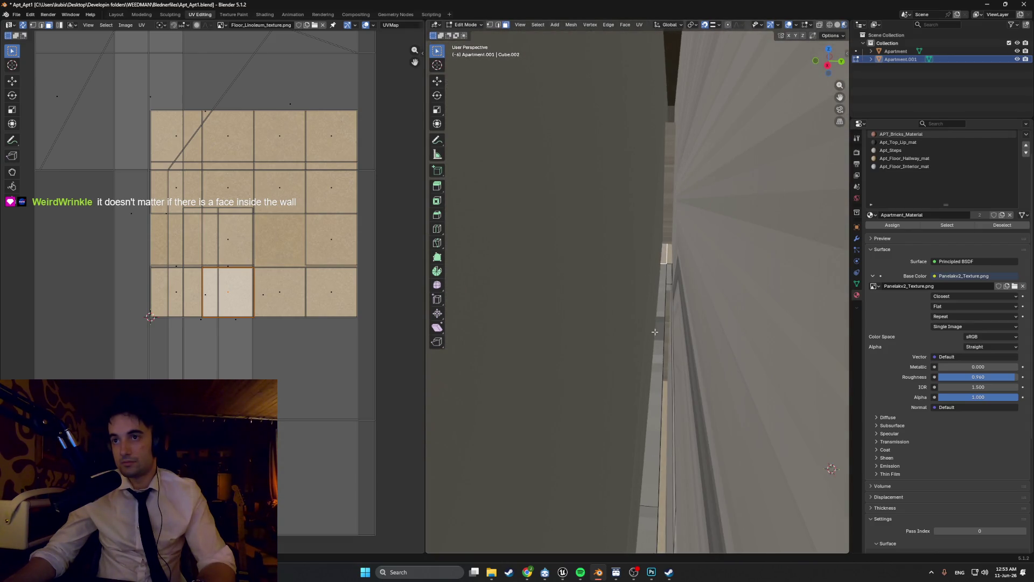
pyautogui.moveTo(654, 332)
pyautogui.mouseDown(button='middle')
pyautogui.moveTo(673, 318)
pyautogui.moveTo(641, 301)
pyautogui.moveTo(664, 286)
pyautogui.mouseUp(button='middle')
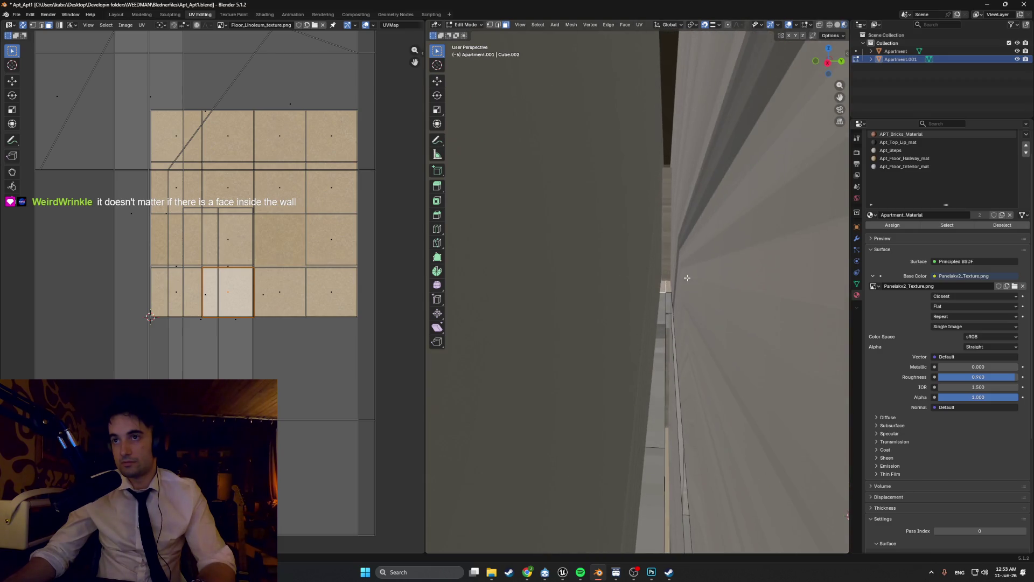
pyautogui.press('w')
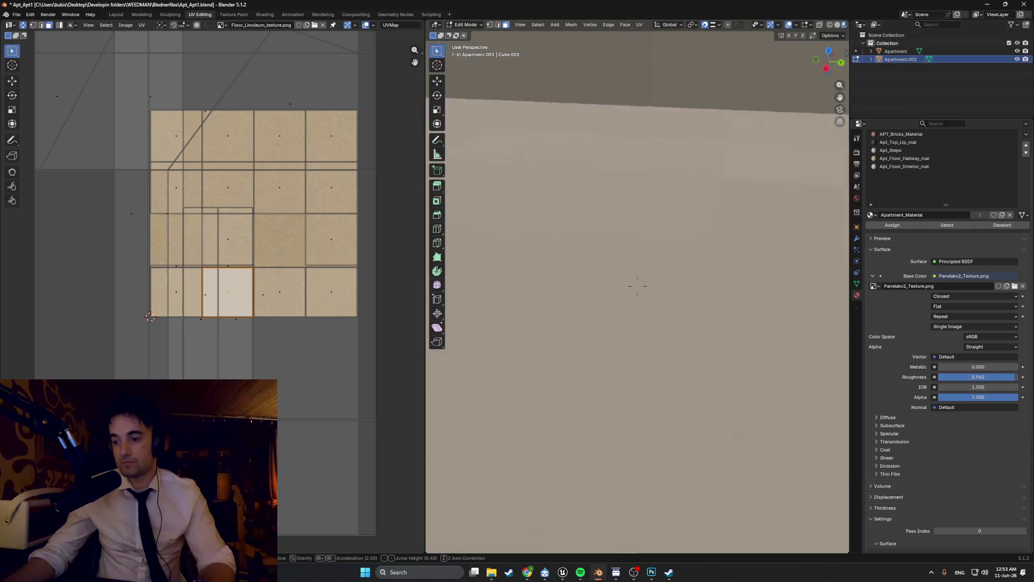
pyautogui.click(638, 286)
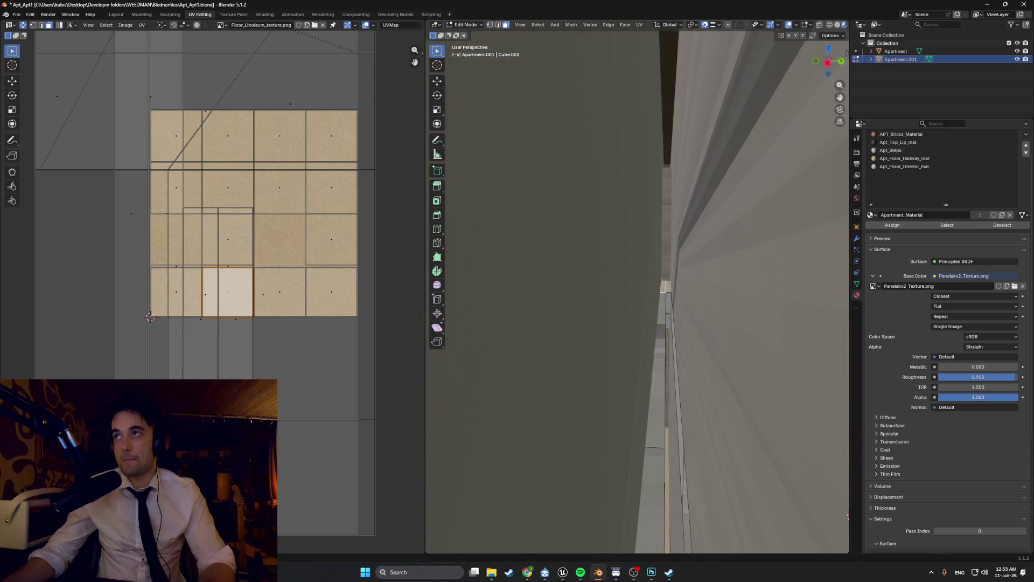
# Step: Hide the Apartment walls and select the interior floor faces, ending on the rear face
pyautogui.click(1017, 52)
pyautogui.moveTo(619, 241)
pyautogui.mouseDown(button='middle')
pyautogui.moveTo(635, 230)
pyautogui.moveTo(656, 240)
pyautogui.moveTo(614, 240)
pyautogui.moveTo(683, 252)
pyautogui.moveTo(554, 227)
pyautogui.moveTo(555, 180)
pyautogui.moveTo(604, 164)
pyautogui.moveTo(608, 215)
pyautogui.moveTo(722, 253)
pyautogui.moveTo(647, 245)
pyautogui.mouseUp(button='middle')
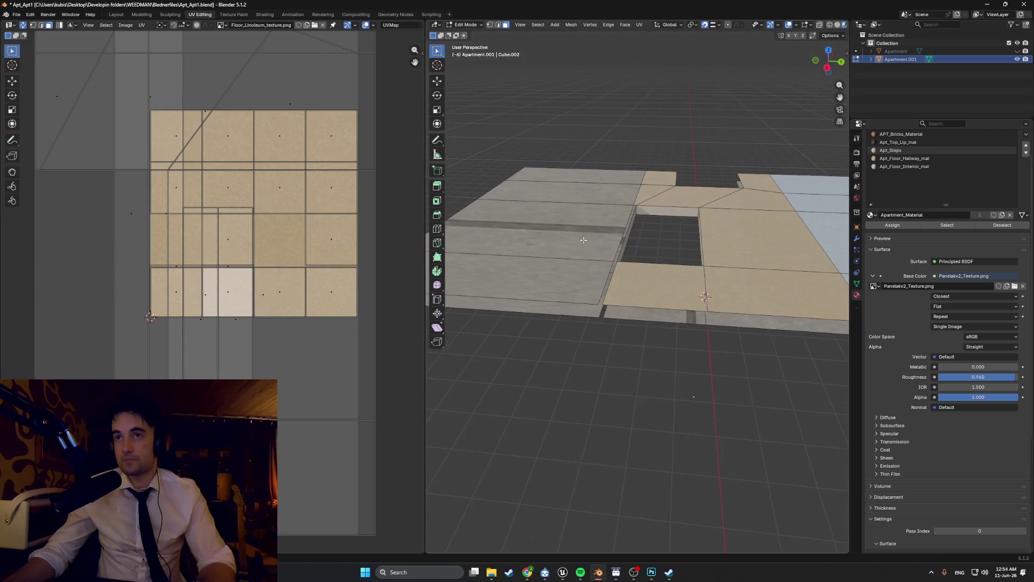
pyautogui.click(582, 269)
pyautogui.keyDown('shift'); pyautogui.click(579, 232); pyautogui.keyUp('shift')
pyautogui.keyDown('shift'); pyautogui.click(592, 186); pyautogui.keyUp('shift')
pyautogui.keyDown('shift'); pyautogui.click(594, 182); pyautogui.keyUp('shift')
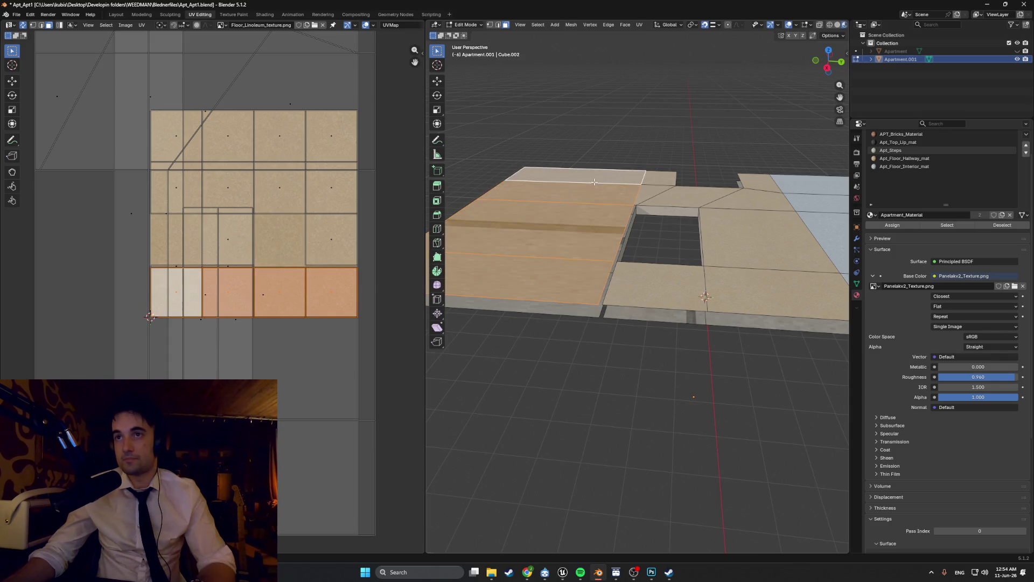
# Step: Rename the material Apt_Floor_InteriorLinoleum_mat and start renaming a new copy to Apt_Floor_InteriorWood_mat
pyautogui.click(905, 166)
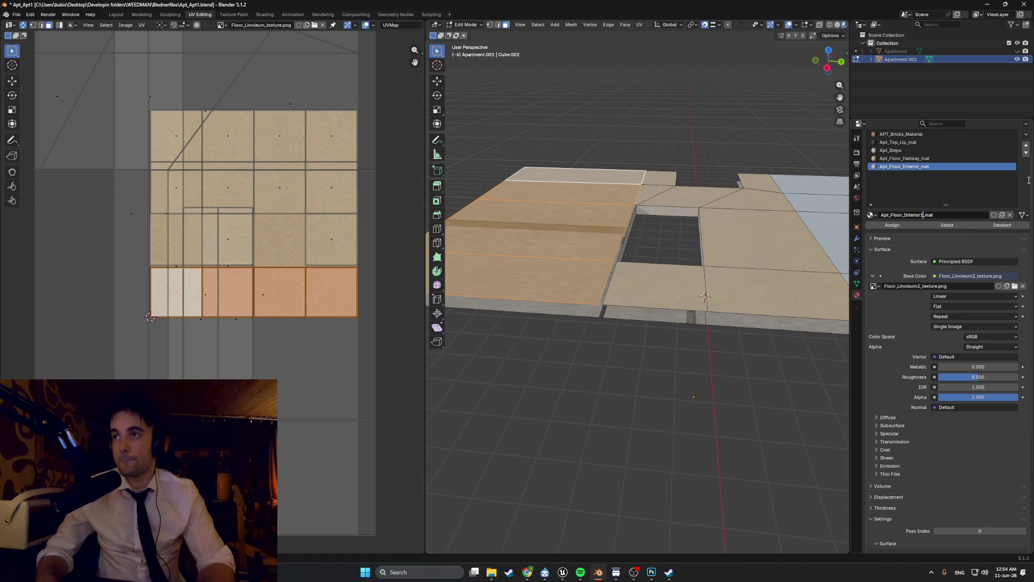
pyautogui.write('Cheap')
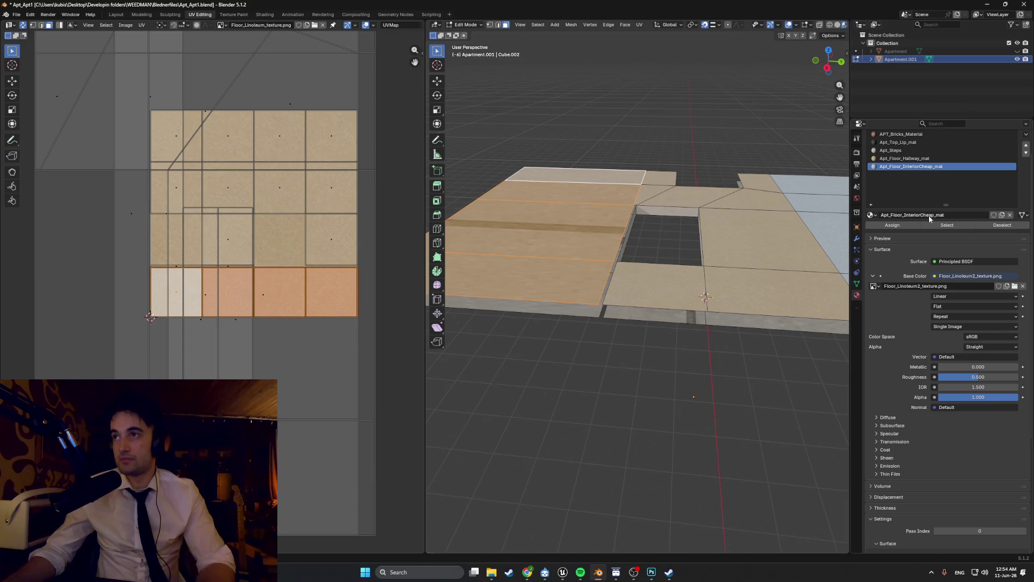
pyautogui.press('Home')
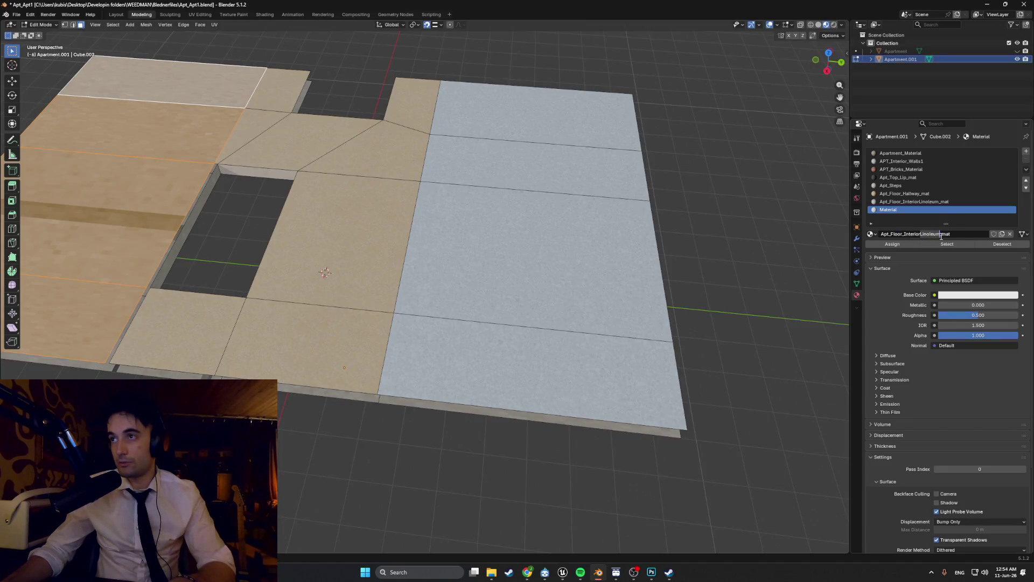
pyautogui.press('BackSpace')
pyautogui.press('BackSpace')
pyautogui.press('BackSpace')
pyautogui.write('Wood')
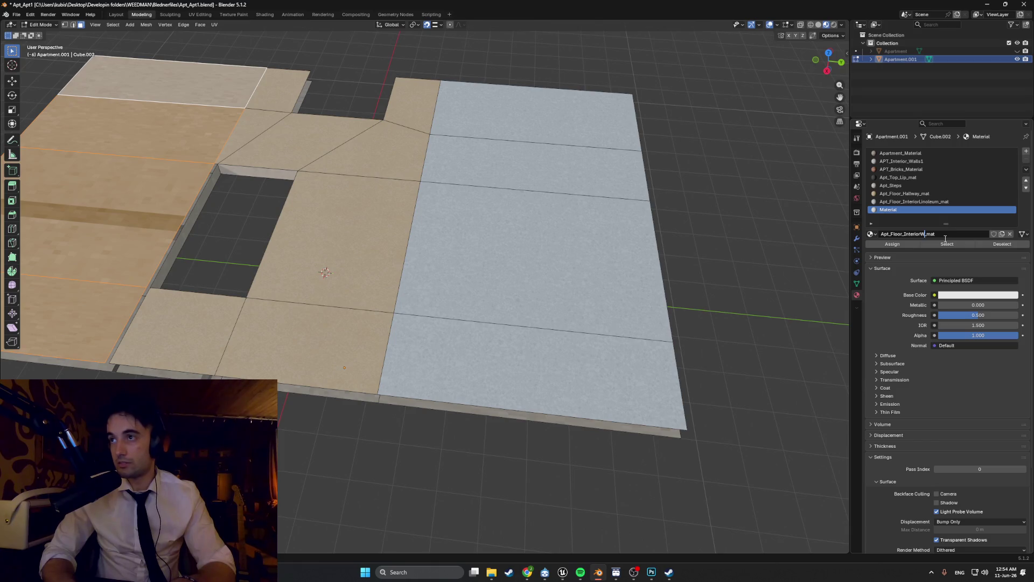
# Step: Assign Apt_Floor_InteriorWood_mat to the selected left floor faces and inspect the floor from below
pyautogui.click(910, 245)
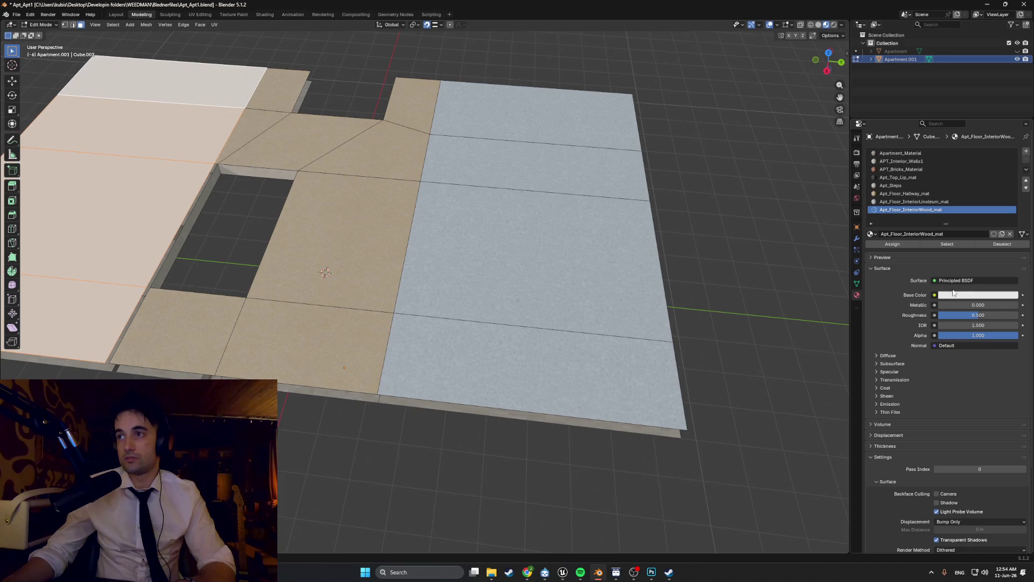
pyautogui.moveTo(331, 273)
pyautogui.mouseDown(button='middle')
pyautogui.moveTo(311, 223)
pyautogui.moveTo(334, 160)
pyautogui.moveTo(332, 123)
pyautogui.mouseUp(button='middle')
pyautogui.moveTo(338, 241)
pyautogui.mouseDown(button='middle')
pyautogui.moveTo(298, 254)
pyautogui.moveTo(309, 240)
pyautogui.moveTo(373, 239)
pyautogui.moveTo(399, 289)
pyautogui.moveTo(381, 293)
pyautogui.moveTo(331, 265)
pyautogui.moveTo(354, 327)
pyautogui.mouseUp(button='middle')
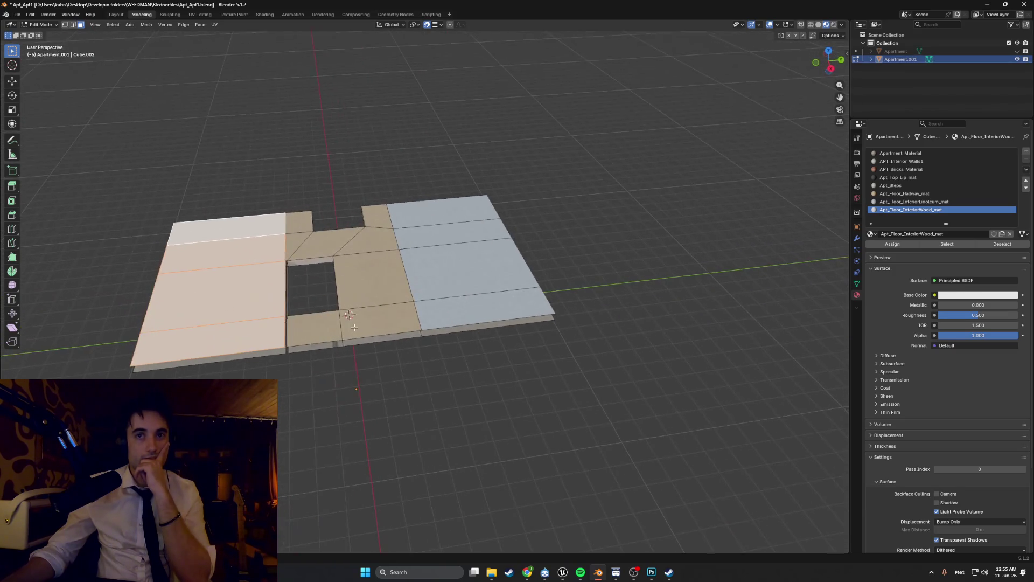
pyautogui.moveTo(321, 230)
pyautogui.mouseDown(button='middle')
pyautogui.moveTo(569, 263)
pyautogui.moveTo(459, 294)
pyautogui.moveTo(407, 256)
pyautogui.moveTo(450, 262)
pyautogui.moveTo(440, 291)
pyautogui.moveTo(459, 274)
pyautogui.moveTo(454, 282)
pyautogui.moveTo(460, 274)
pyautogui.moveTo(467, 284)
pyautogui.mouseUp(button='middle')
pyautogui.scroll(-3, 450, 291)
pyautogui.scroll(5, 441, 291)
pyautogui.scroll(-3, 441, 292)
pyautogui.scroll(2, 462, 271)
pyautogui.scroll(-3, 454, 281)
pyautogui.scroll(3, 460, 274)
pyautogui.scroll(2, 468, 283)
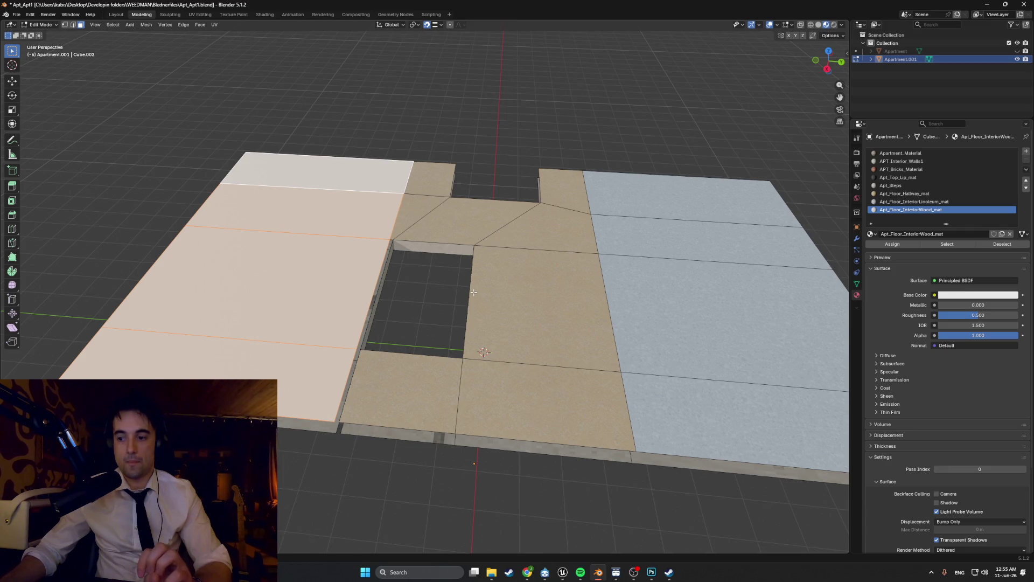
pyautogui.moveTo(416, 262); pyautogui.dragTo(420, 262, button='middle')
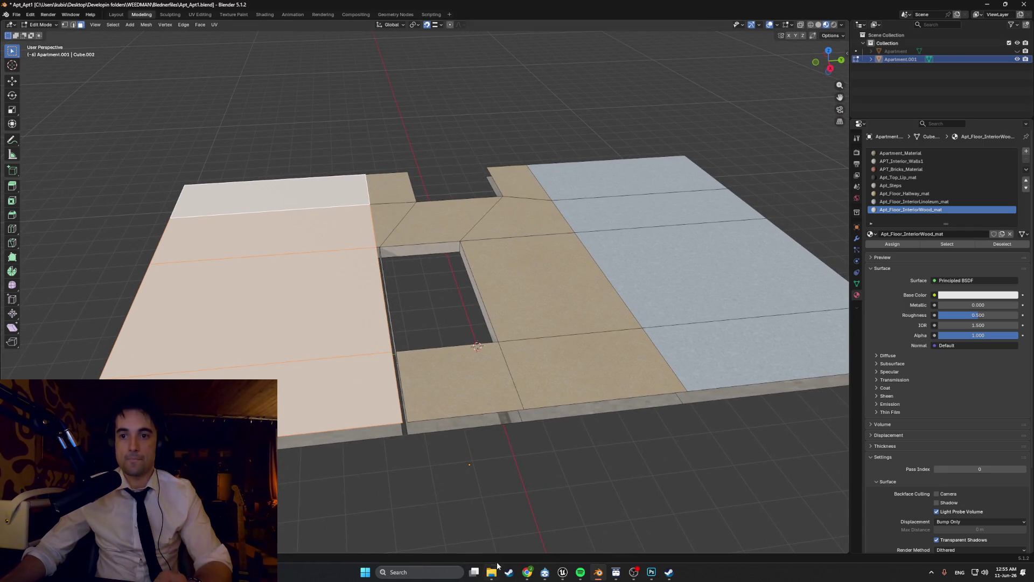
pyautogui.moveTo(526, 571)
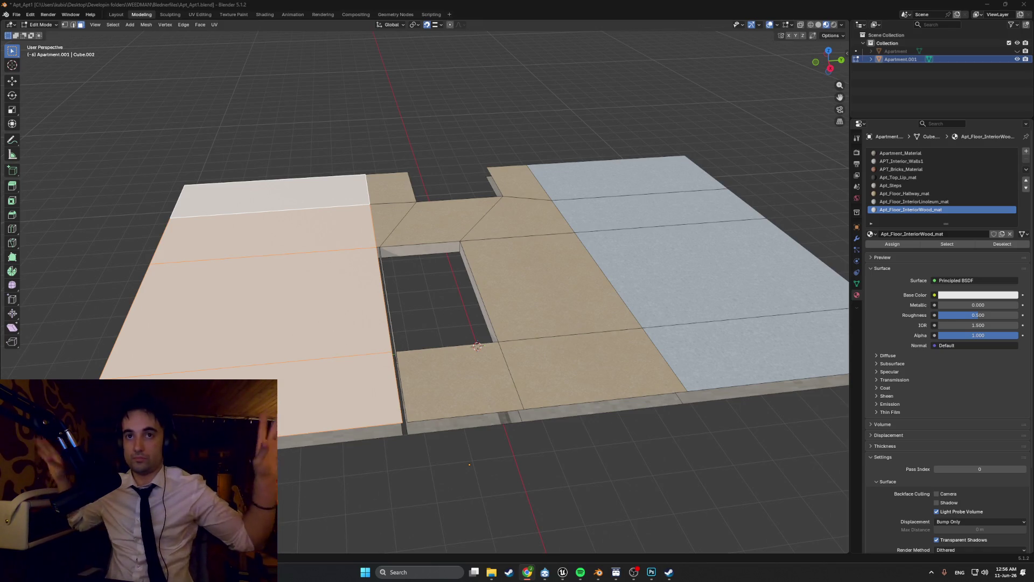
pyautogui.moveTo(506, 212)
pyautogui.mouseDown(button='middle')
pyautogui.moveTo(370, 121)
pyautogui.moveTo(370, 106)
pyautogui.moveTo(394, 319)
pyautogui.mouseUp(button='middle')
pyautogui.scroll(4, 393, 296)
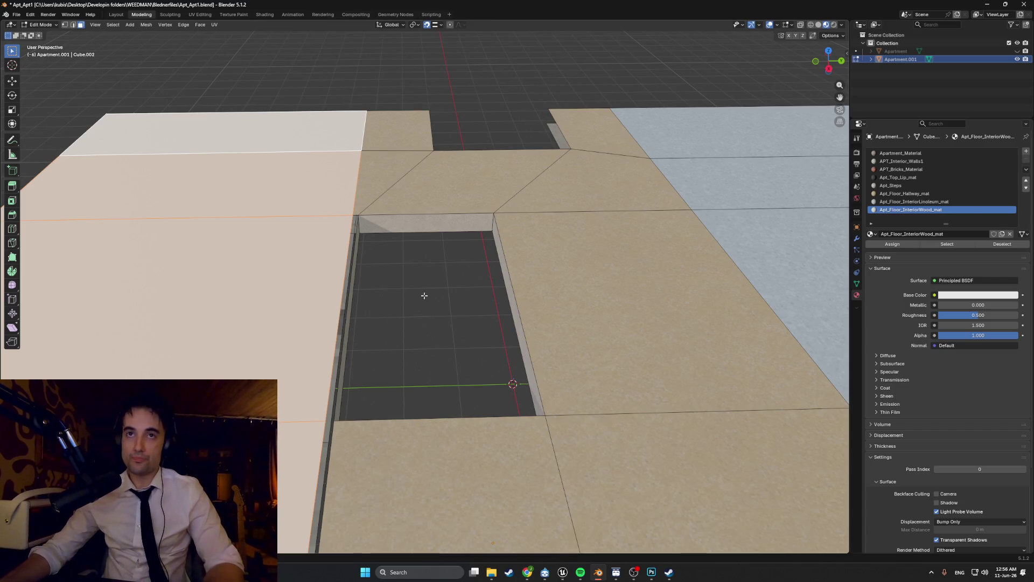
pyautogui.scroll(-5, 424, 295)
pyautogui.moveTo(406, 286)
pyautogui.mouseDown(button='middle')
pyautogui.moveTo(415, 273)
pyautogui.moveTo(397, 268)
pyautogui.mouseUp(button='middle')
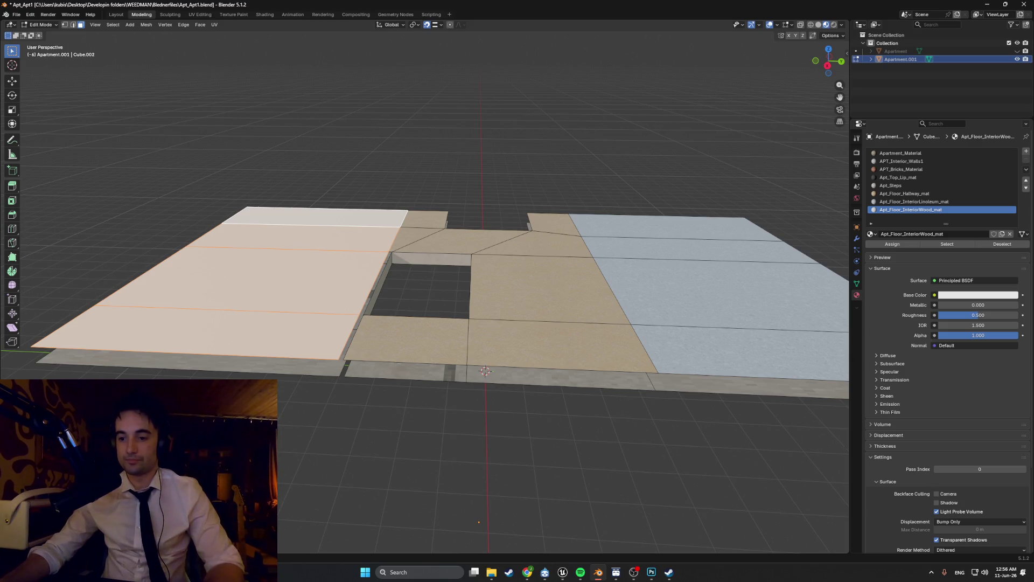
pyautogui.hotkey('alt', 'Tab')
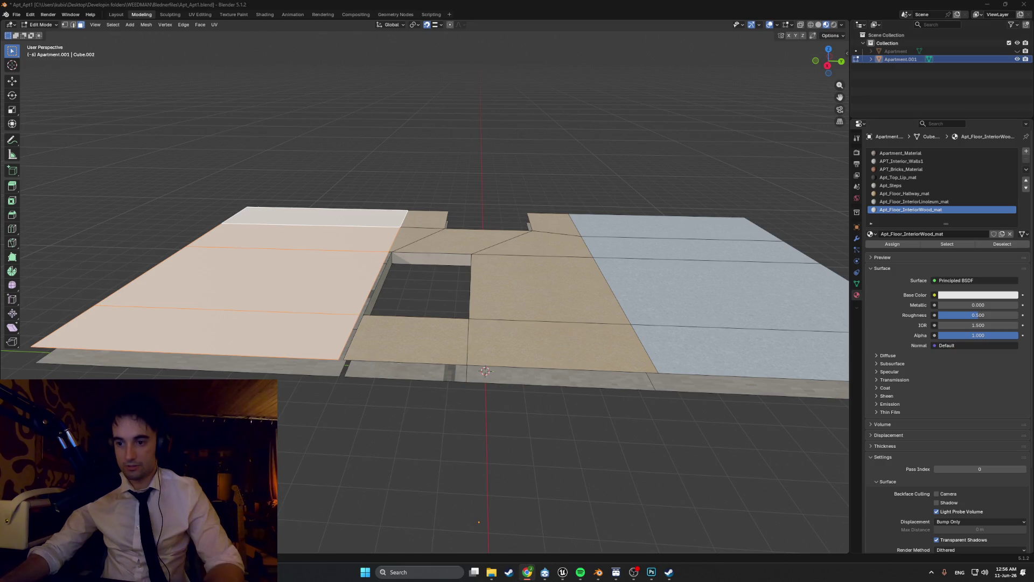
# Step: Maximize Photoshop and create a new 512×512 px document
pyautogui.click(651, 572)
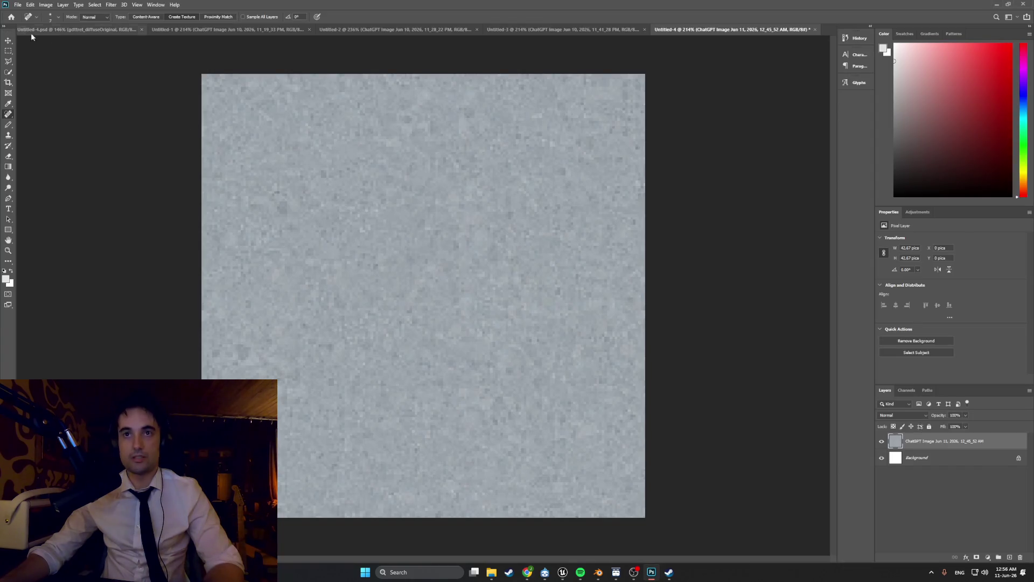
pyautogui.doubleClick(14, 5)
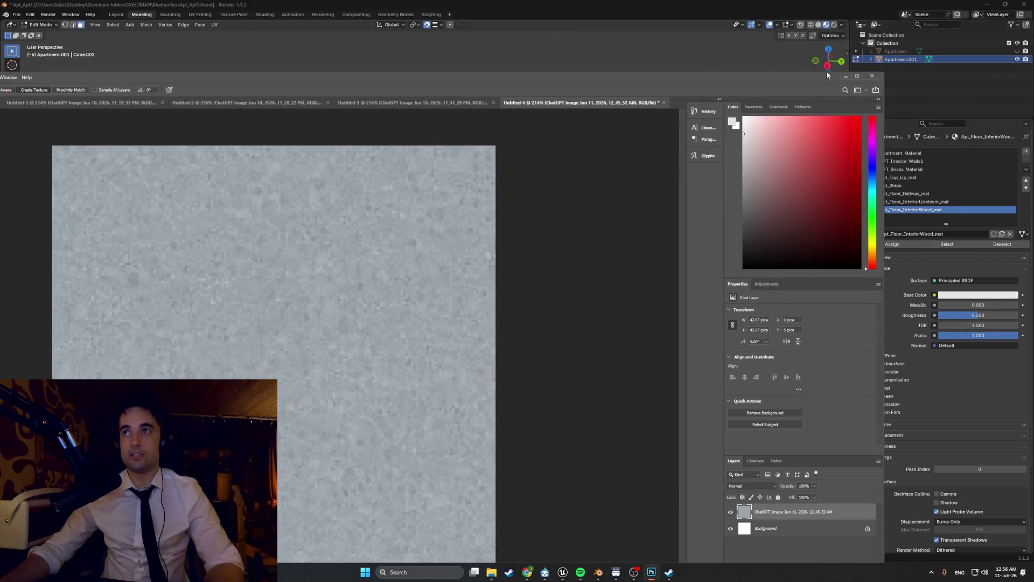
pyautogui.click(857, 75)
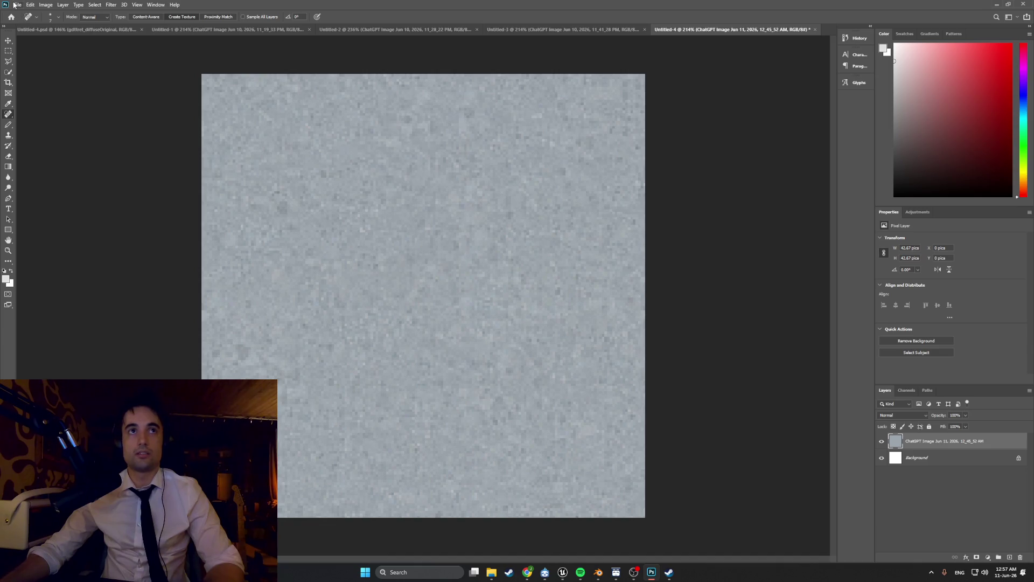
pyautogui.click(18, 4)
pyautogui.click(26, 13)
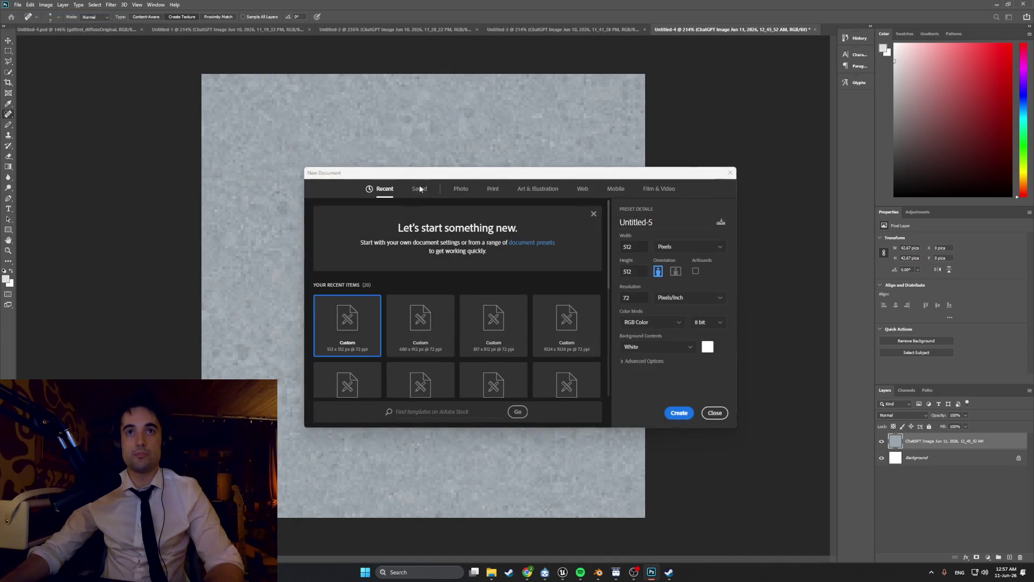
pyautogui.click(433, 340)
pyautogui.doubleClick(629, 245)
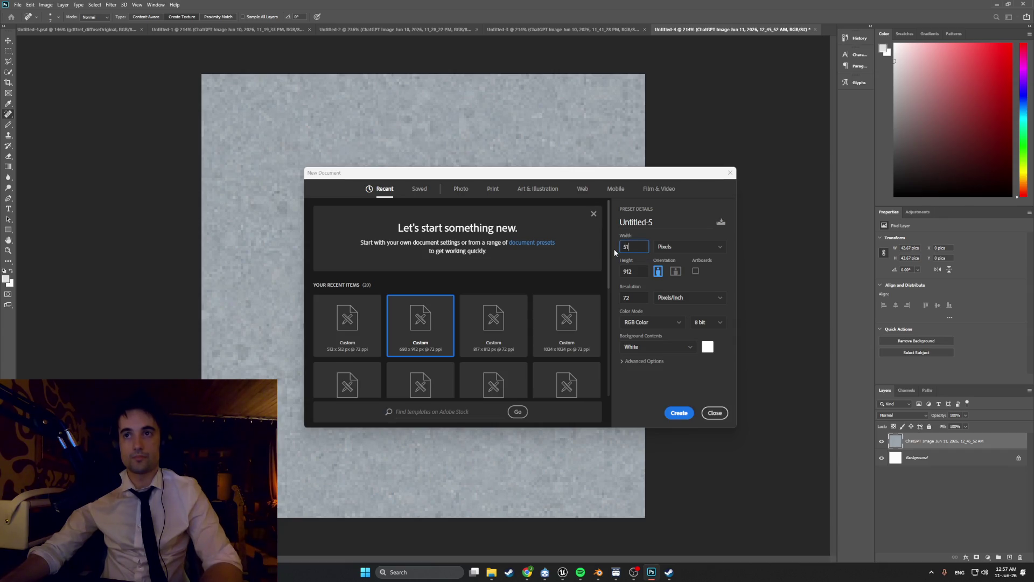
pyautogui.write('512')
pyautogui.press('Tab')
pyautogui.write('512')
pyautogui.click(679, 413)
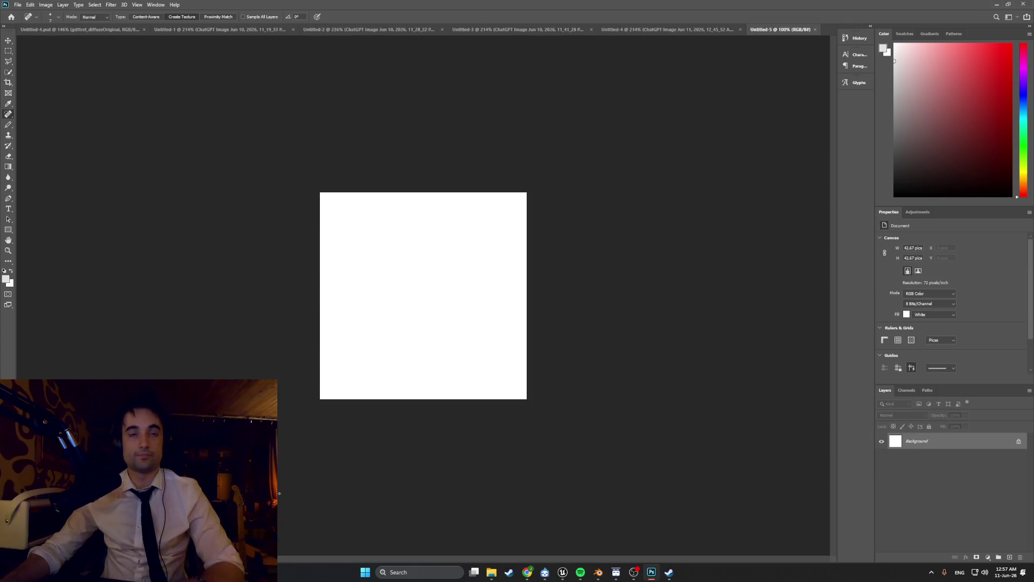
# Step: Drag the newest parquet image from Downloads onto the new canvas as a layer
pyautogui.click(491, 572)
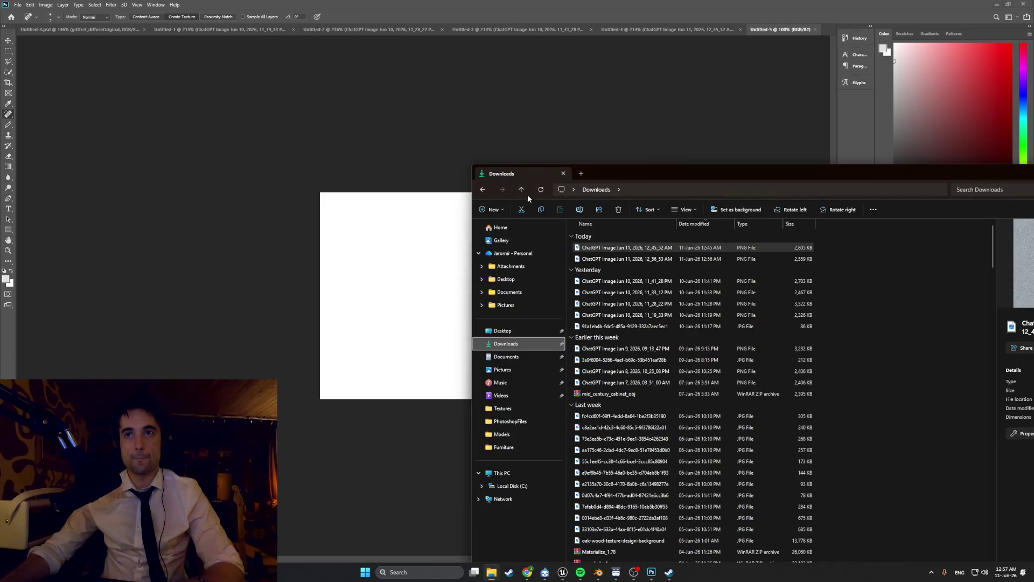
pyautogui.click(541, 190)
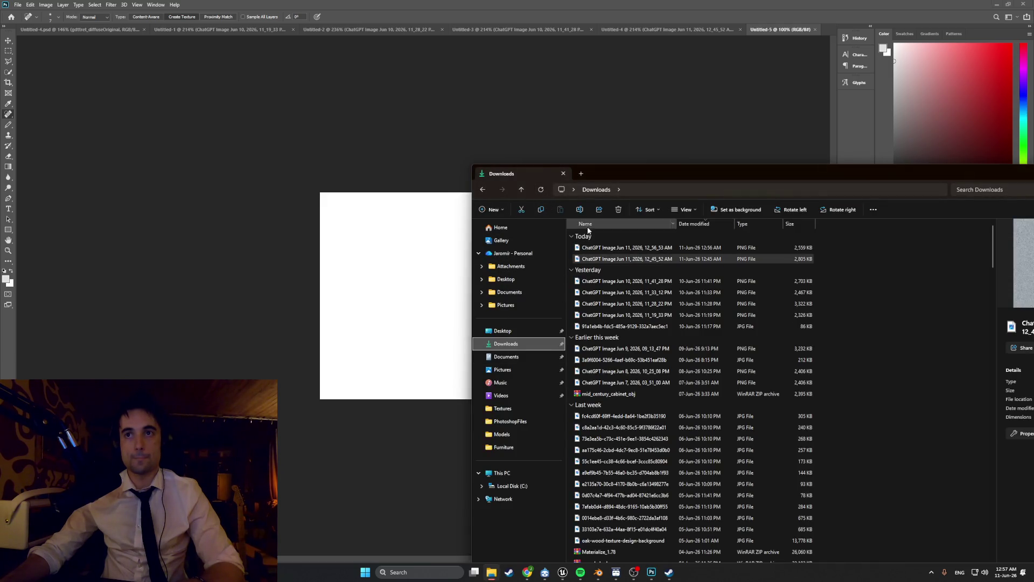
pyautogui.moveTo(598, 247)
pyautogui.mouseDown()
pyautogui.moveTo(561, 229)
pyautogui.moveTo(417, 275)
pyautogui.mouseUp()
pyautogui.keyDown('alt'); pyautogui.scroll(6, 417, 272); pyautogui.keyUp('alt')
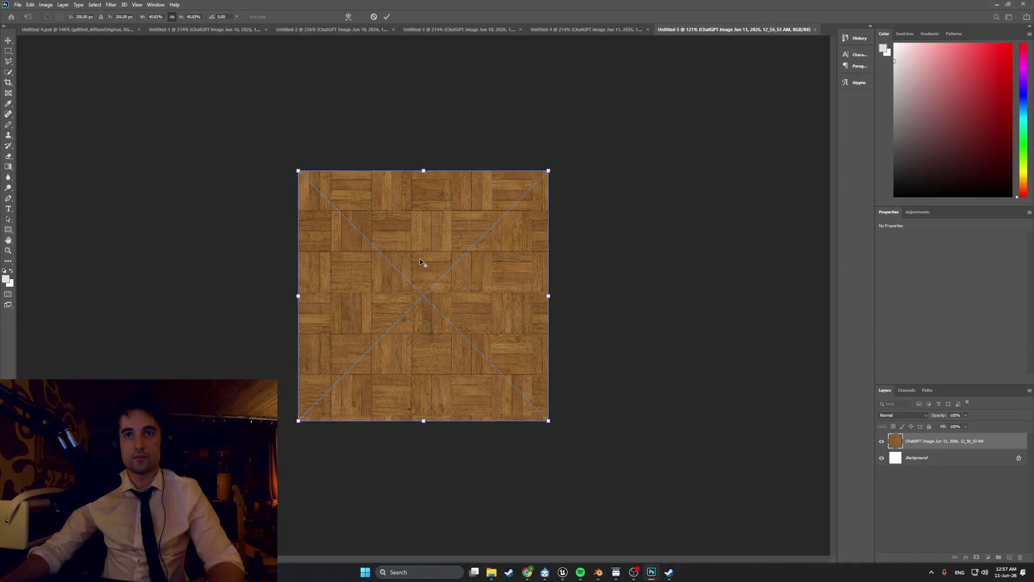
pyautogui.keyDown('alt'); pyautogui.scroll(-3, 422, 266); pyautogui.keyUp('alt')
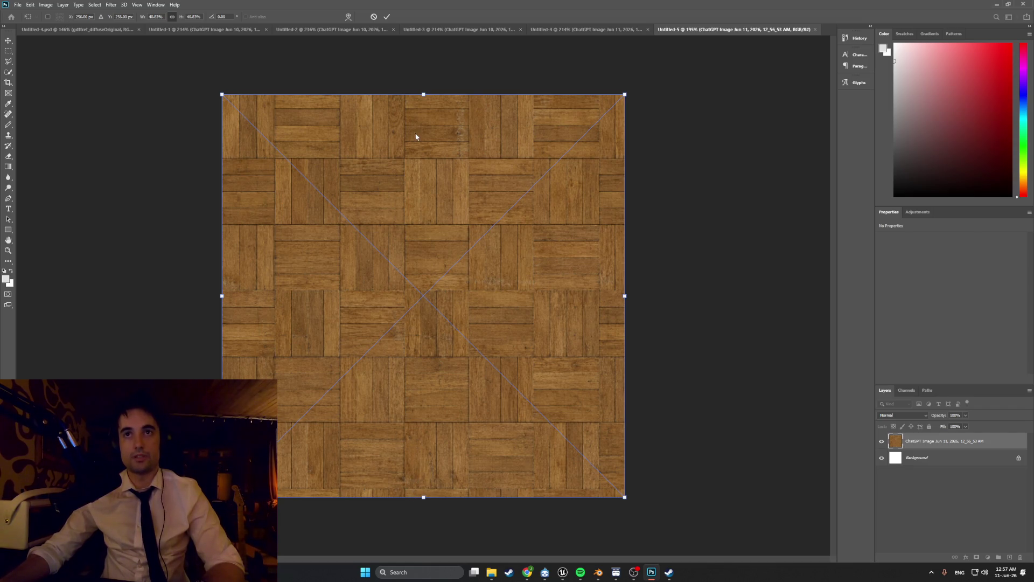
pyautogui.click(111, 5)
pyautogui.press('Escape')
pyautogui.press('Return')
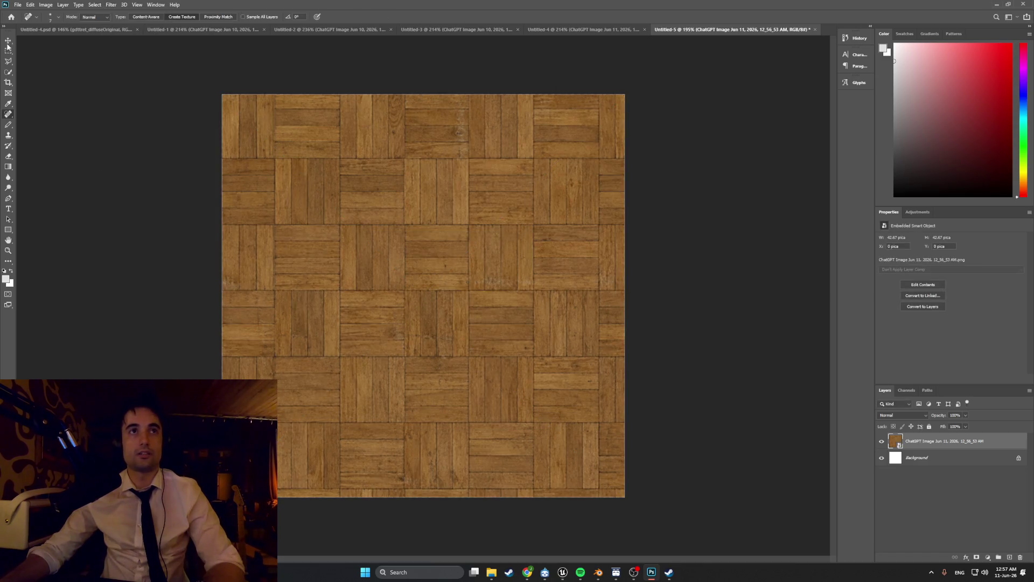
pyautogui.click(106, 6)
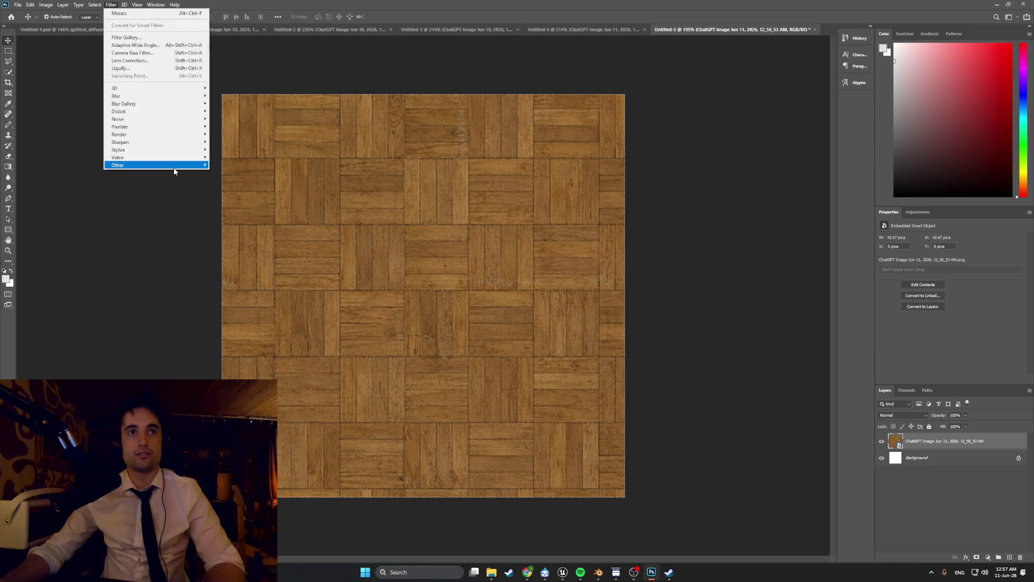
pyautogui.moveTo(177, 165)
pyautogui.click(223, 203)
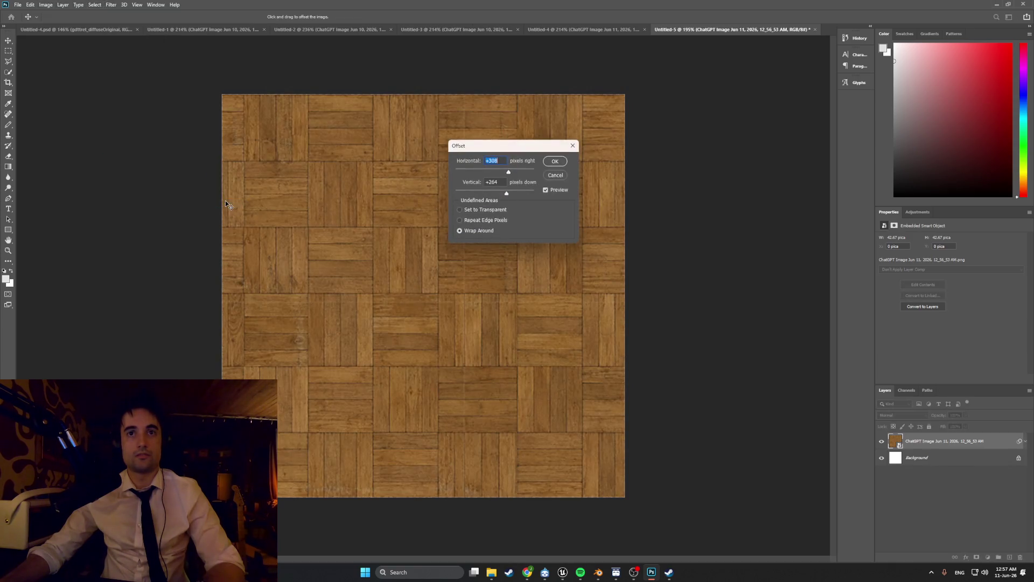
pyautogui.moveTo(512, 149)
pyautogui.mouseDown()
pyautogui.moveTo(671, 211)
pyautogui.moveTo(709, 211)
pyautogui.mouseUp()
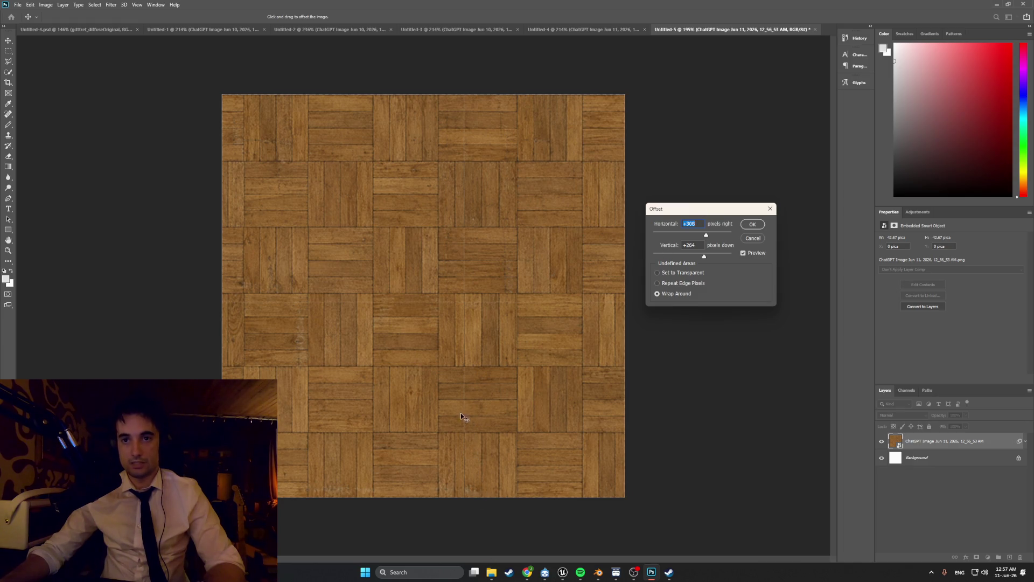
pyautogui.click(770, 208)
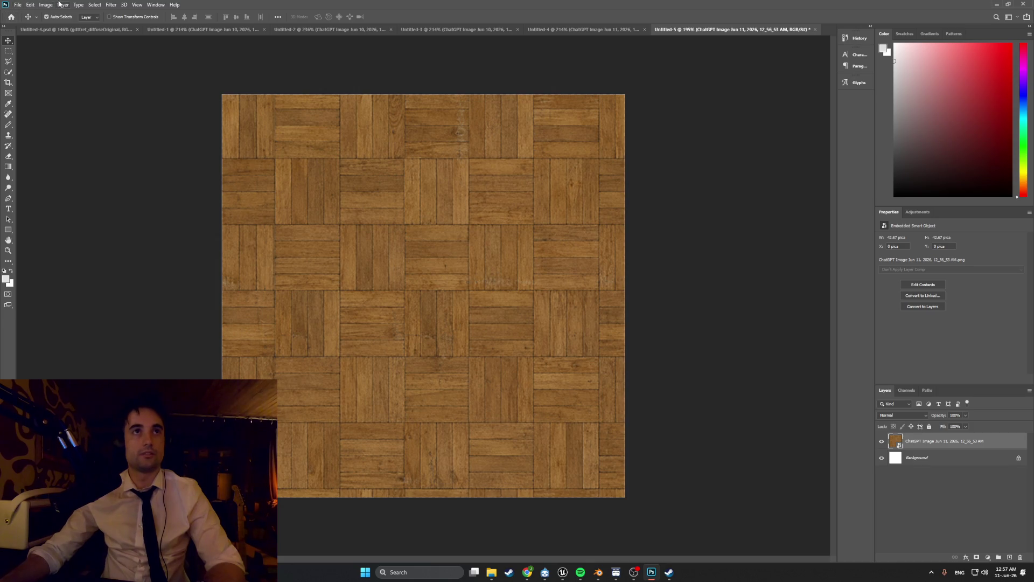
pyautogui.click(111, 5)
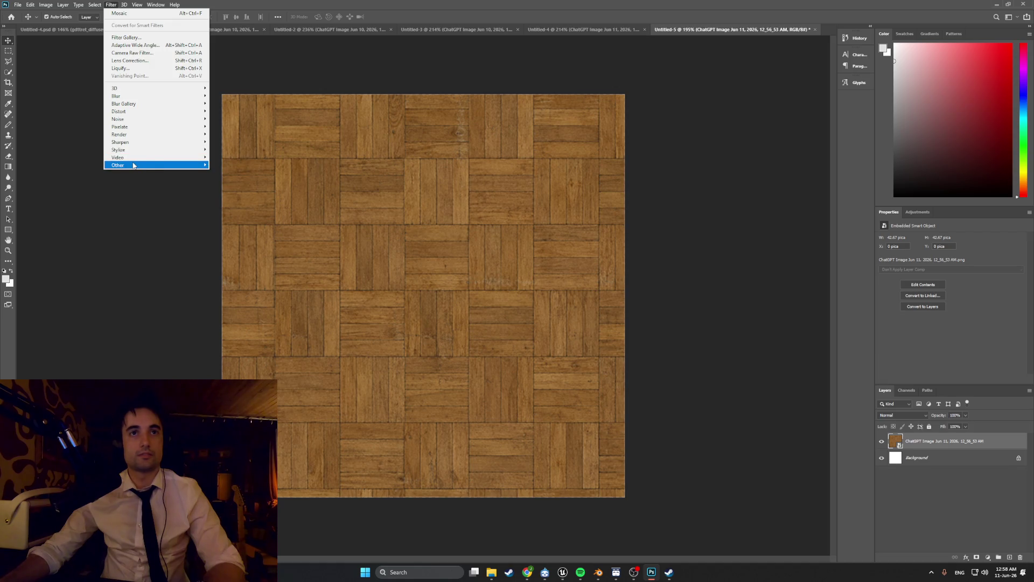
pyautogui.moveTo(178, 165)
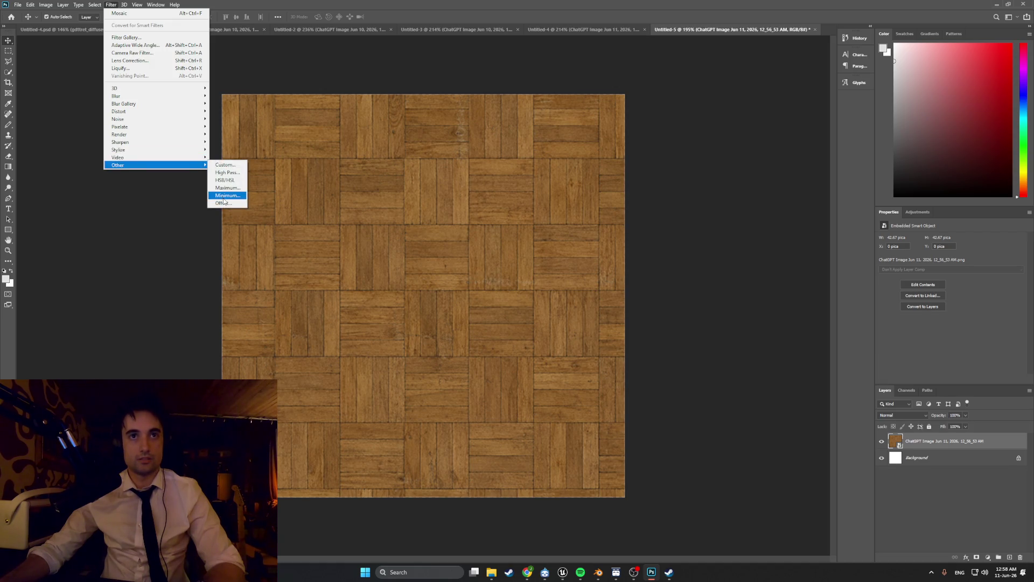
pyautogui.click(223, 203)
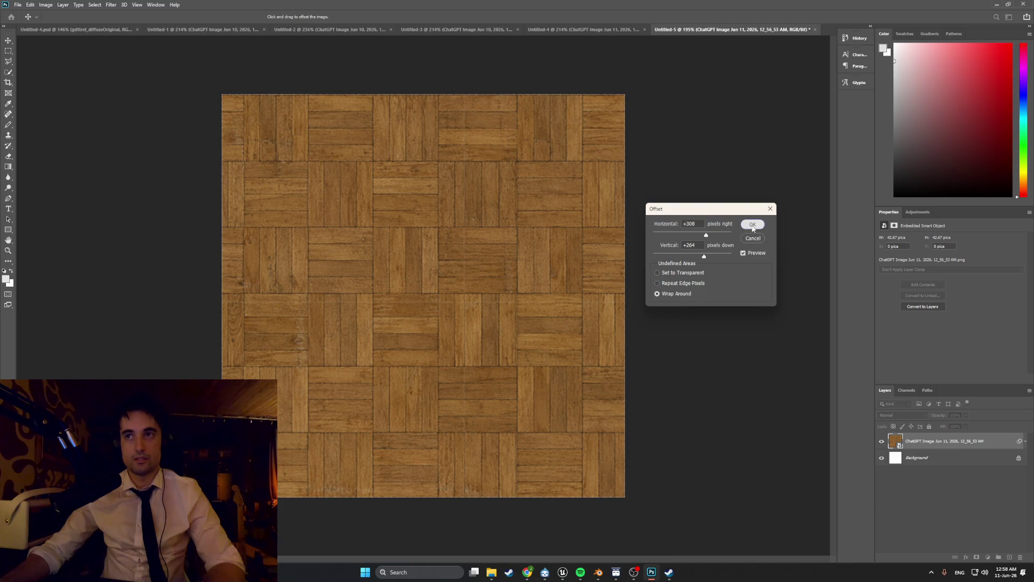
pyautogui.click(753, 227)
pyautogui.click(109, 4)
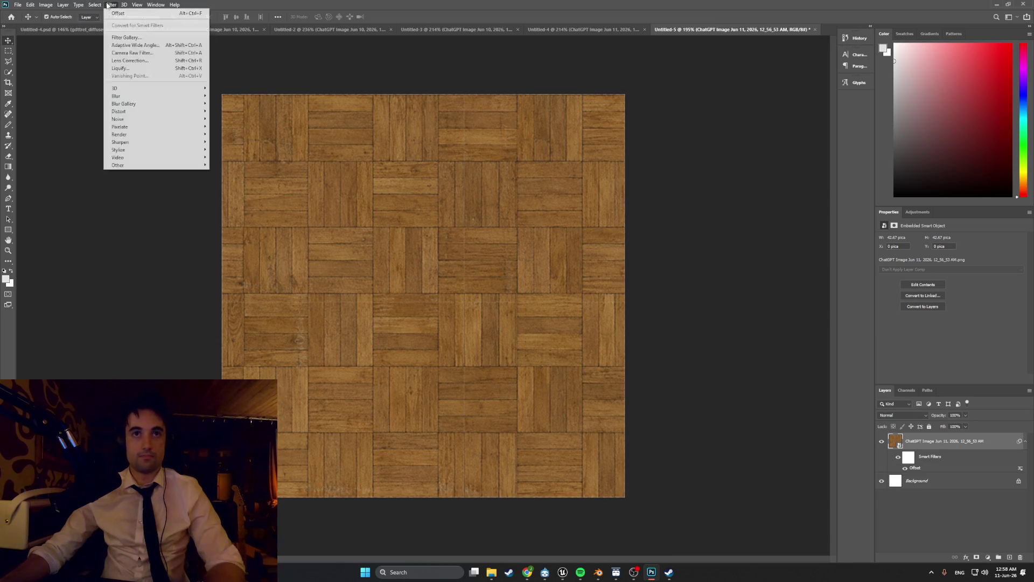
pyautogui.moveTo(149, 165)
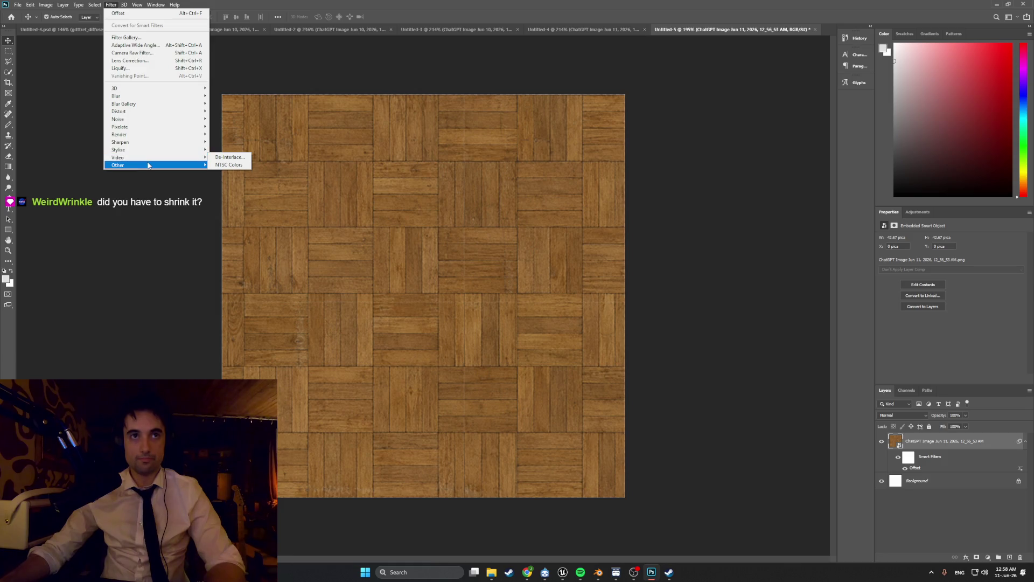
pyautogui.moveTo(163, 128)
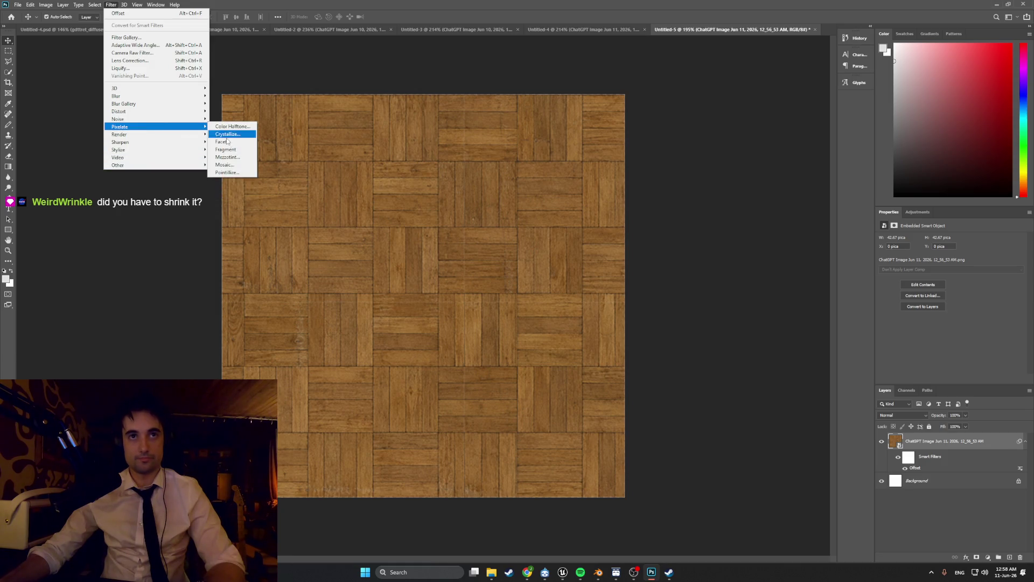
pyautogui.click(238, 166)
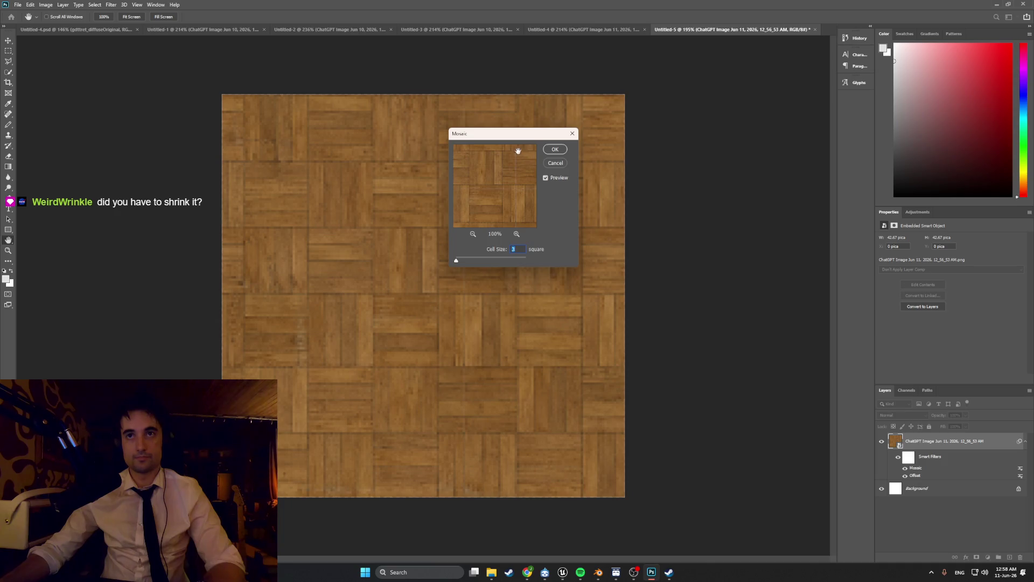
pyautogui.moveTo(496, 141); pyautogui.dragTo(721, 220)
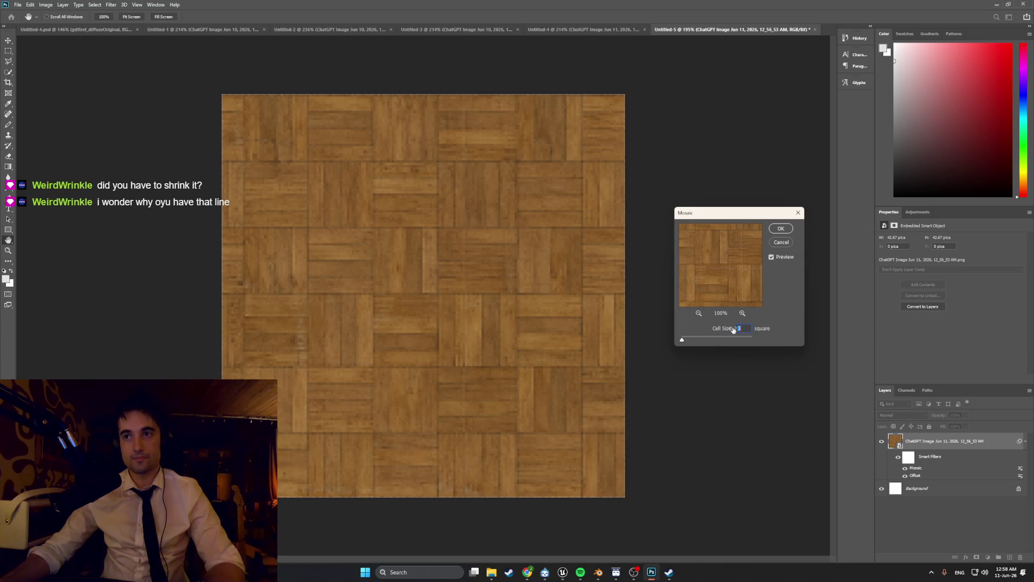
pyautogui.write('4')
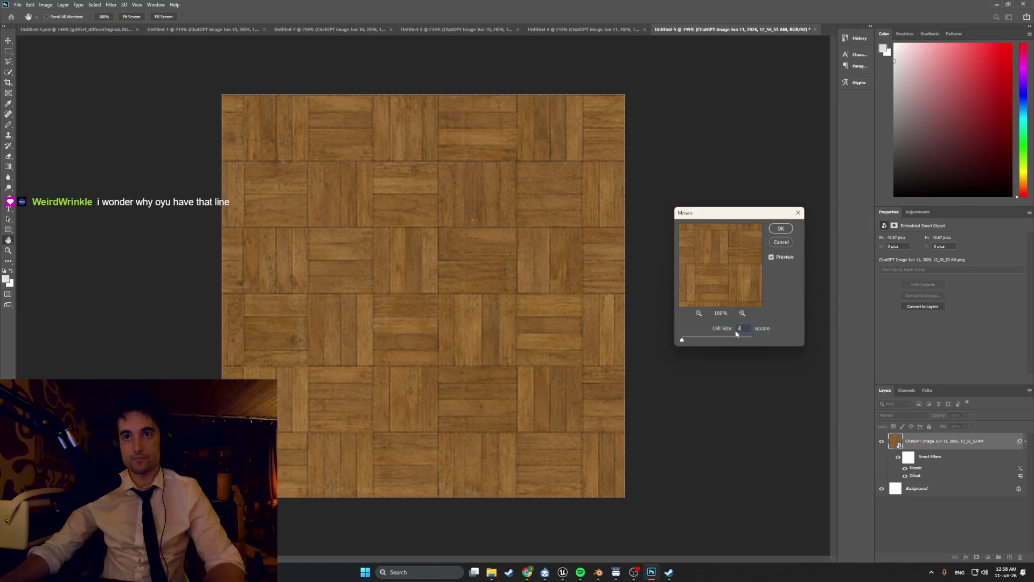
pyautogui.write('8')
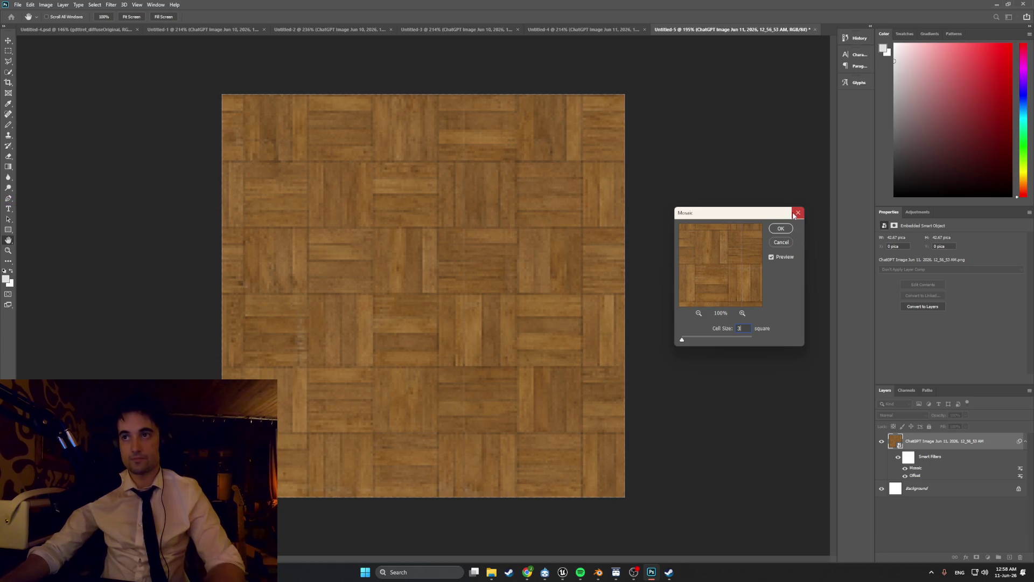
pyautogui.click(796, 213)
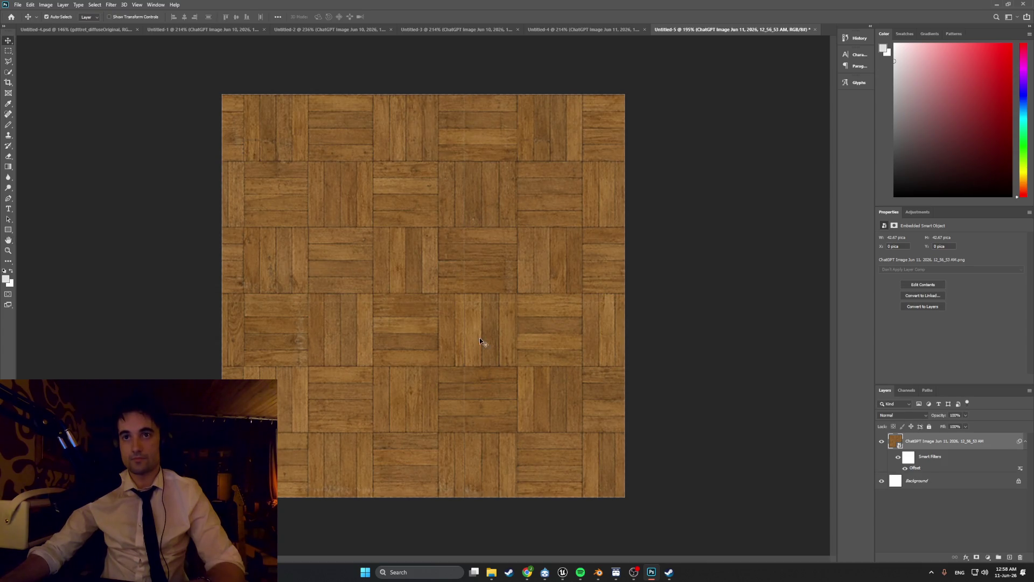
pyautogui.click(10, 114)
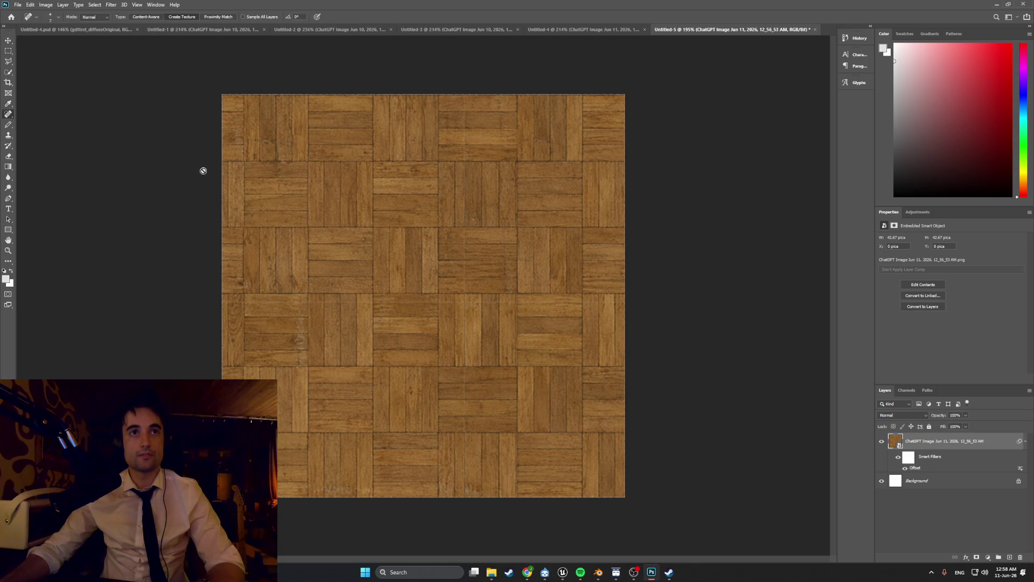
# Step: Rasterize the parquet layer and heal away the dark mark and plank seam line
pyautogui.click(385, 227)
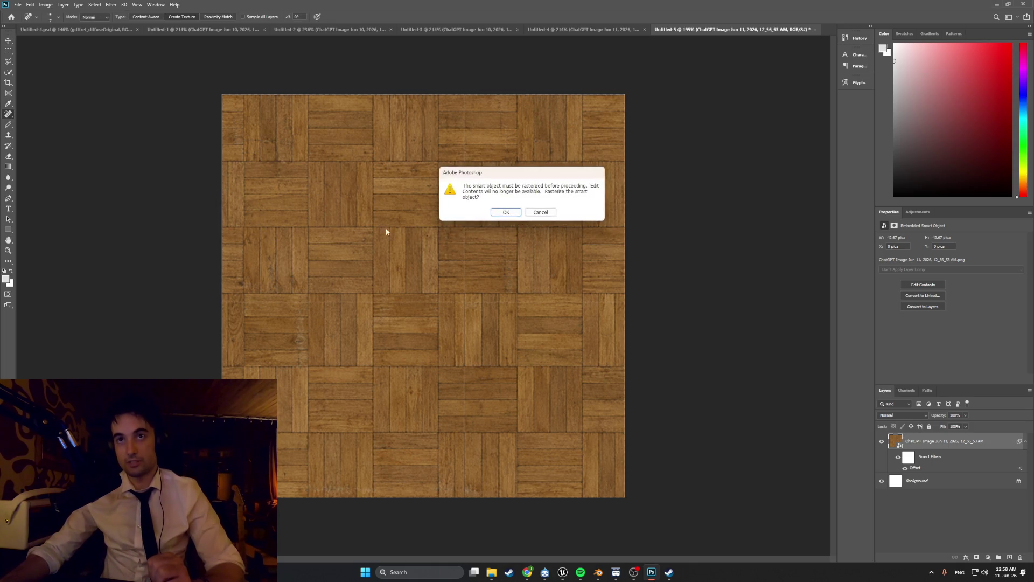
pyautogui.press('Return')
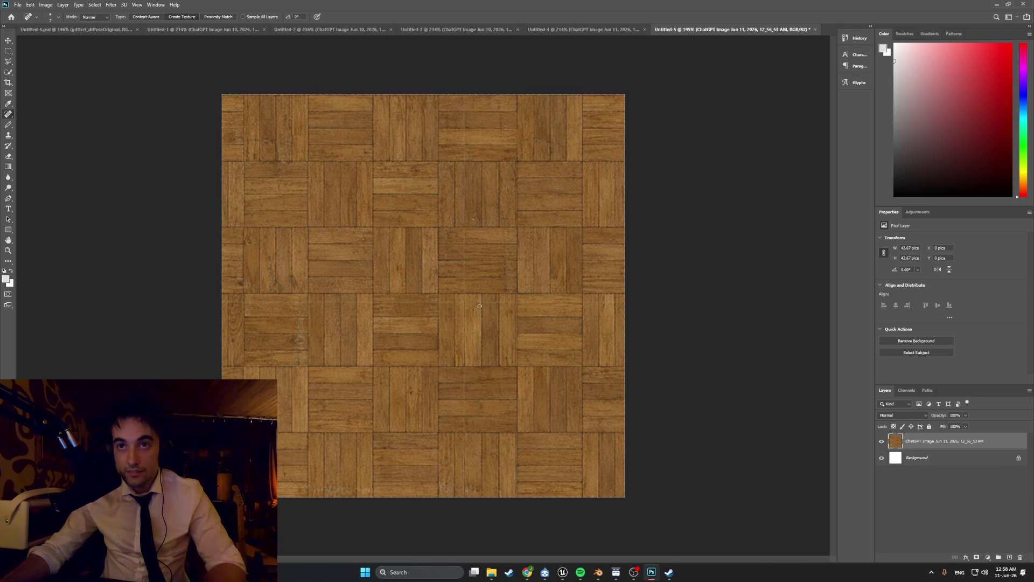
pyautogui.moveTo(491, 302); pyautogui.dragTo(511, 302)
pyautogui.keyDown('alt'); pyautogui.scroll(3, 539, 309); pyautogui.keyUp('alt')
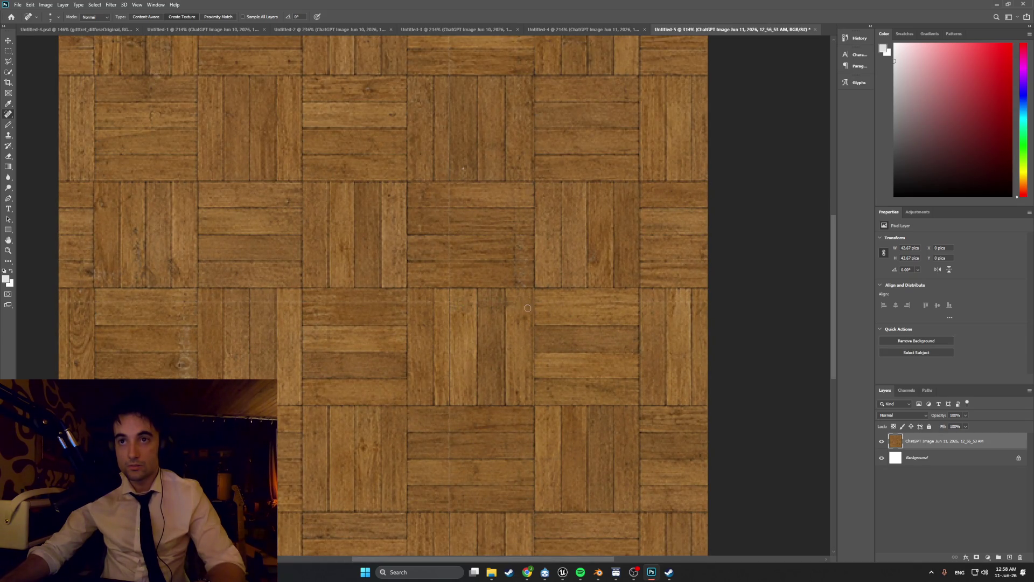
pyautogui.moveTo(542, 302); pyautogui.dragTo(626, 307)
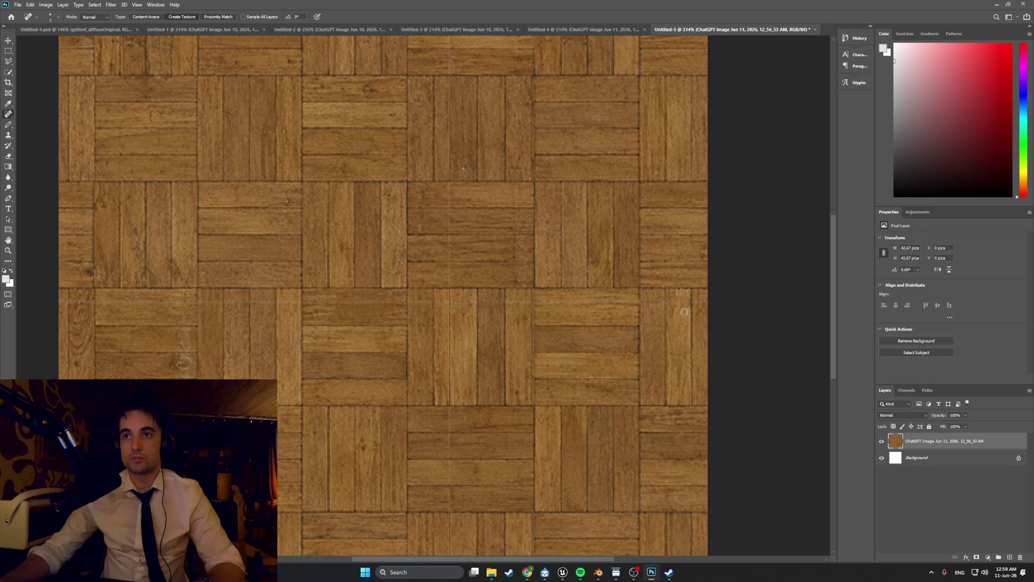
pyautogui.keyDown('alt'); pyautogui.scroll(-3, 526, 294); pyautogui.keyUp('alt')
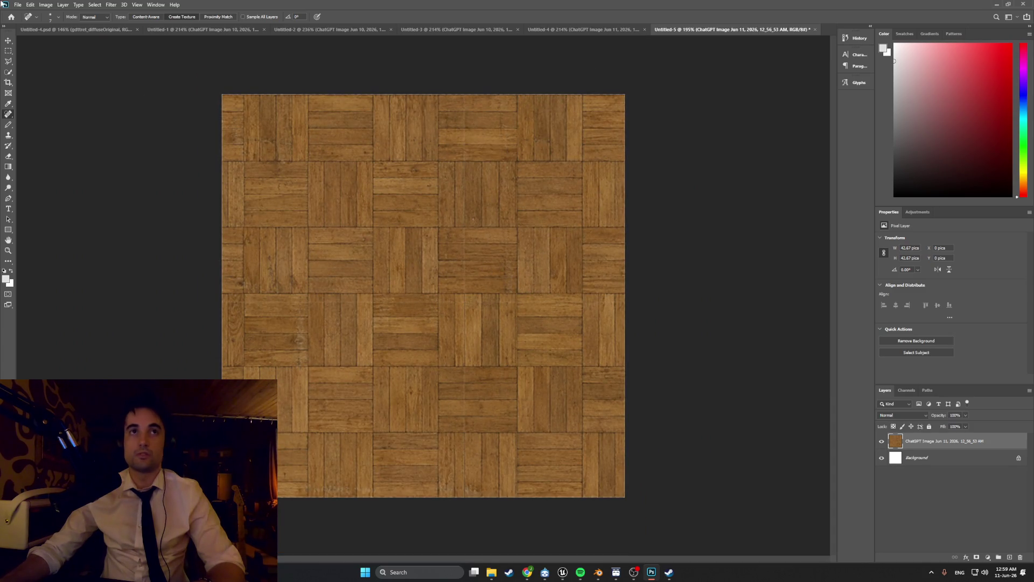
# Step: Open the Filter > Pixelate > Mosaic settings
pyautogui.click(109, 5)
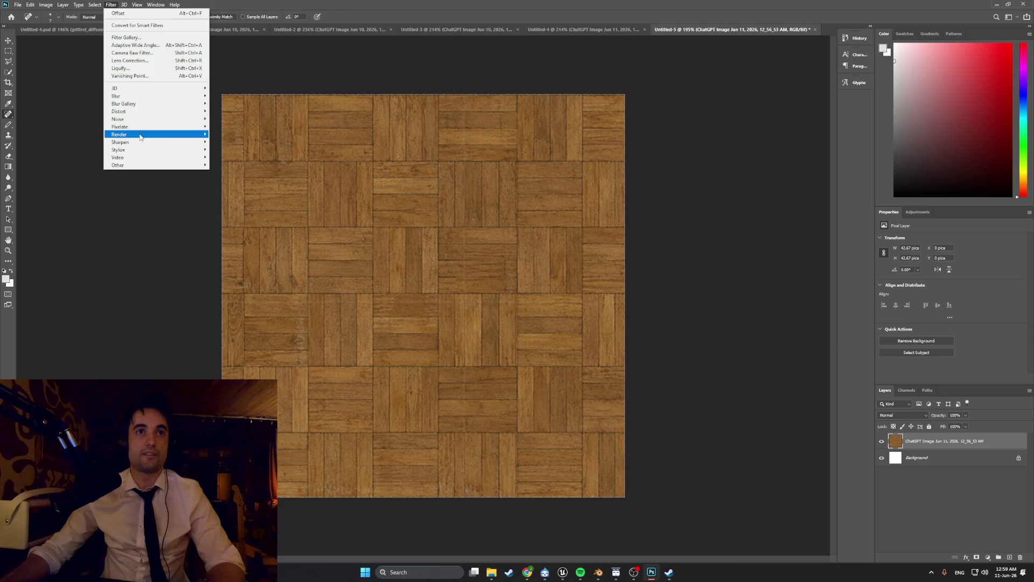
pyautogui.moveTo(121, 10)
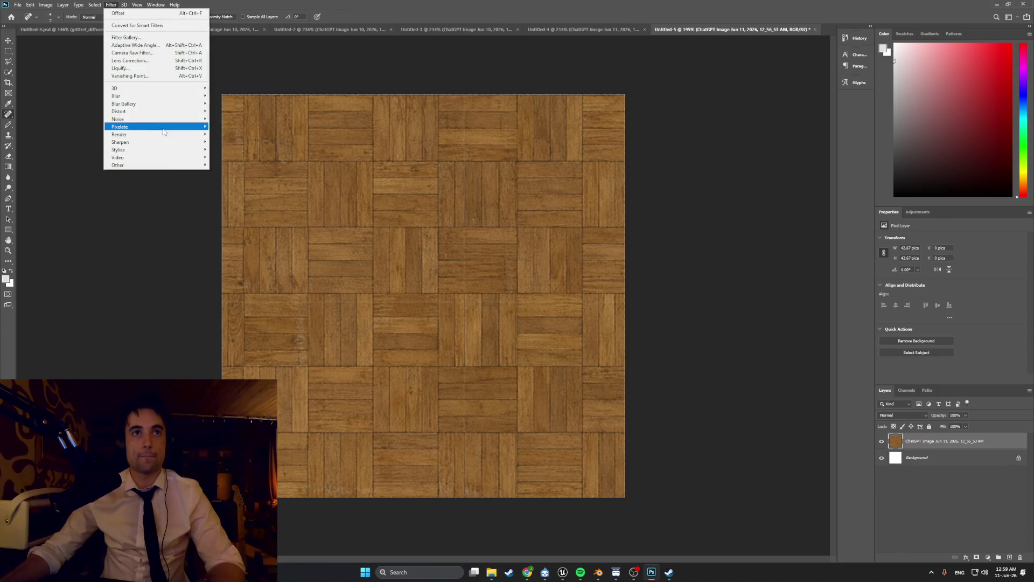
pyautogui.moveTo(170, 129)
pyautogui.click(227, 165)
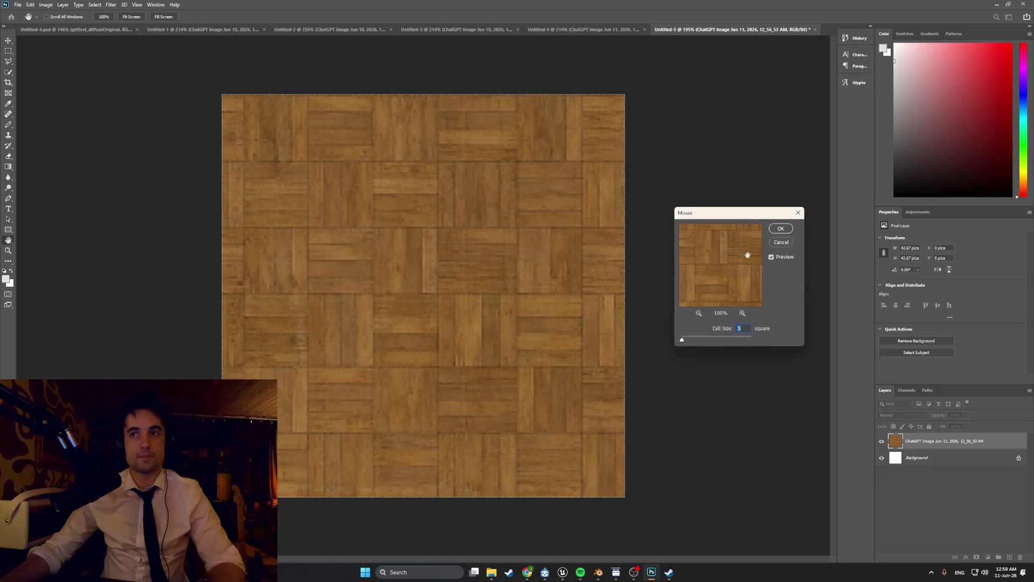
# Step: Apply the 3-square Mosaic, then darken the midtones to 0.91 with Levels
pyautogui.click(778, 242)
pyautogui.press('j')
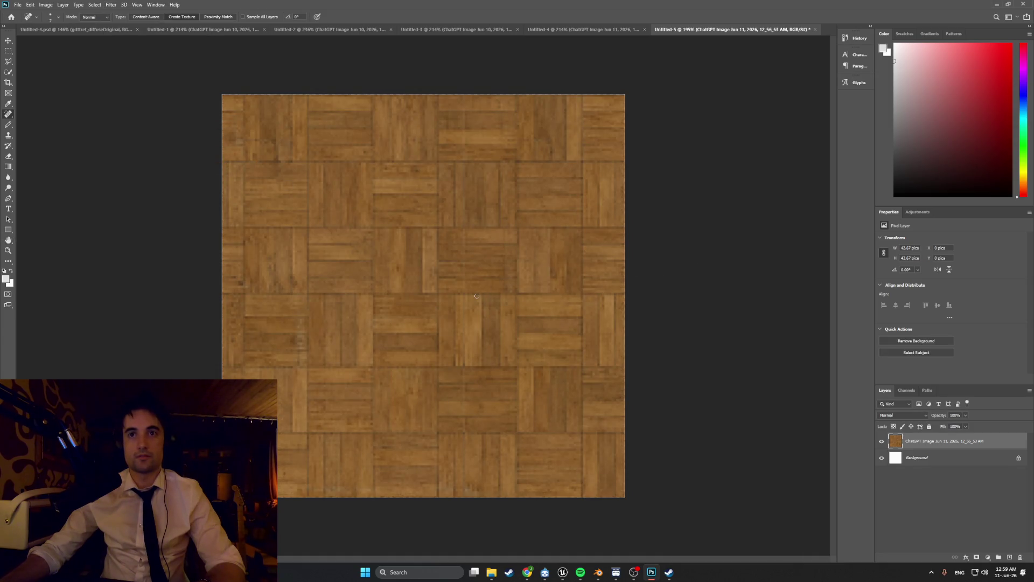
pyautogui.click(111, 5)
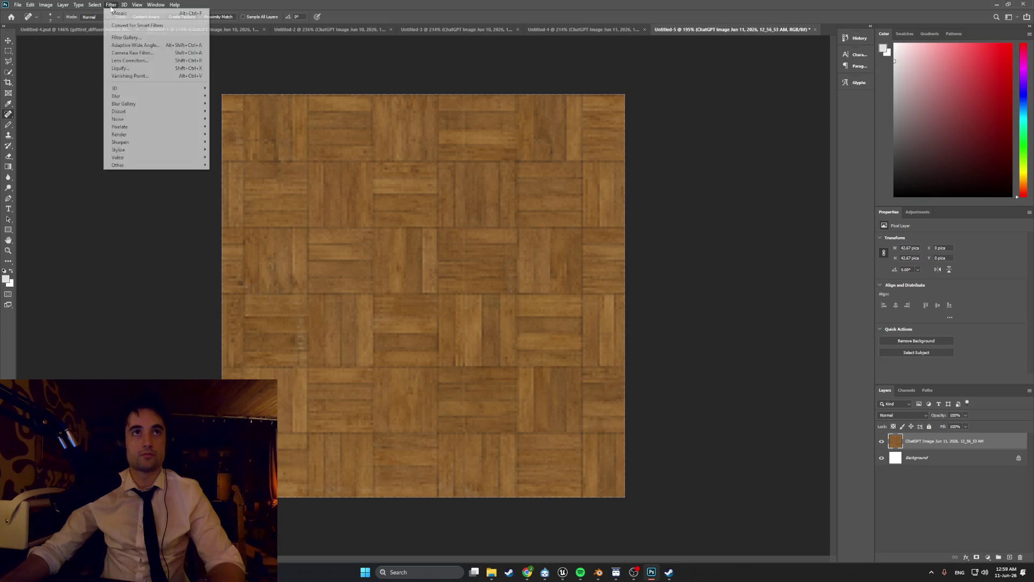
pyautogui.moveTo(45, 5)
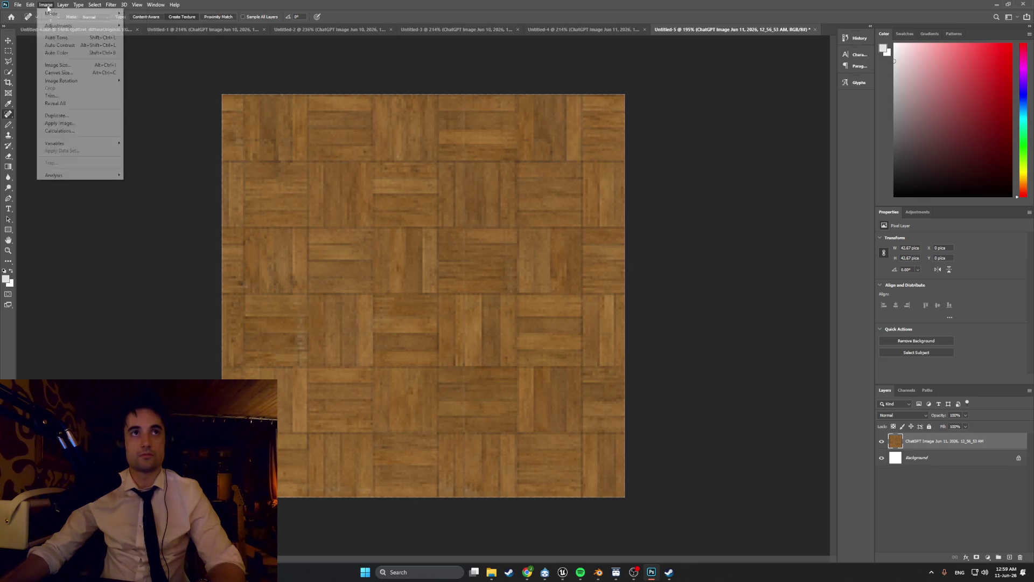
pyautogui.moveTo(80, 26)
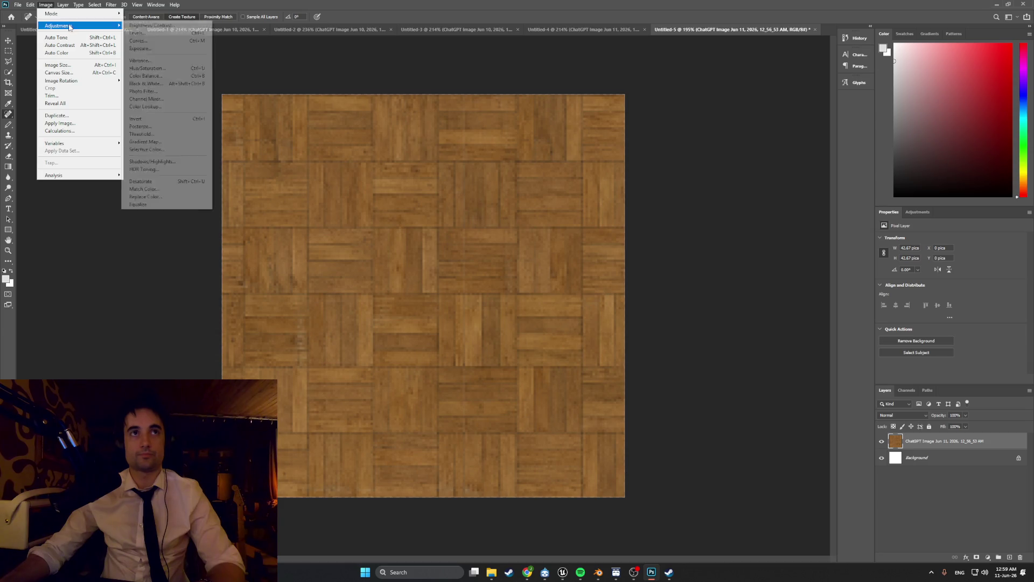
pyautogui.click(147, 35)
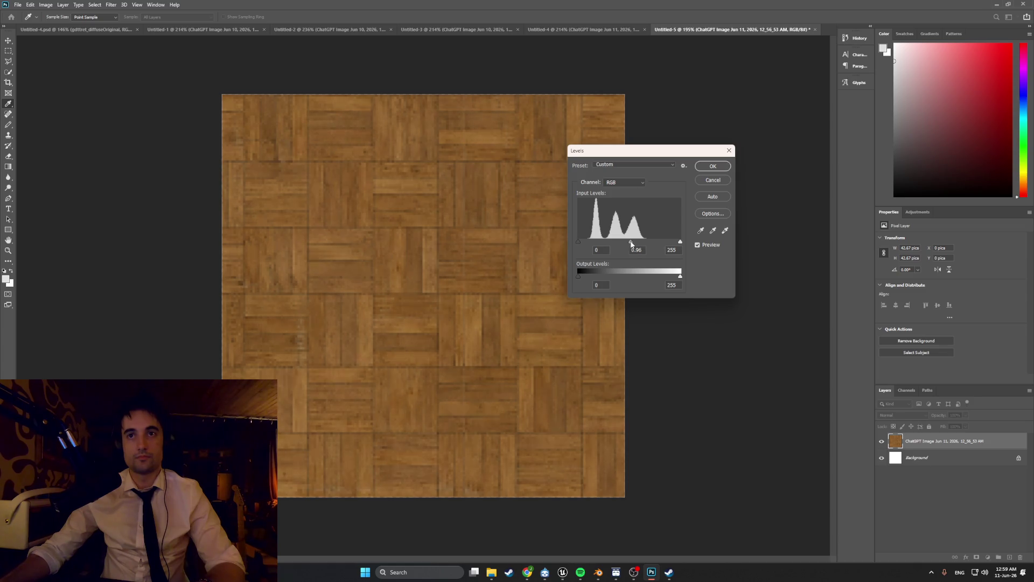
pyautogui.moveTo(631, 243); pyautogui.dragTo(633, 243)
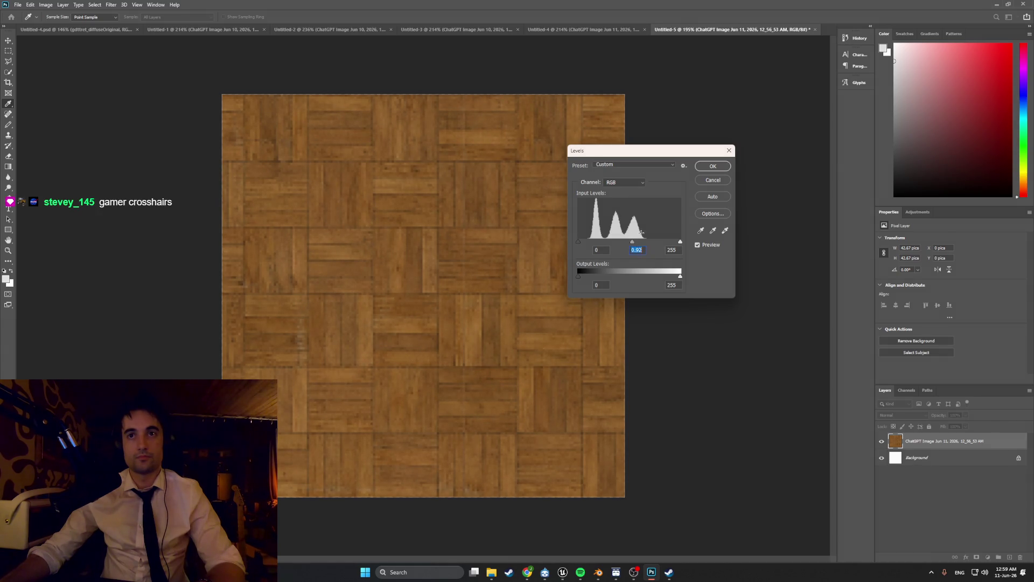
pyautogui.click(711, 167)
pyautogui.press('j')
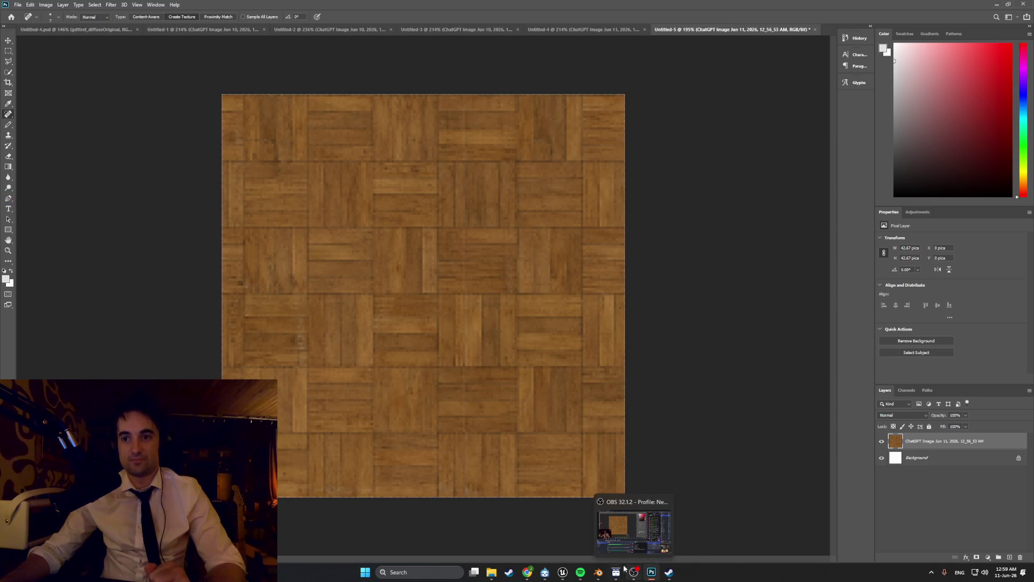
# Step: Check the Unreal Engine editor and Blender floor, then return to Photoshop's File menu
pyautogui.click(567, 575)
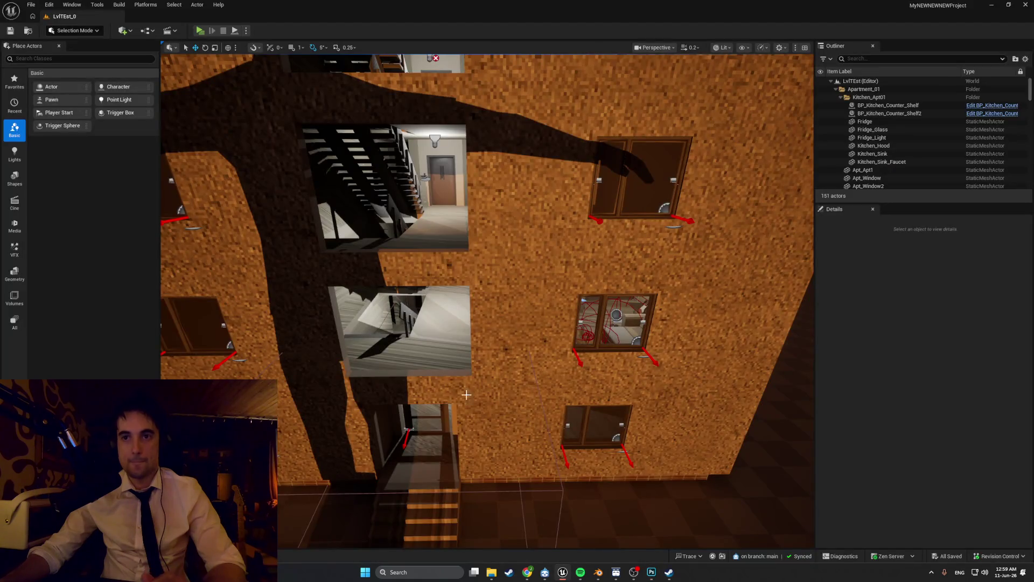
pyautogui.hotkey('alt', 'Tab')
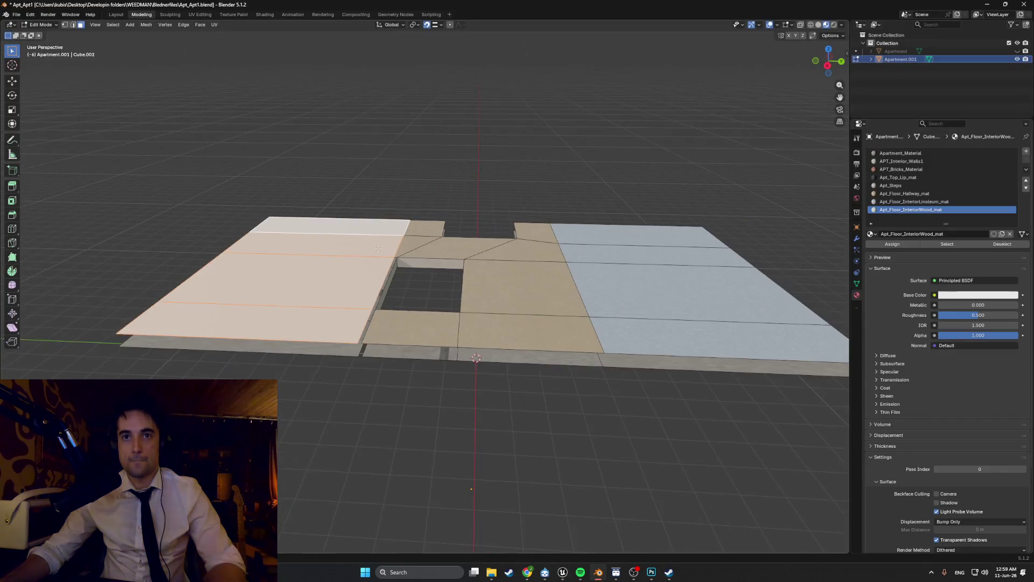
pyautogui.click(650, 574)
pyautogui.click(18, 5)
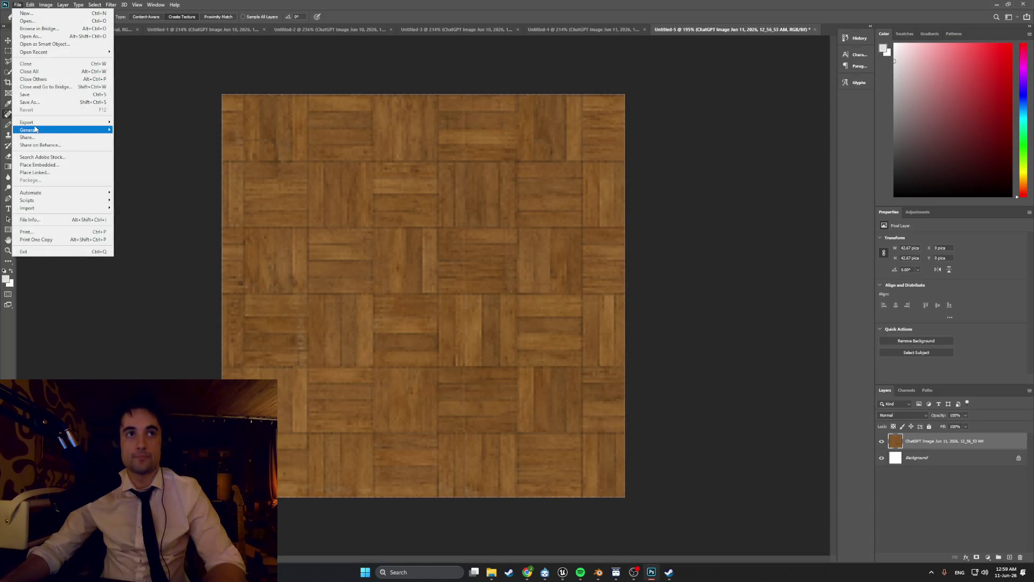
# Step: Quick-export the parquet image as Floor_Wood_texture PNG into the Textures folder
pyautogui.moveTo(40, 123)
pyautogui.click(149, 129)
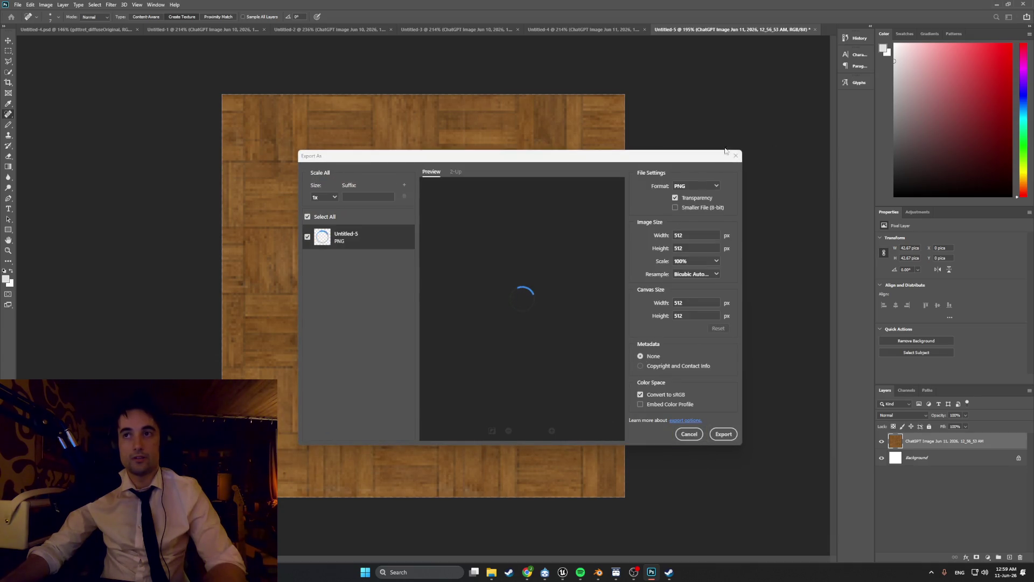
pyautogui.click(723, 434)
pyautogui.click(18, 5)
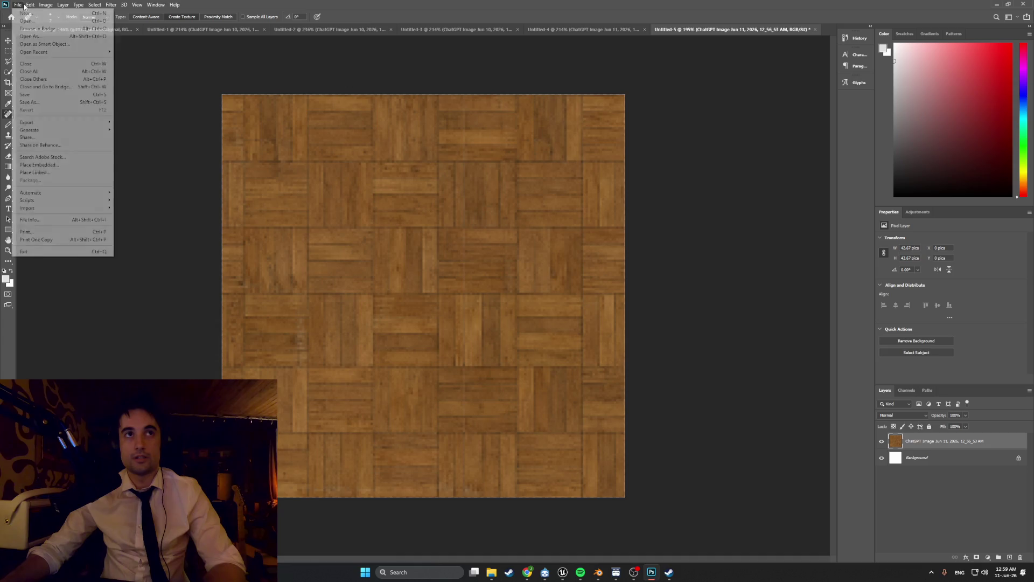
pyautogui.moveTo(108, 124)
pyautogui.click(139, 122)
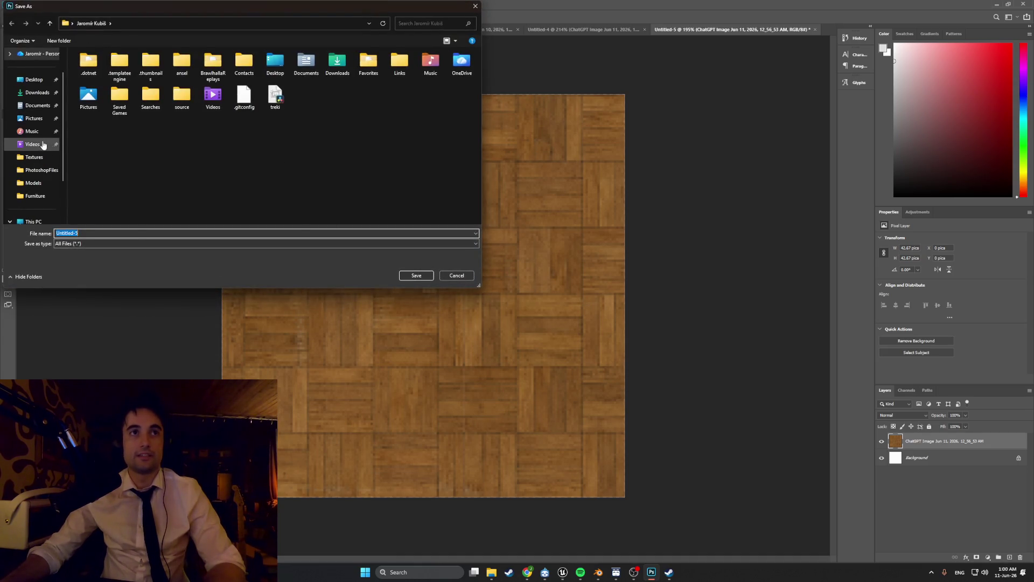
pyautogui.click(44, 155)
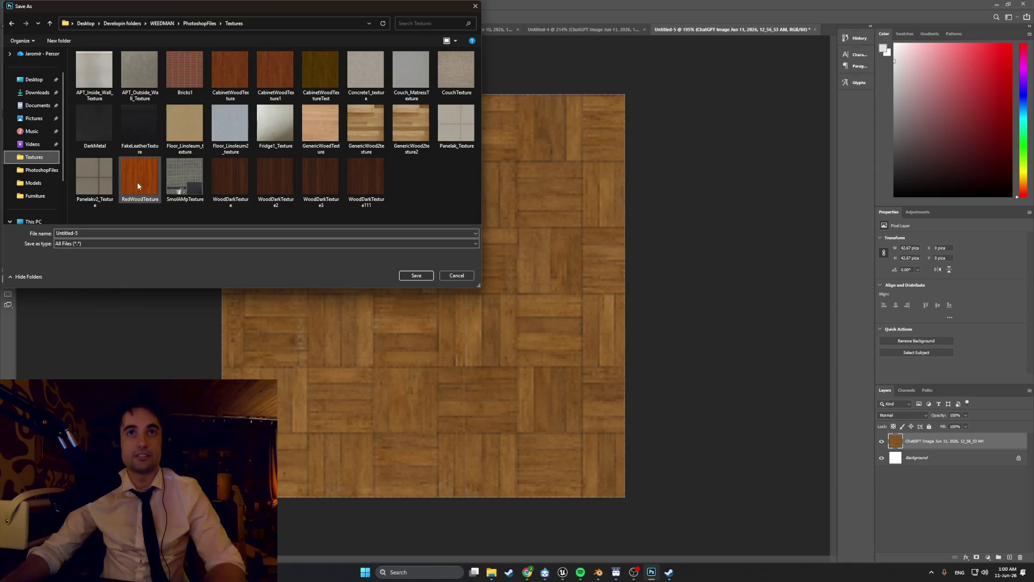
pyautogui.click(105, 233)
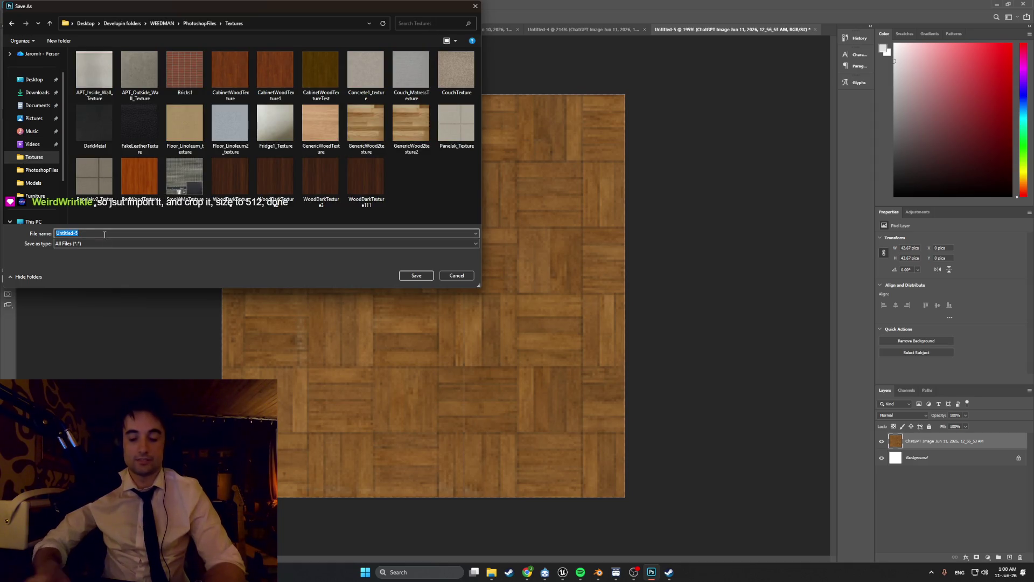
pyautogui.write('Floor_')
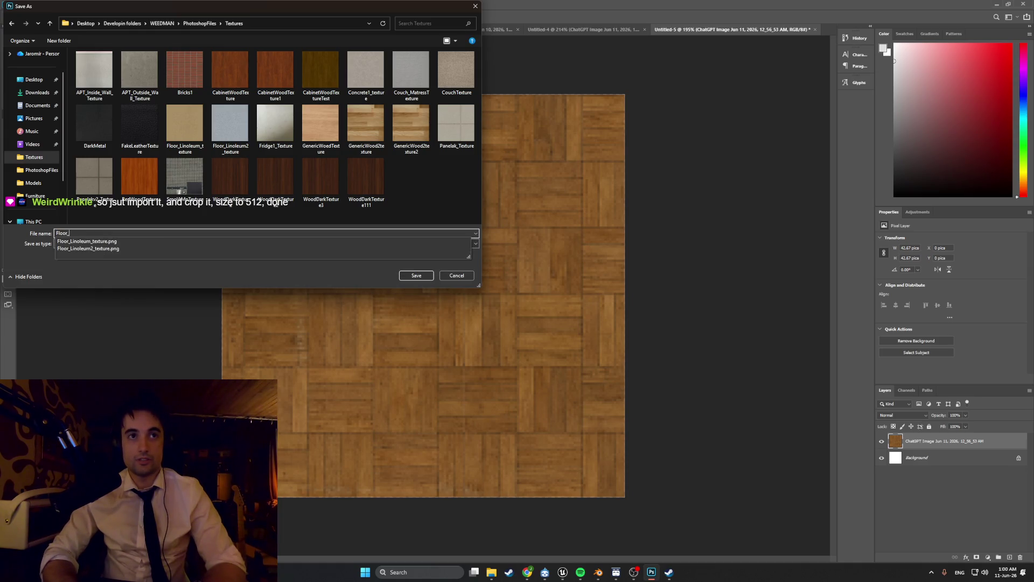
pyautogui.write('Wood_tex')
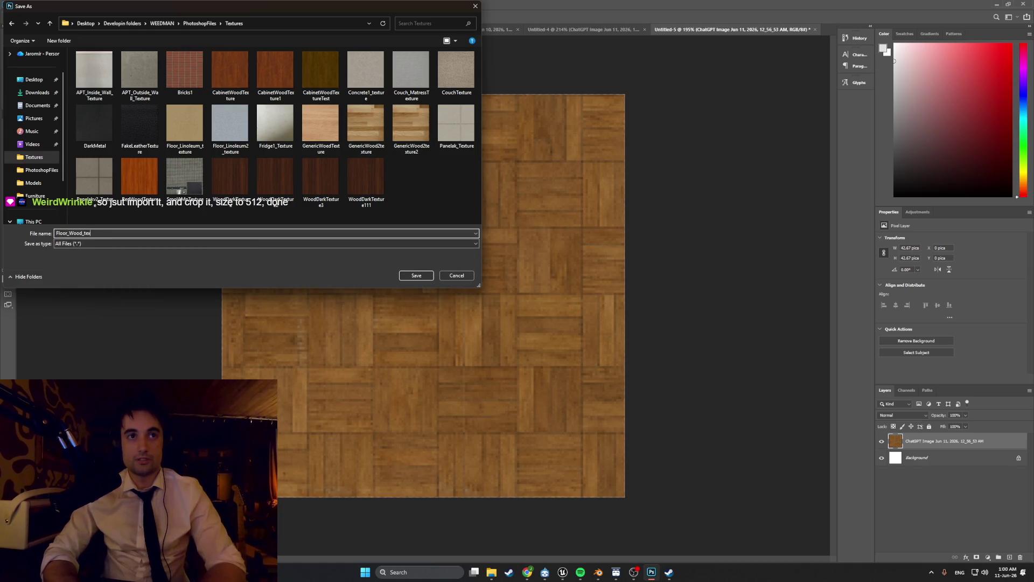
pyautogui.write('ture')
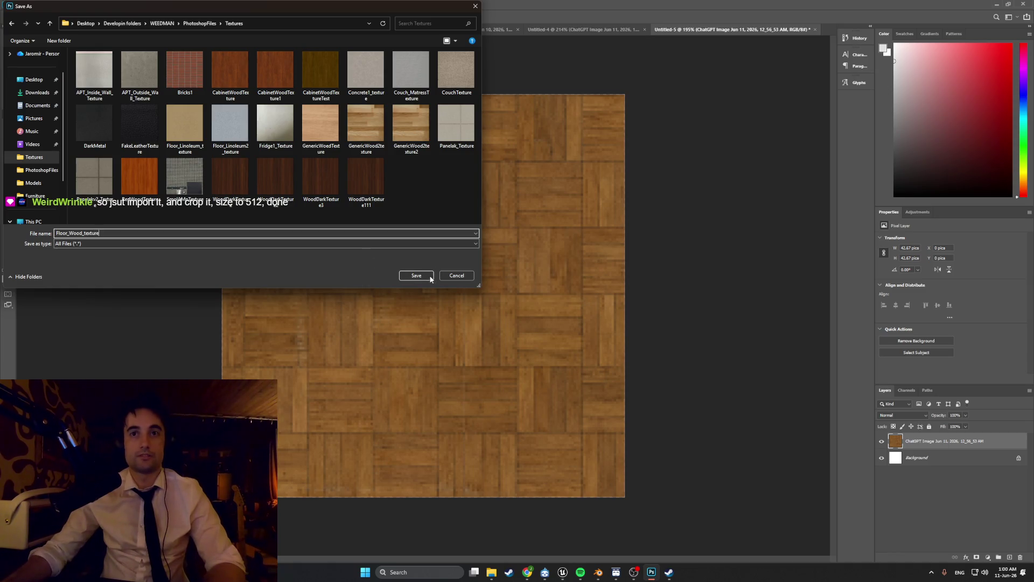
pyautogui.click(424, 276)
pyautogui.click(596, 571)
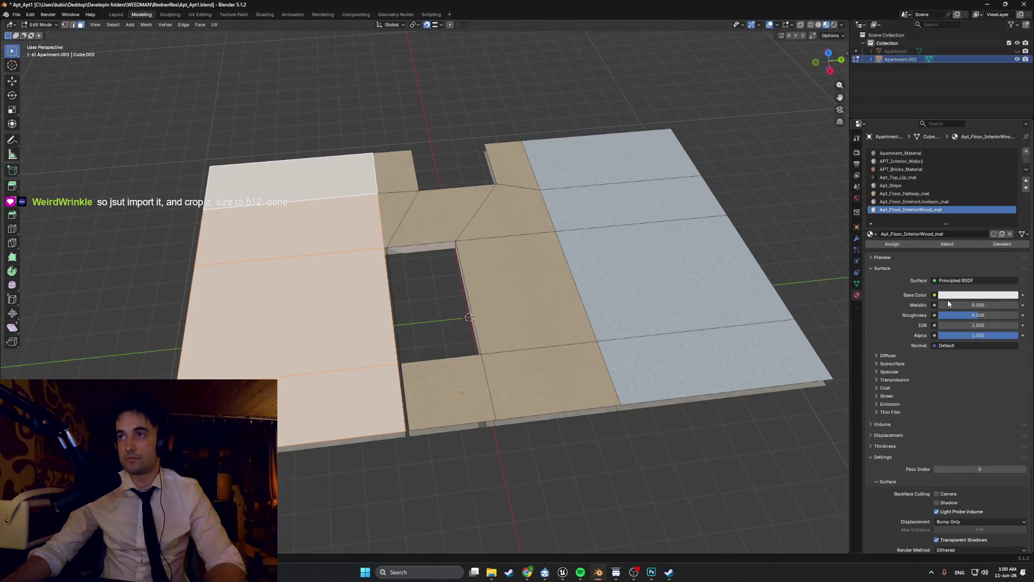
# Step: Feed an Image Texture with Floor_Wood_texture.png into the wood material's Base Color
pyautogui.click(934, 295)
pyautogui.click(780, 348)
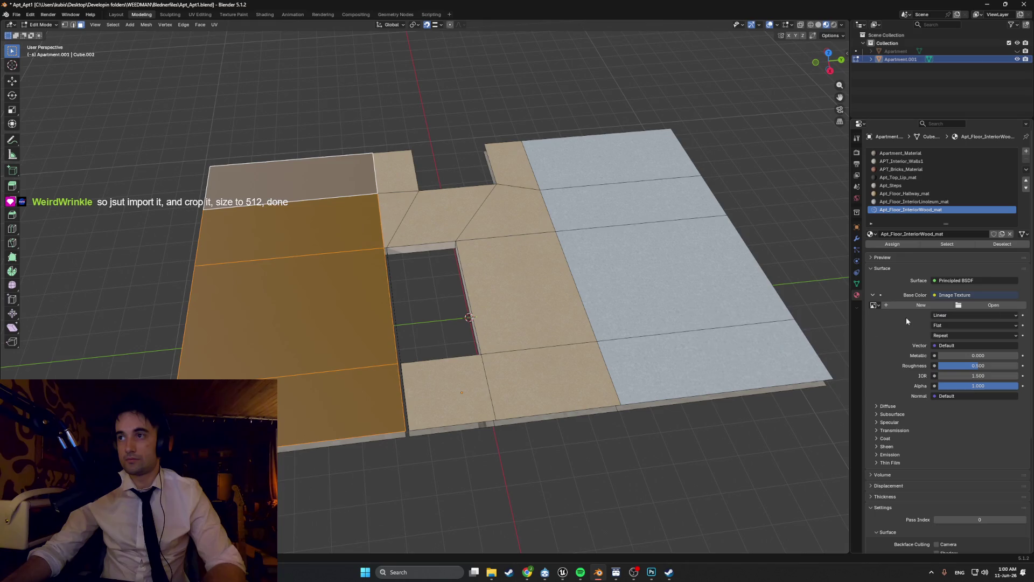
pyautogui.click(992, 305)
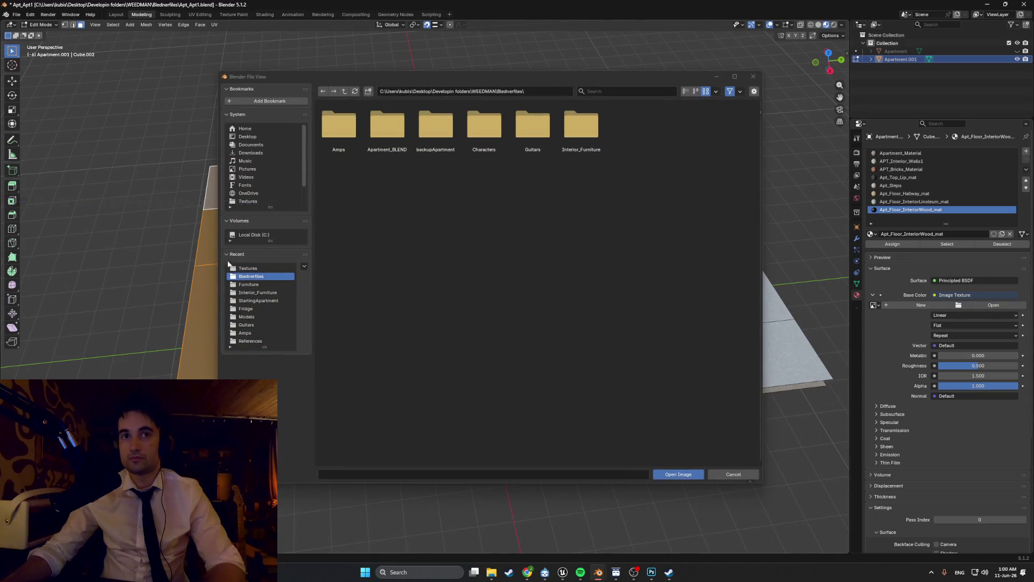
pyautogui.click(247, 268)
pyautogui.doubleClick(532, 186)
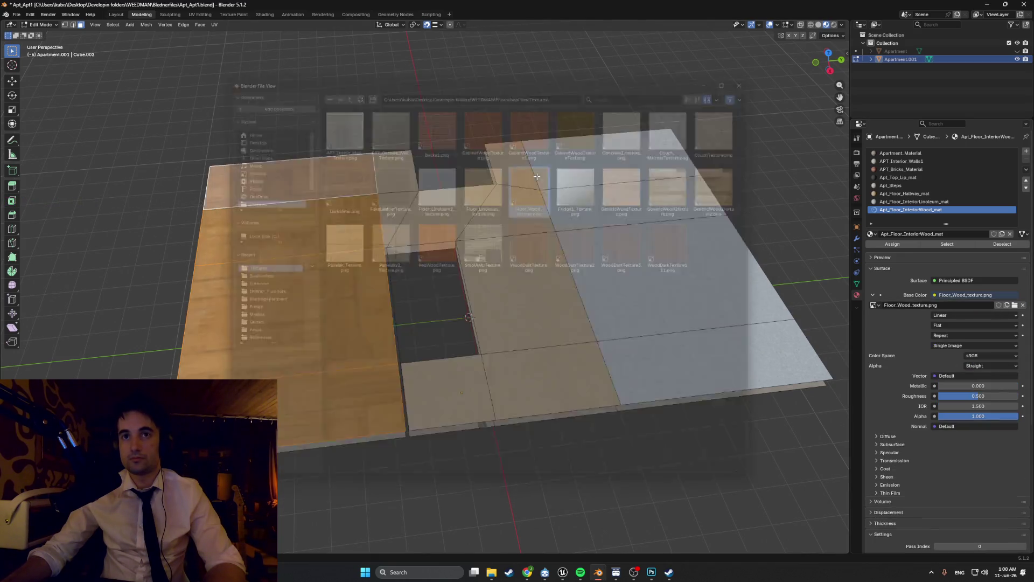
# Step: Select the four wood floor faces and set the texture interpolation to Closest
pyautogui.click(305, 187)
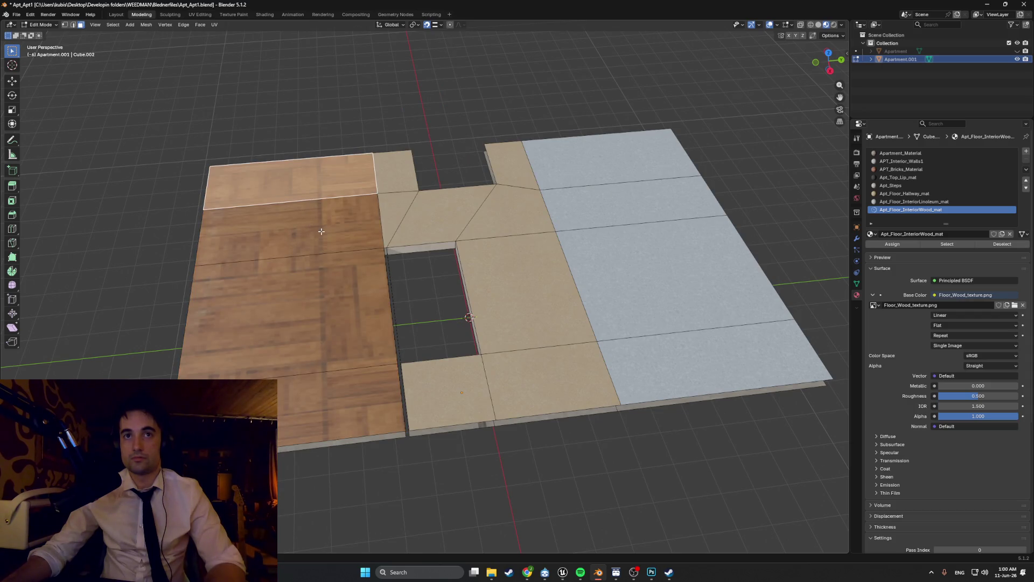
pyautogui.keyDown('shift'); pyautogui.click(323, 231); pyautogui.keyUp('shift')
pyautogui.keyDown('shift'); pyautogui.click(325, 302); pyautogui.keyUp('shift')
pyautogui.keyDown('shift'); pyautogui.click(359, 380); pyautogui.keyUp('shift')
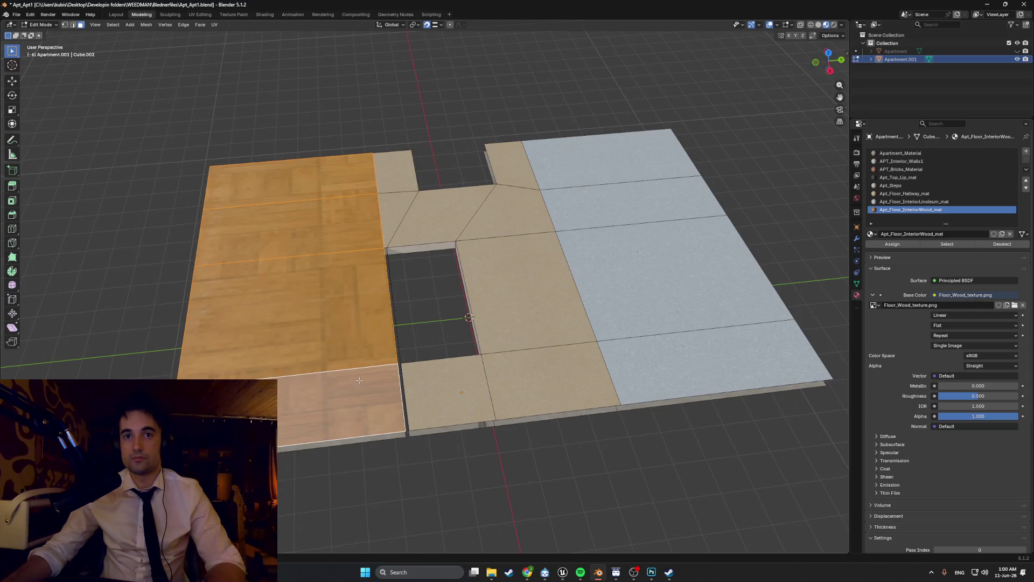
pyautogui.click(954, 316)
pyautogui.click(942, 344)
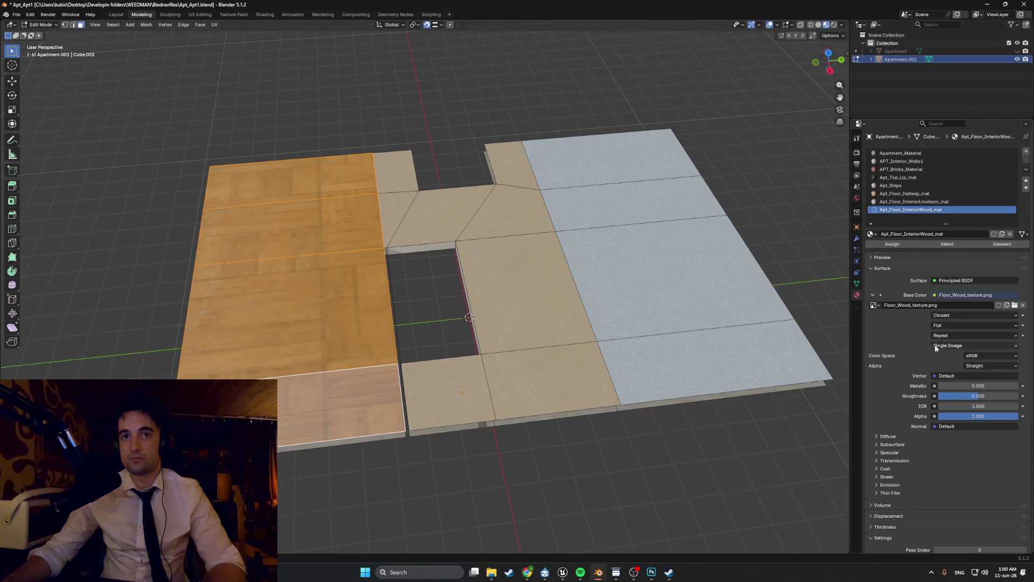
pyautogui.scroll(5, 433, 264)
pyautogui.scroll(-6, 433, 265)
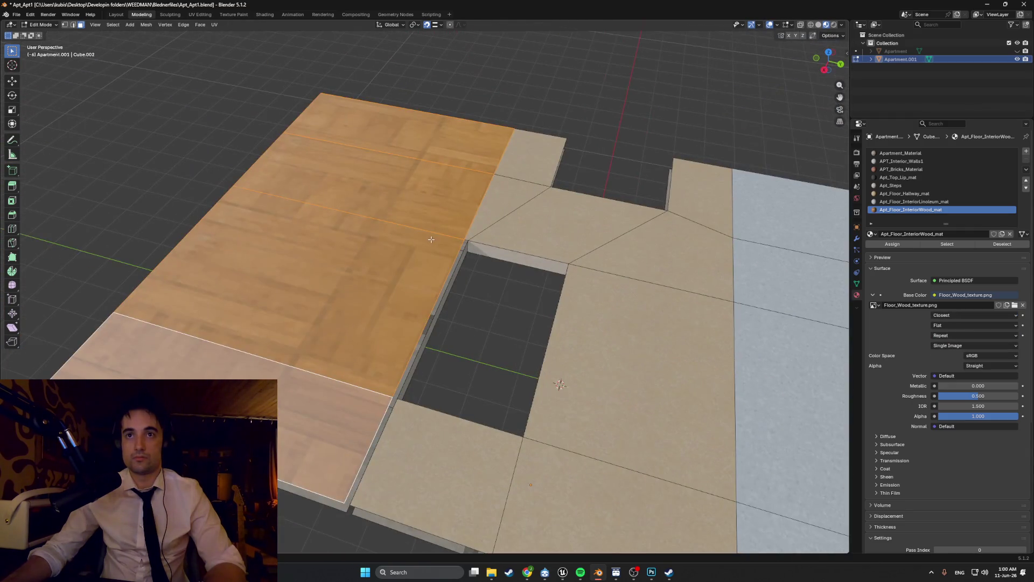
pyautogui.scroll(2, 440, 224)
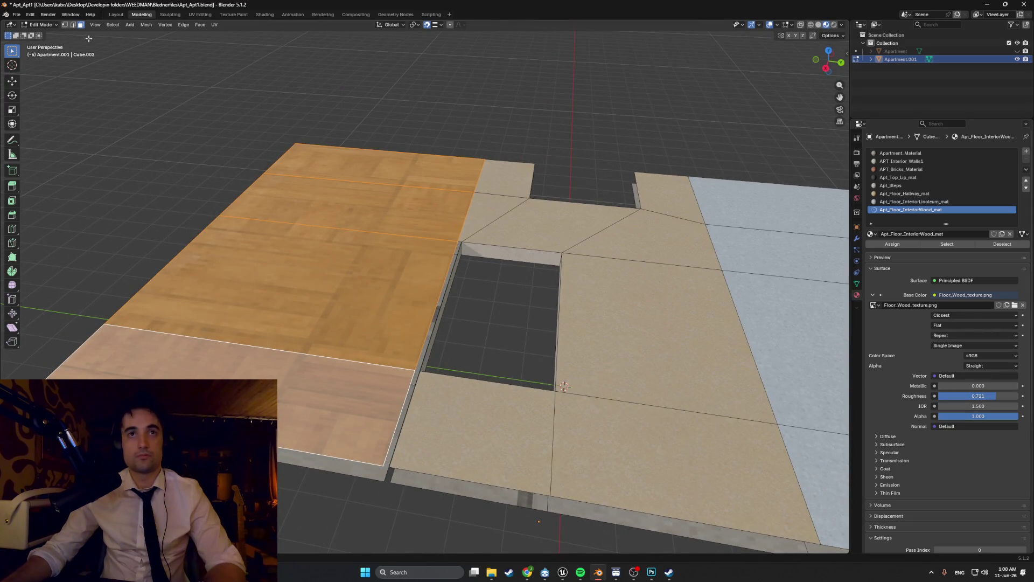
# Step: Smart UV Project the wood floor and view it in the UV Editing workspace
pyautogui.press('u')
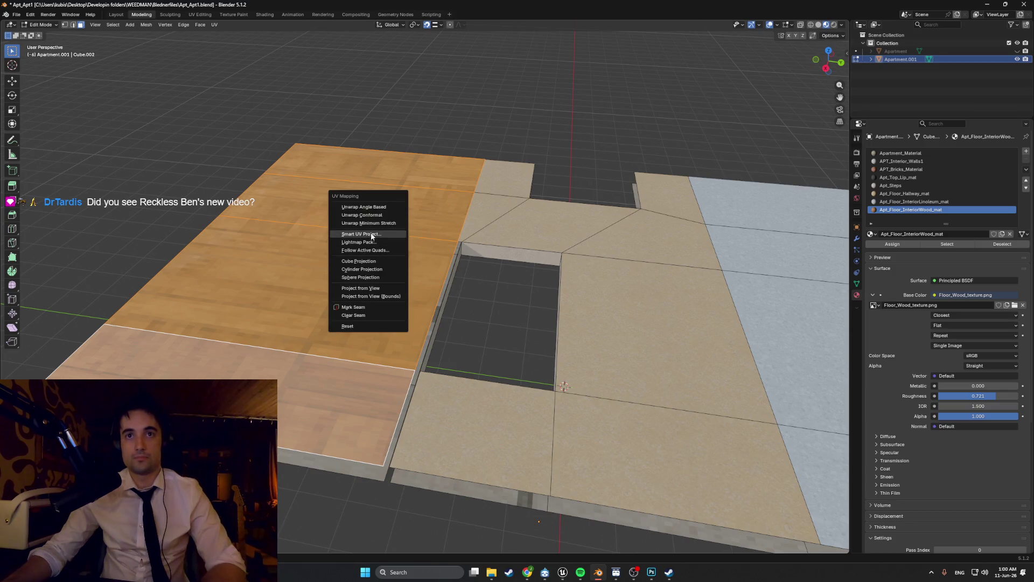
pyautogui.click(364, 234)
pyautogui.click(371, 308)
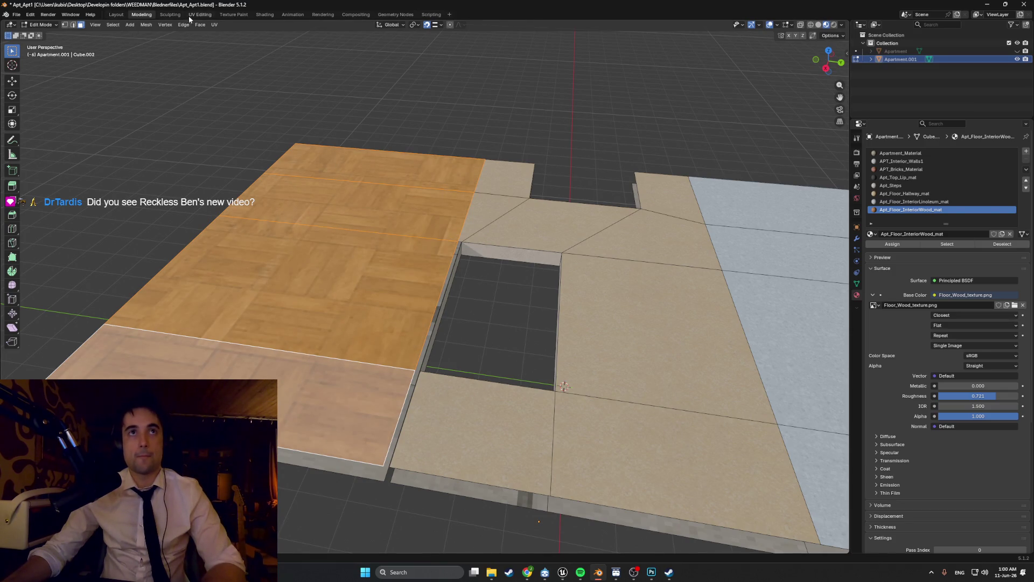
pyautogui.click(200, 15)
pyautogui.scroll(5, 655, 286)
pyautogui.moveTo(655, 286); pyautogui.dragTo(594, 78, button='middle')
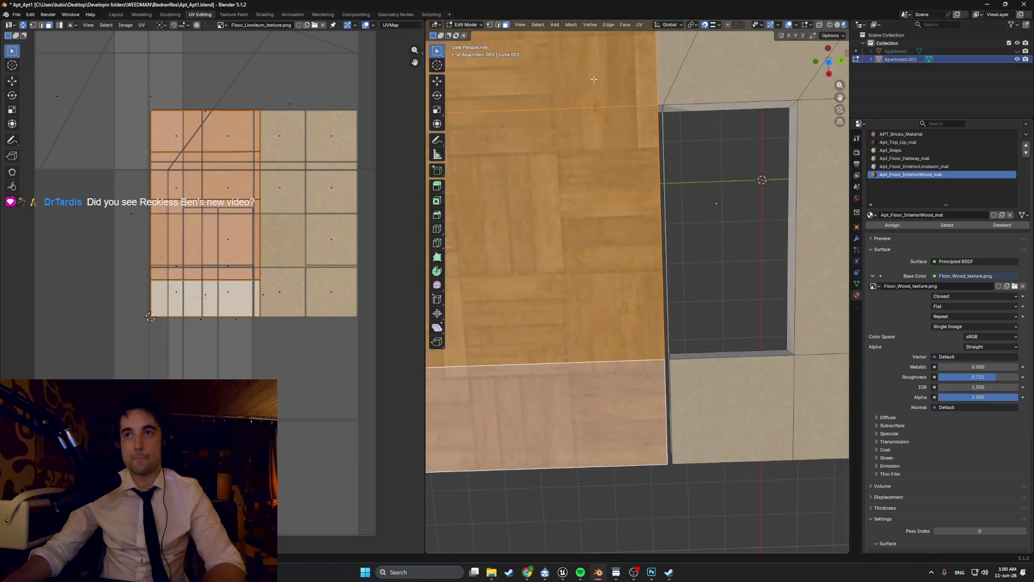
pyautogui.moveTo(662, 225); pyautogui.dragTo(657, 361, button='middle')
# Step: Scale the floor UV islands up twice so the parquet tiles smaller, then deselect
pyautogui.press('s')
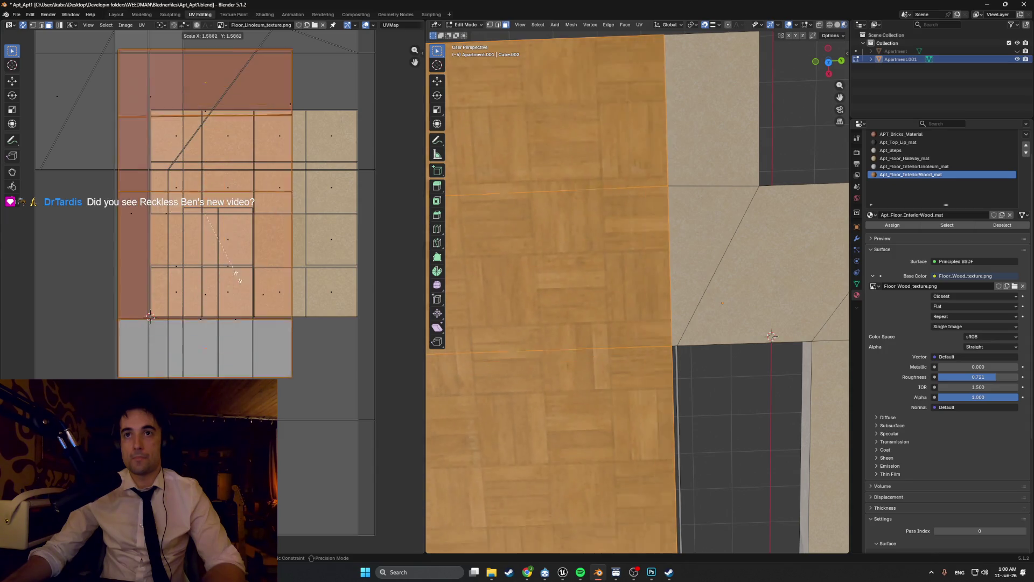
pyautogui.click(632, 263)
pyautogui.moveTo(632, 263)
pyautogui.mouseDown(button='middle')
pyautogui.moveTo(545, 188)
pyautogui.moveTo(642, 190)
pyautogui.moveTo(632, 230)
pyautogui.mouseUp(button='middle')
pyautogui.press('s')
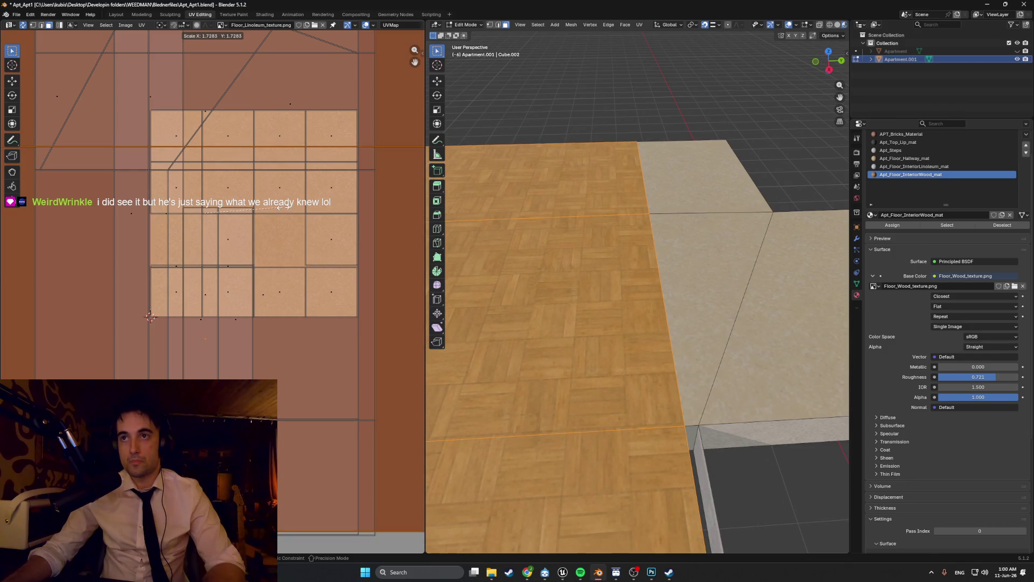
pyautogui.scroll(3, 279, 210)
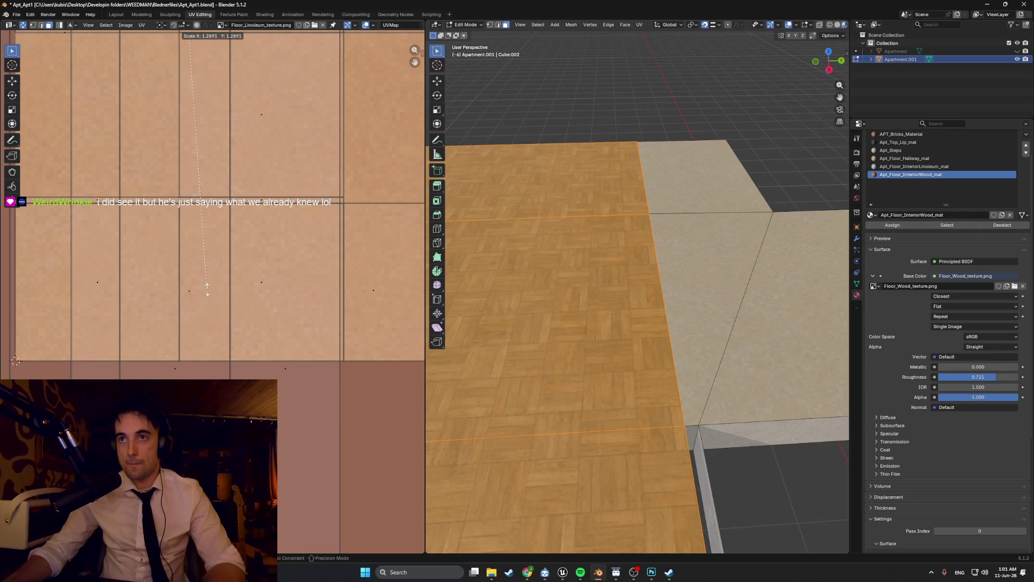
pyautogui.click(208, 291)
pyautogui.click(641, 128)
pyautogui.scroll(5, 630, 162)
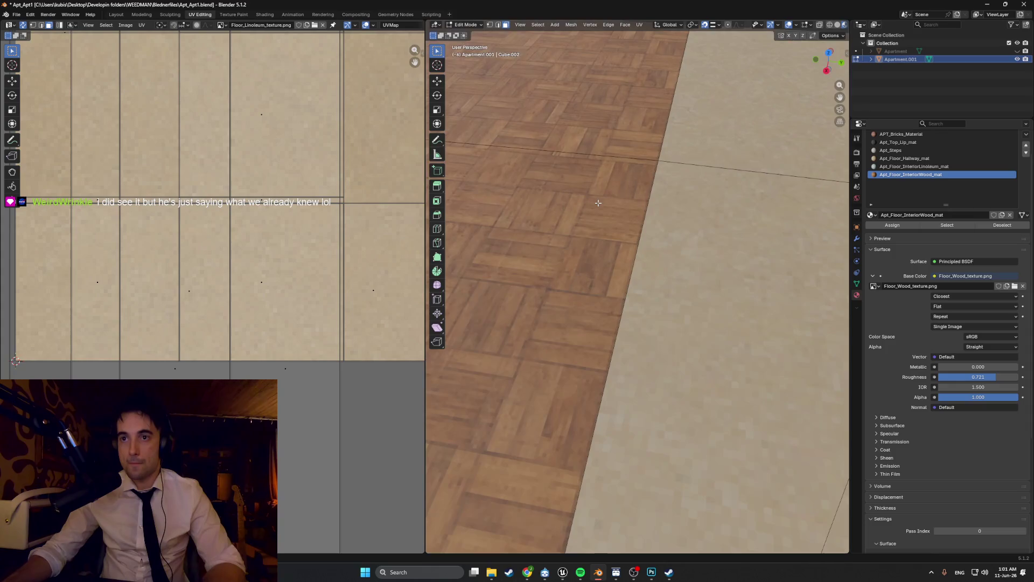
# Step: Unhide the Apartment walls and orbit low to view the smaller parquet tiling beside them
pyautogui.moveTo(625, 182)
pyautogui.mouseDown(button='middle')
pyautogui.moveTo(631, 212)
pyautogui.moveTo(830, 182)
pyautogui.mouseUp(button='middle')
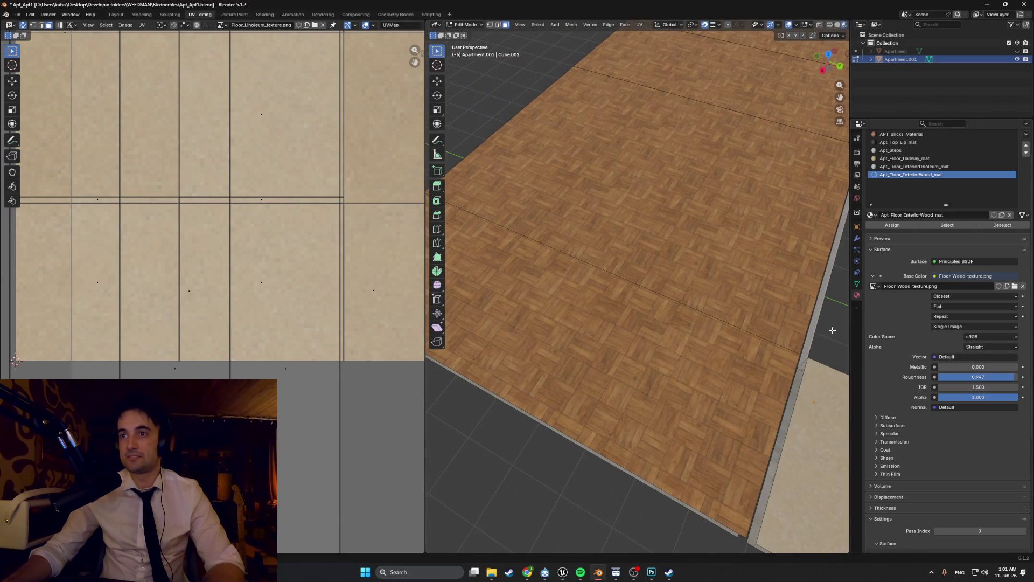
pyautogui.moveTo(832, 330)
pyautogui.keyDown('shift'); pyautogui.mouseDown(button='middle')
pyautogui.moveTo(658, 229)
pyautogui.moveTo(808, 226)
pyautogui.mouseUp(button='middle'); pyautogui.keyUp('shift')
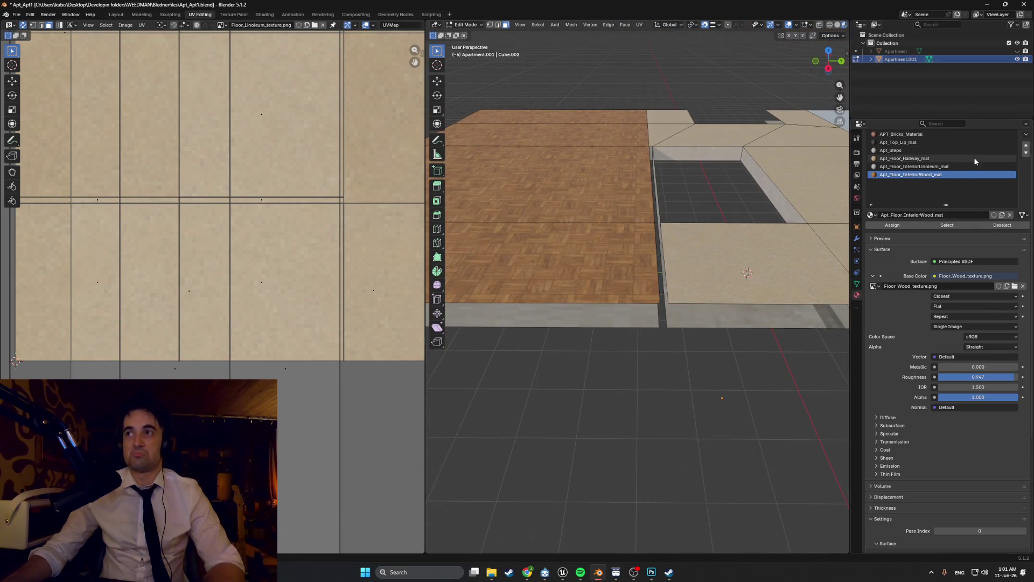
pyautogui.click(1018, 51)
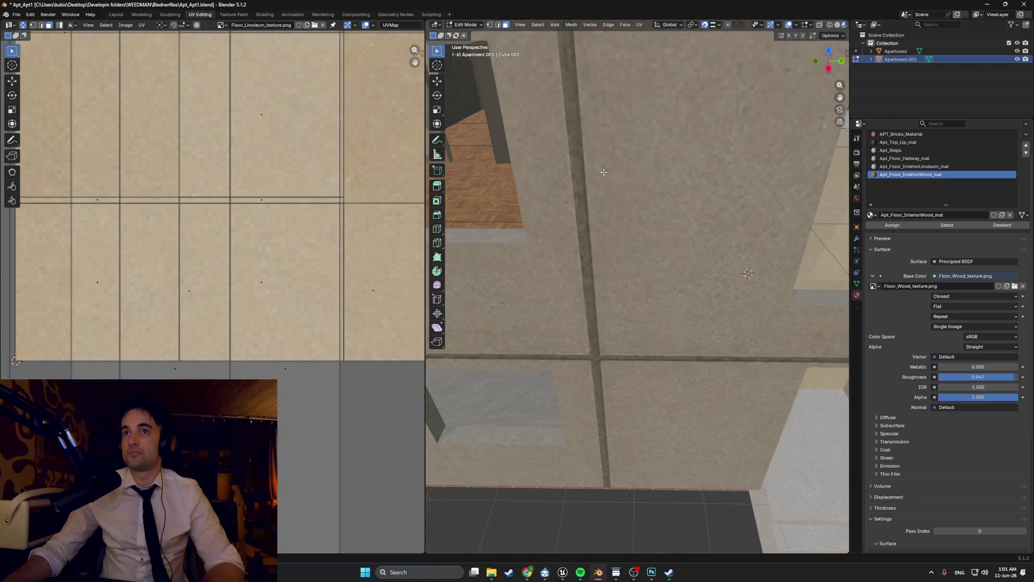
pyautogui.moveTo(743, 183); pyautogui.dragTo(682, 174, button='middle')
pyautogui.scroll(5, 682, 174)
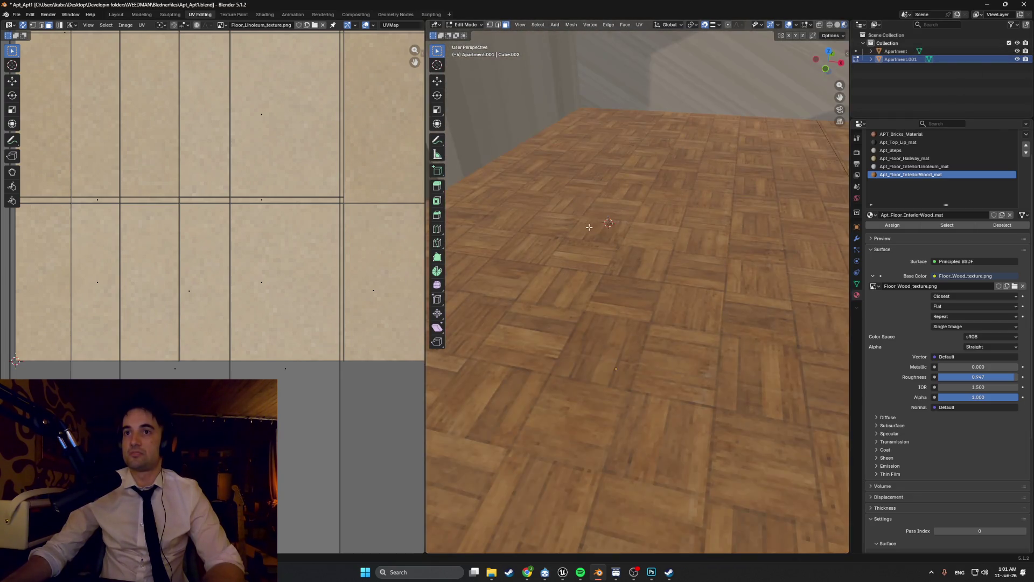
pyautogui.moveTo(695, 215)
pyautogui.mouseDown(button='middle')
pyautogui.moveTo(711, 243)
pyautogui.moveTo(758, 254)
pyautogui.moveTo(581, 277)
pyautogui.mouseUp(button='middle')
pyautogui.scroll(4, 582, 277)
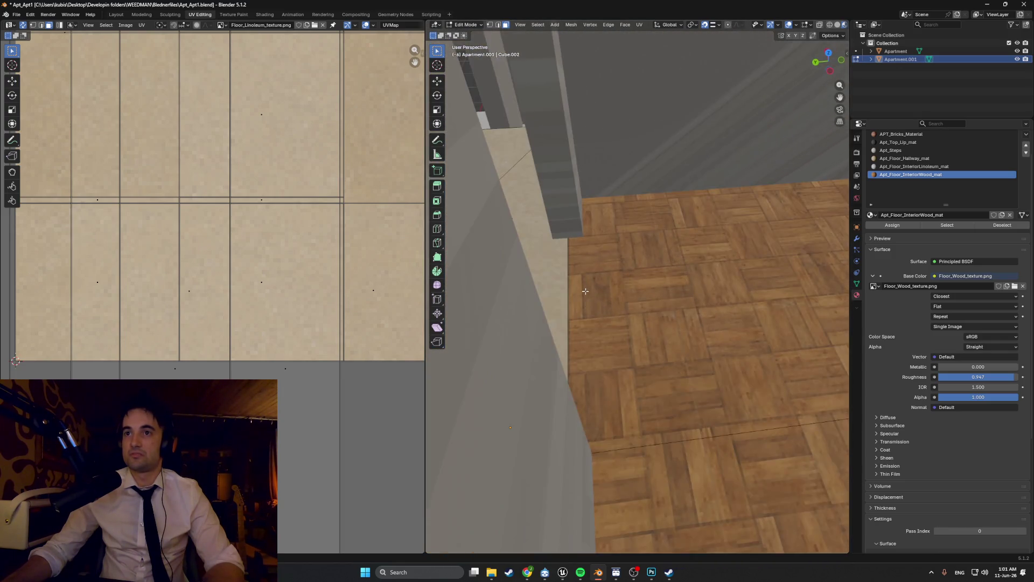
pyautogui.scroll(-4, 584, 289)
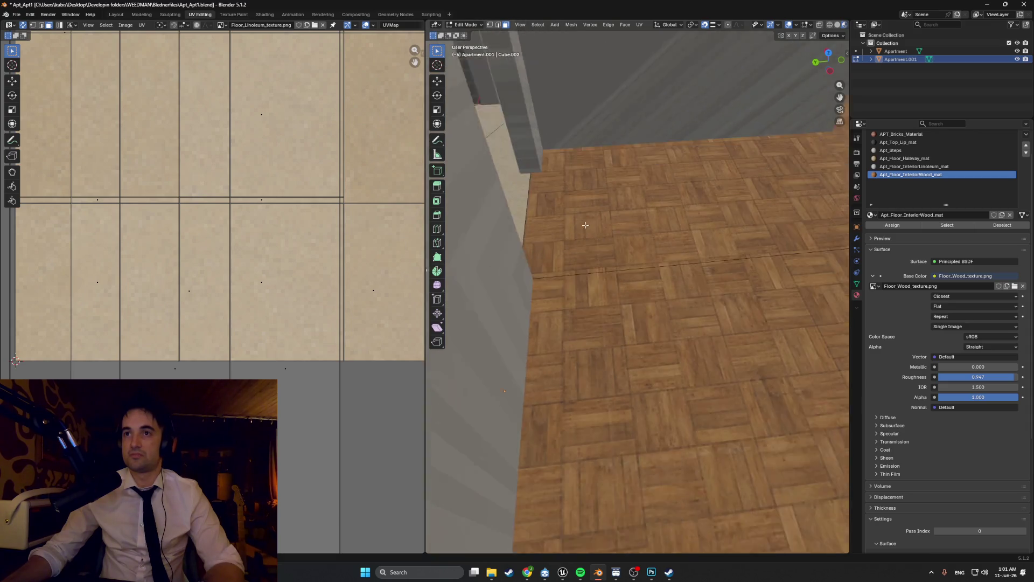
pyautogui.moveTo(584, 289)
pyautogui.mouseDown(button='middle')
pyautogui.moveTo(521, 259)
pyautogui.moveTo(768, 214)
pyautogui.moveTo(677, 189)
pyautogui.moveTo(693, 203)
pyautogui.moveTo(683, 210)
pyautogui.mouseUp(button='middle')
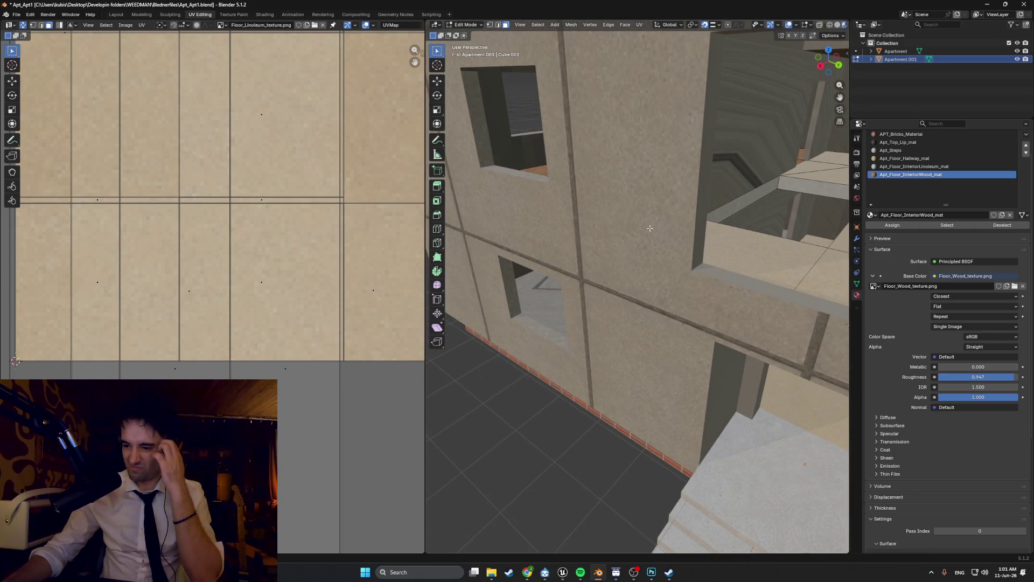
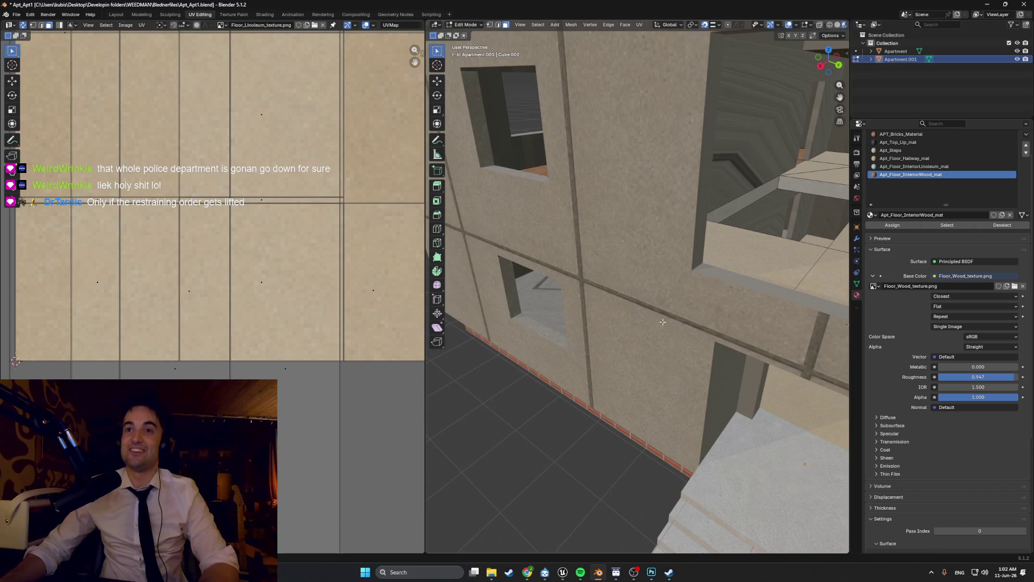
# Step: Orbit and zoom around the Apartment building to inspect its wall and the underside of the floor slabs
pyautogui.moveTo(559, 232)
pyautogui.mouseDown(button='middle')
pyautogui.moveTo(688, 318)
pyautogui.moveTo(621, 341)
pyautogui.moveTo(632, 374)
pyautogui.moveTo(630, 341)
pyautogui.moveTo(765, 331)
pyautogui.moveTo(722, 330)
pyautogui.moveTo(756, 325)
pyautogui.moveTo(683, 278)
pyautogui.mouseUp(button='middle')
pyautogui.scroll(-5, 632, 374)
pyautogui.scroll(15, 698, 284)
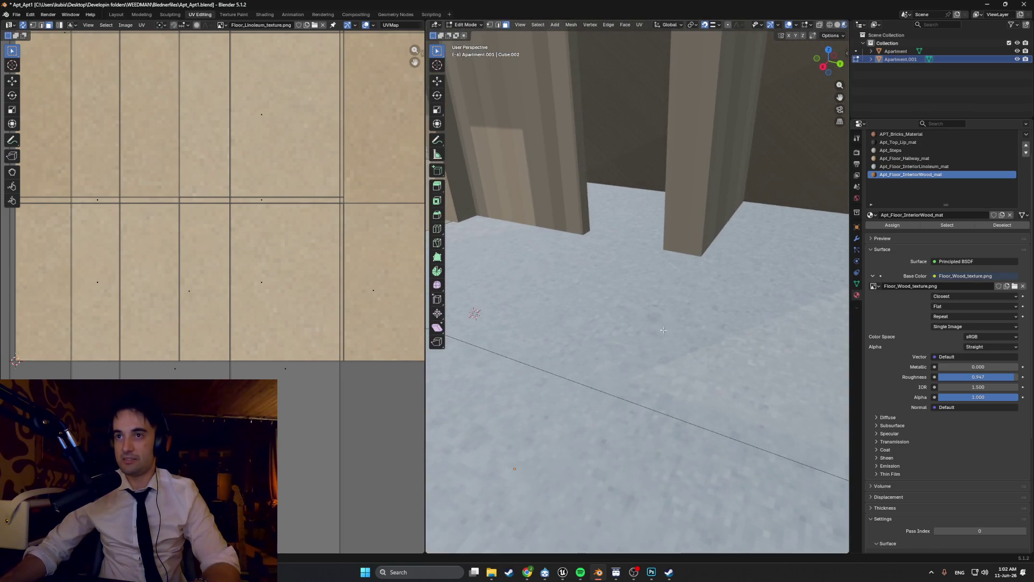
pyautogui.moveTo(664, 329); pyautogui.dragTo(610, 309, button='middle')
pyautogui.scroll(-12, 668, 285)
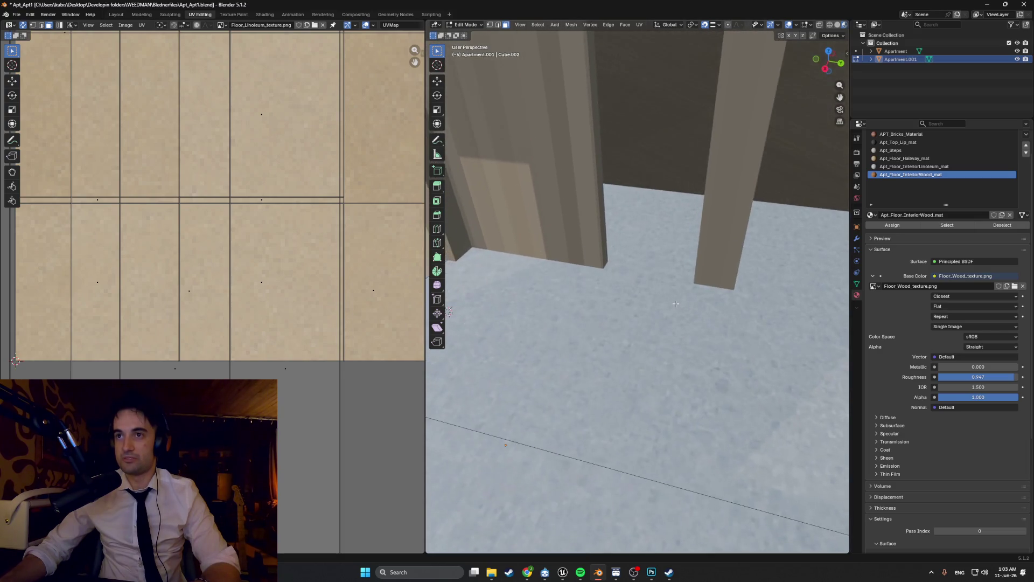
pyautogui.scroll(-3, 662, 288)
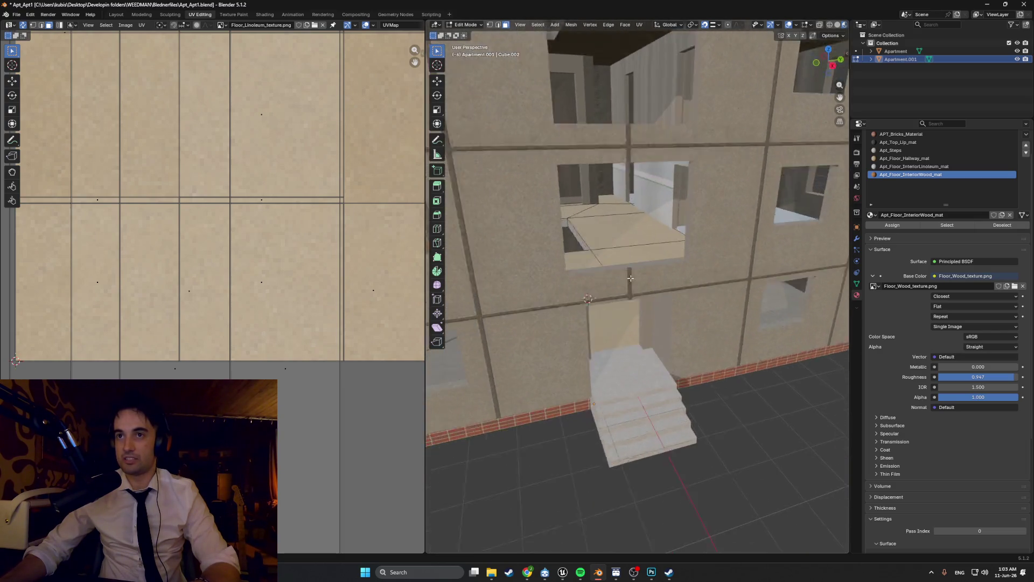
pyautogui.moveTo(662, 288)
pyautogui.mouseDown(button='middle')
pyautogui.moveTo(657, 232)
pyautogui.moveTo(674, 243)
pyautogui.moveTo(605, 261)
pyautogui.moveTo(640, 218)
pyautogui.moveTo(624, 301)
pyautogui.mouseUp(button='middle')
pyautogui.scroll(10, 674, 243)
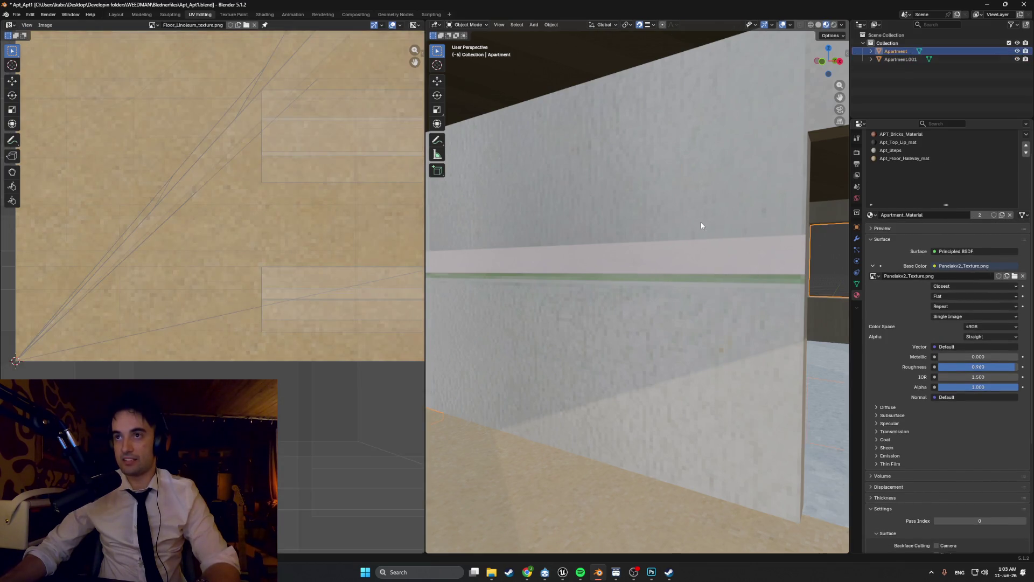
# Step: Switch to editing the Apartment mesh and select the interior wall face that uses APT_Interior_Walls1
pyautogui.hotkey('alt', 'q')
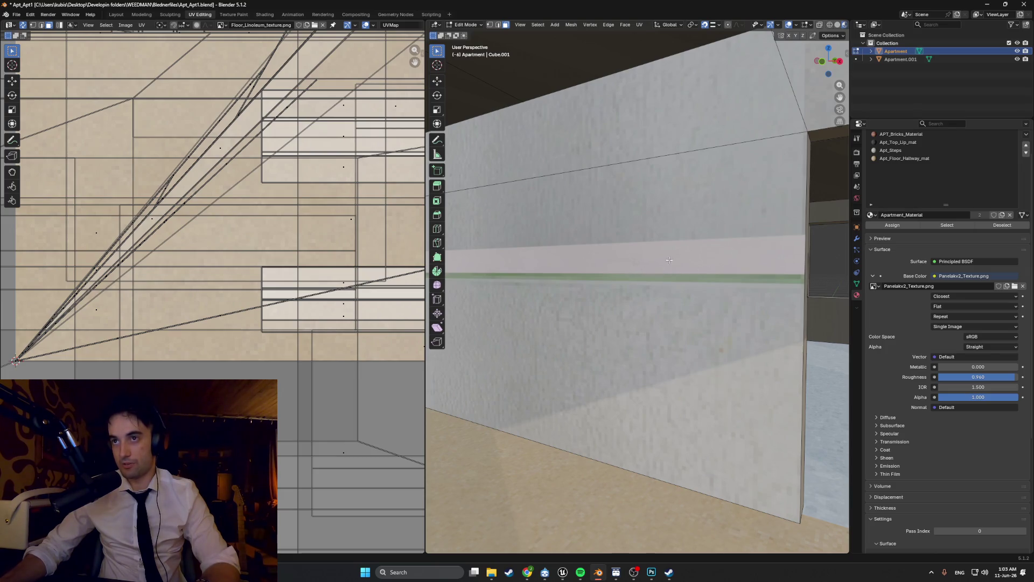
pyautogui.scroll(-3, 631, 284)
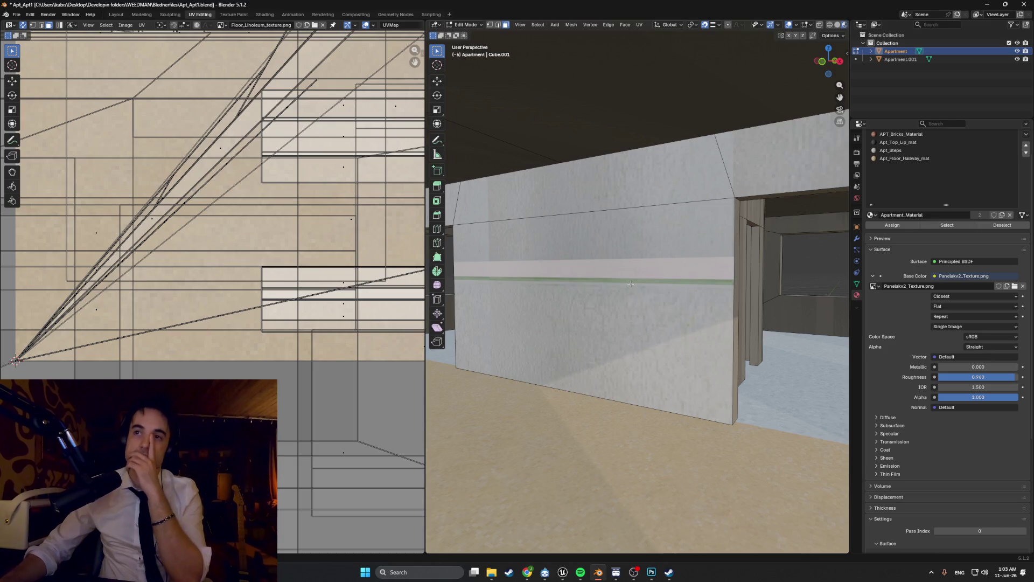
pyautogui.moveTo(631, 284)
pyautogui.mouseDown(button='middle')
pyautogui.moveTo(648, 275)
pyautogui.moveTo(629, 274)
pyautogui.mouseUp(button='middle')
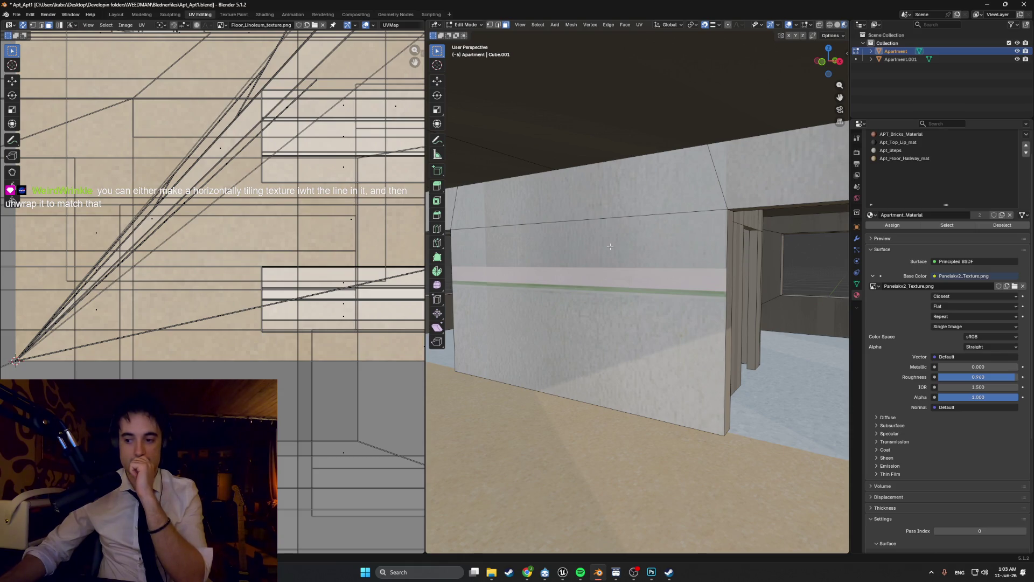
pyautogui.moveTo(609, 247); pyautogui.dragTo(612, 277, button='middle')
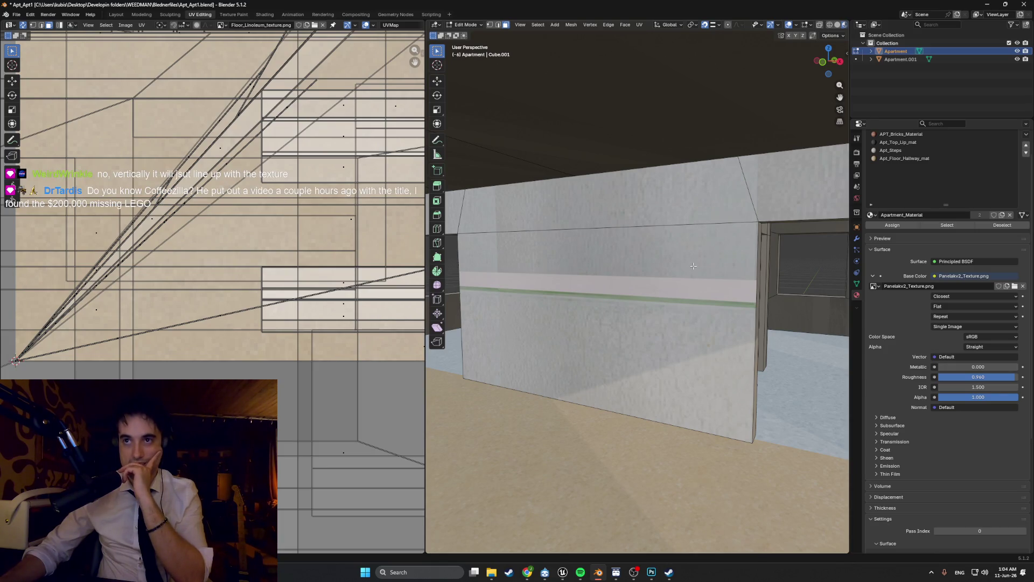
pyautogui.scroll(3, 694, 265)
pyautogui.scroll(-2, 690, 272)
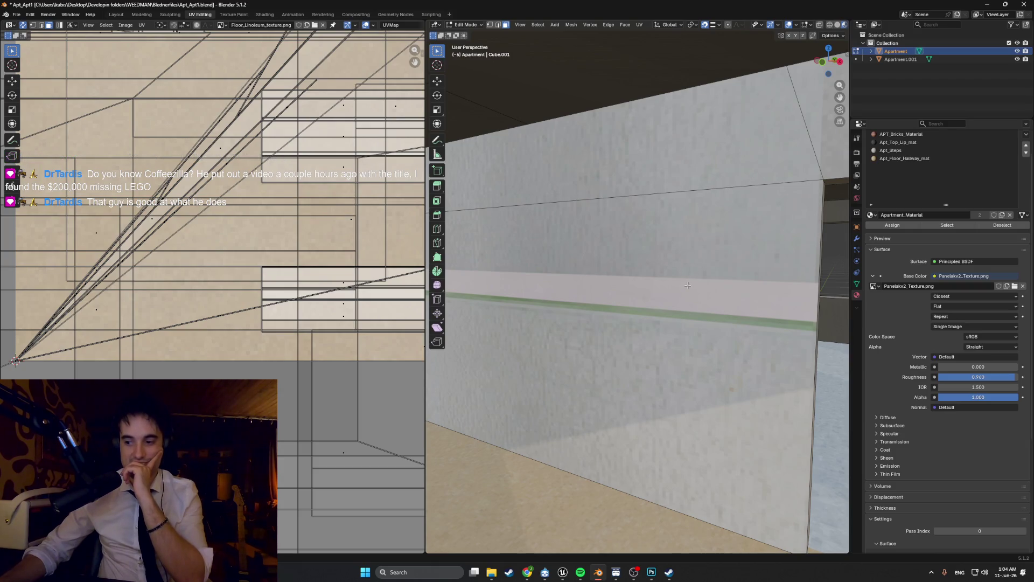
pyautogui.scroll(-3, 686, 286)
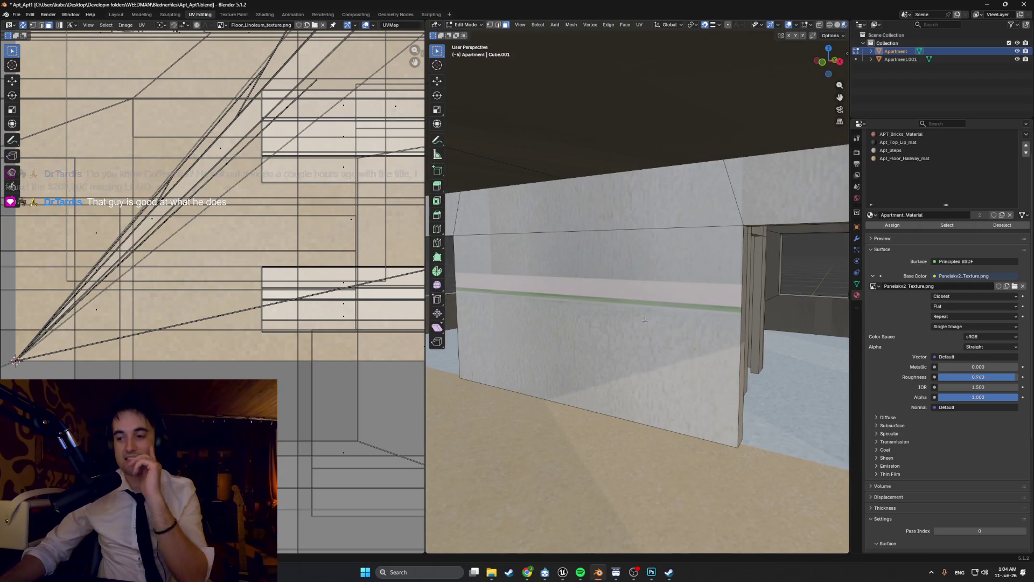
pyautogui.scroll(4, 673, 301)
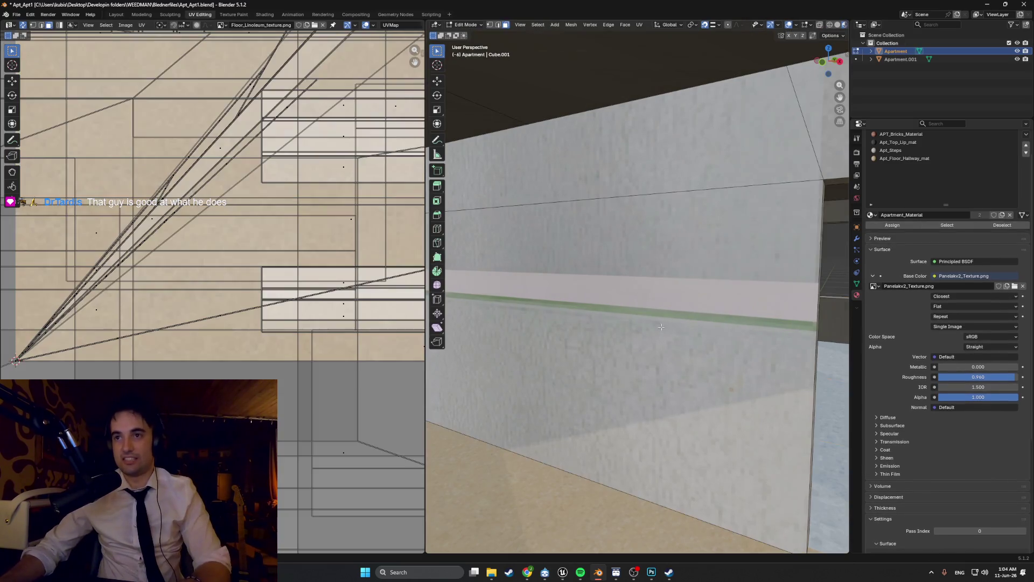
pyautogui.click(662, 327)
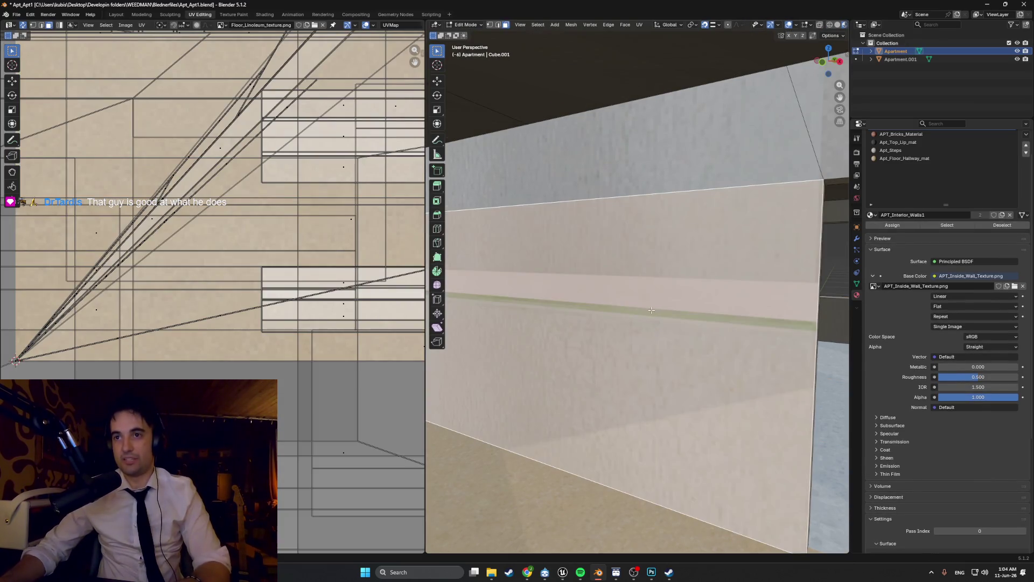
# Step: Orbit around the selected wall and centre the view on that face
pyautogui.moveTo(662, 327)
pyautogui.mouseDown(button='middle')
pyautogui.moveTo(611, 293)
pyautogui.moveTo(562, 287)
pyautogui.moveTo(705, 278)
pyautogui.moveTo(614, 277)
pyautogui.mouseUp(button='middle')
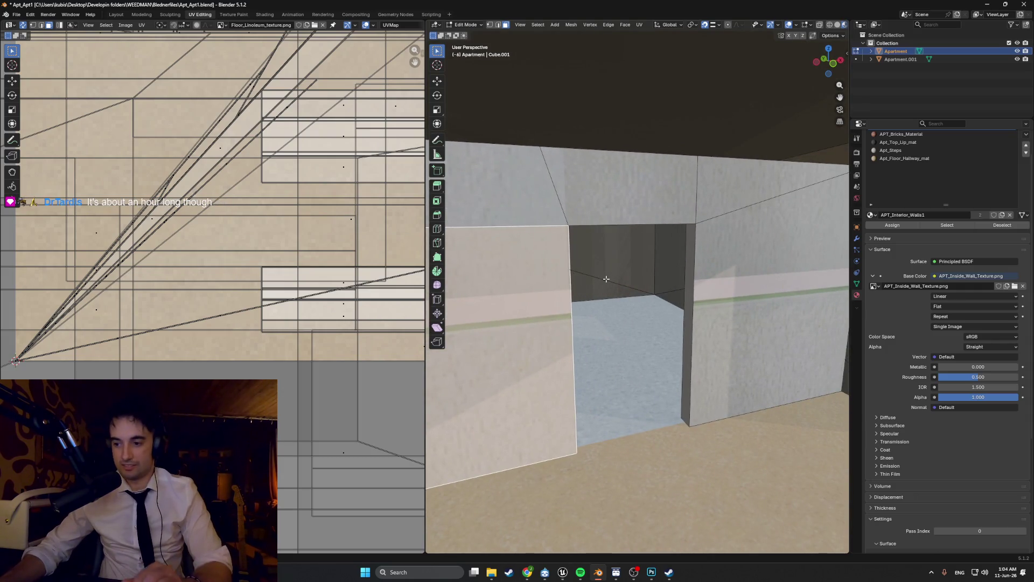
pyautogui.moveTo(604, 279)
pyautogui.mouseDown(button='middle')
pyautogui.moveTo(554, 293)
pyautogui.moveTo(775, 275)
pyautogui.moveTo(696, 290)
pyautogui.moveTo(560, 275)
pyautogui.moveTo(537, 292)
pyautogui.mouseUp(button='middle')
pyautogui.scroll(-10, 537, 292)
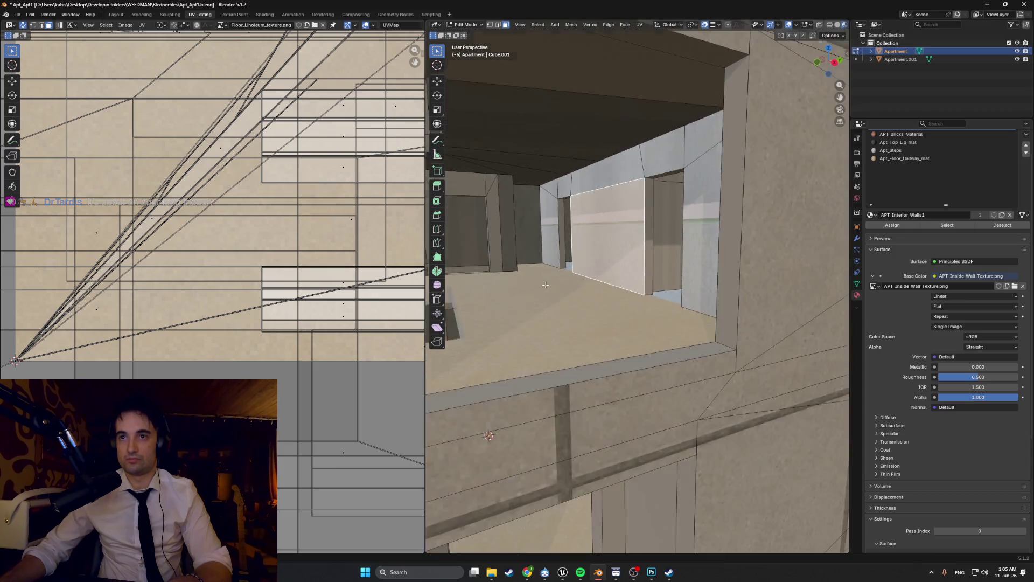
pyautogui.moveTo(609, 275); pyautogui.dragTo(600, 277, button='middle')
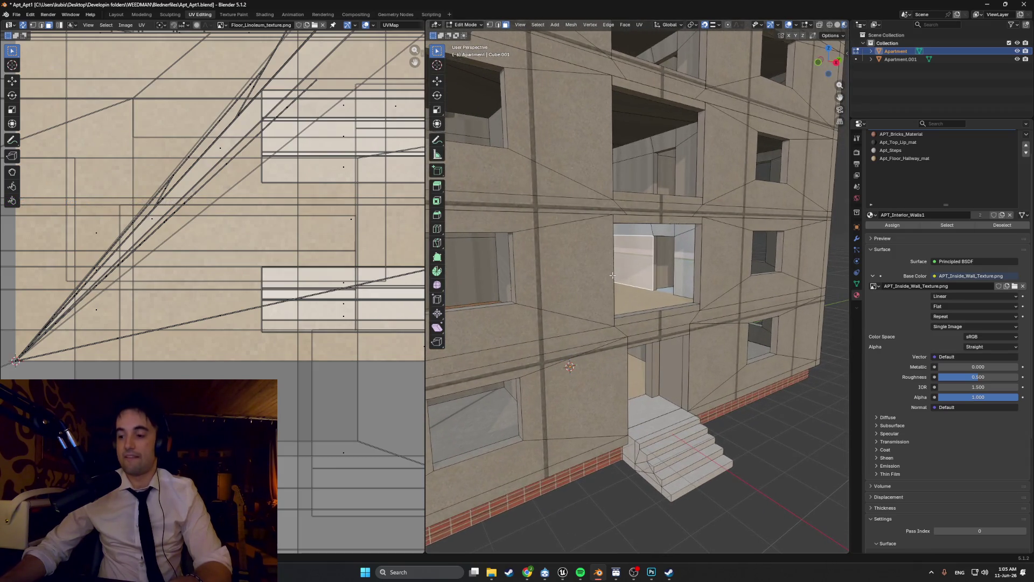
pyautogui.scroll(10, 600, 278)
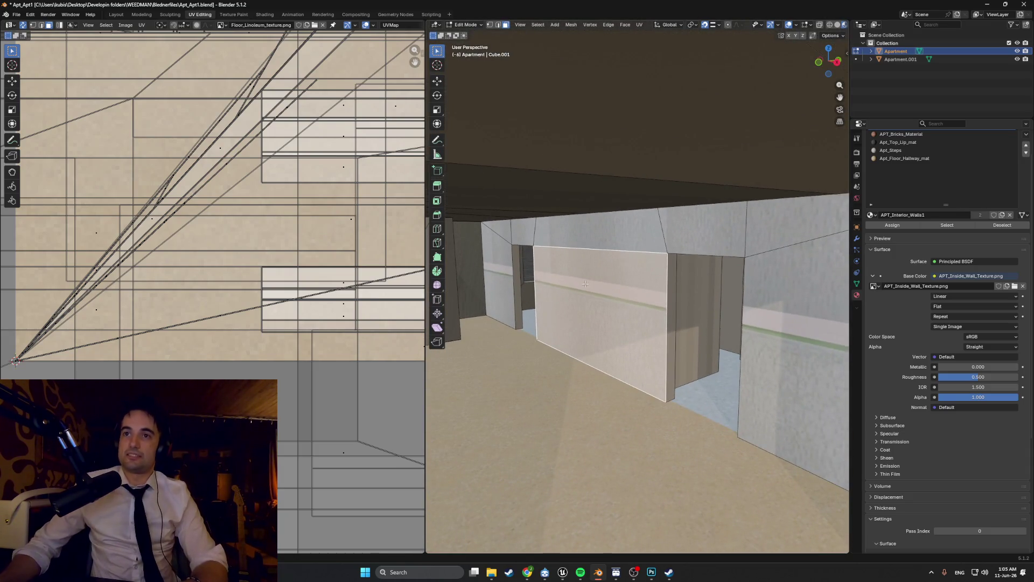
pyautogui.scroll(2, 587, 286)
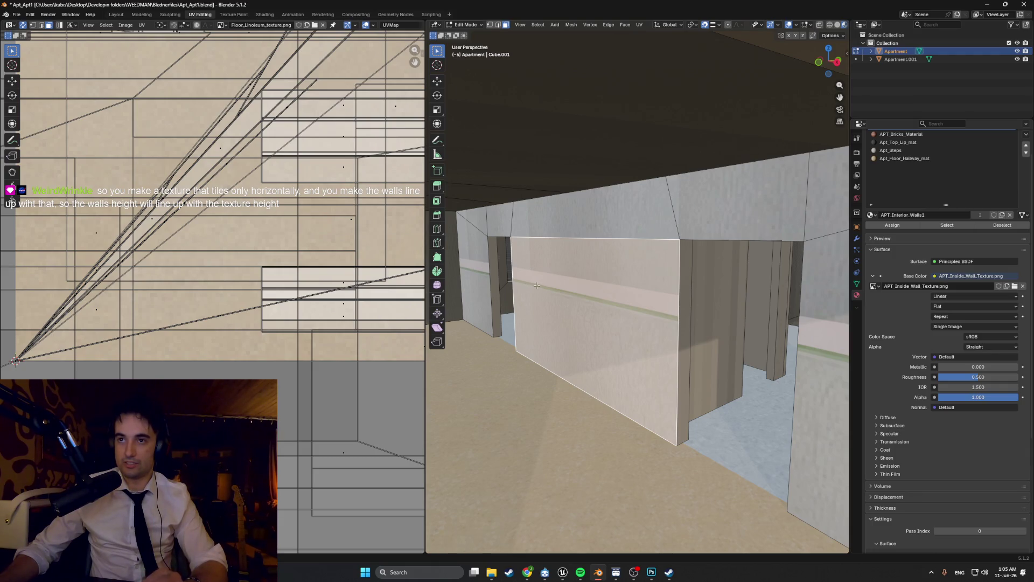
pyautogui.press('shift+KP_7')
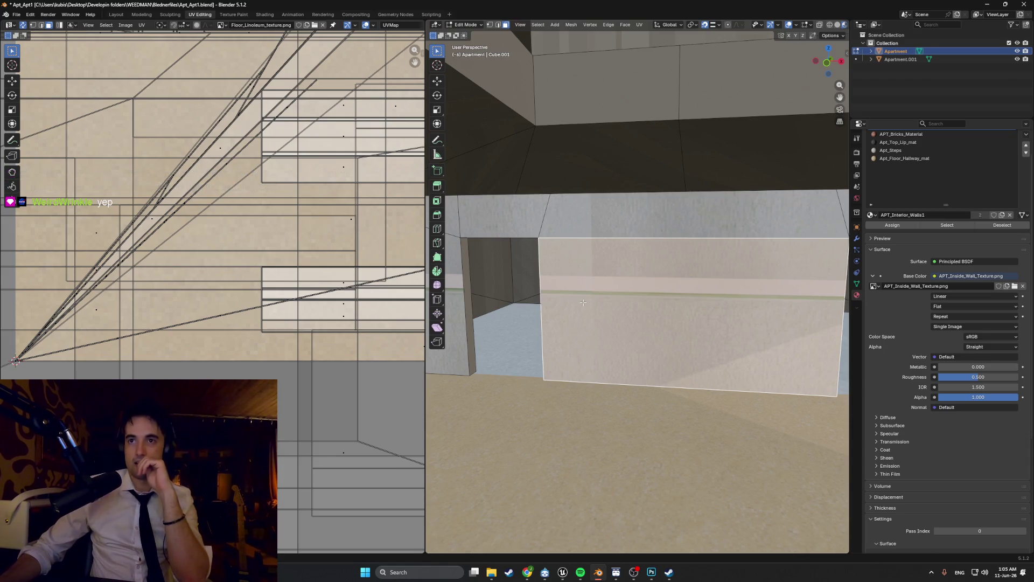
# Step: Preview a Ctrl+R loop cut across the wall below the green stripe, then cancel it
pyautogui.moveTo(583, 301); pyautogui.dragTo(614, 293, button='middle')
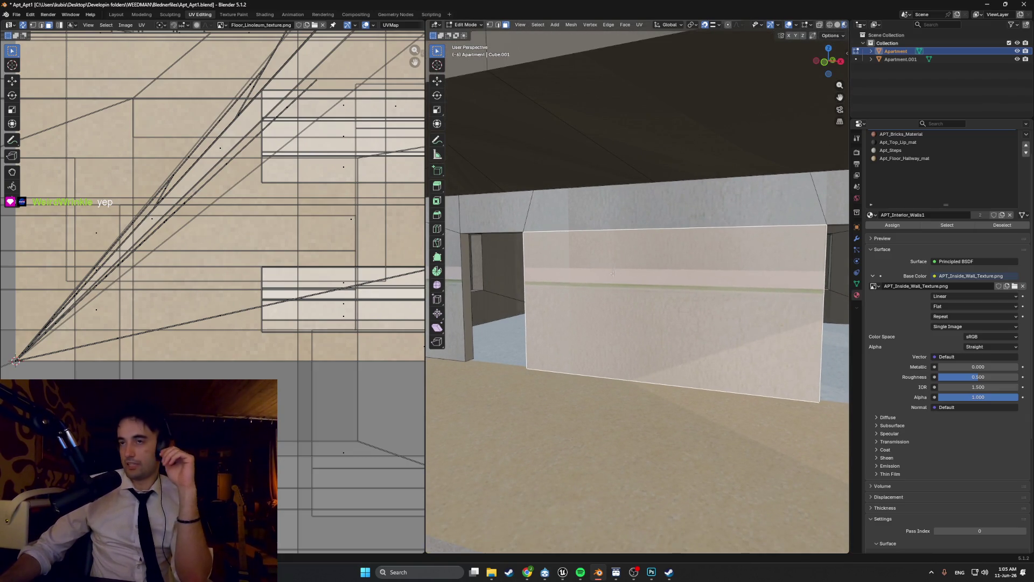
pyautogui.scroll(2, 577, 277)
pyautogui.scroll(2, 577, 277)
pyautogui.scroll(-4, 536, 245)
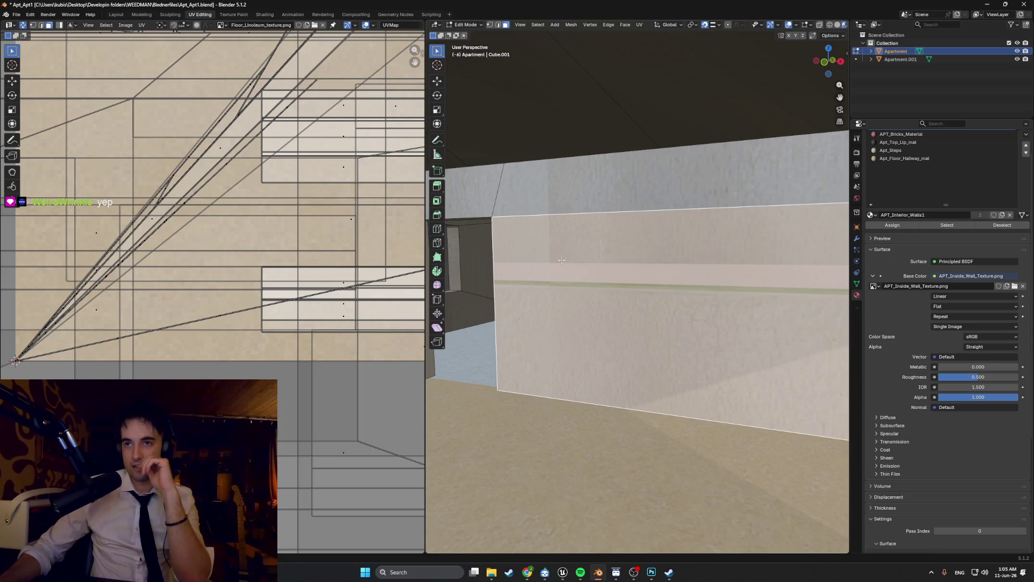
pyautogui.hotkey('ctrl', 'r')
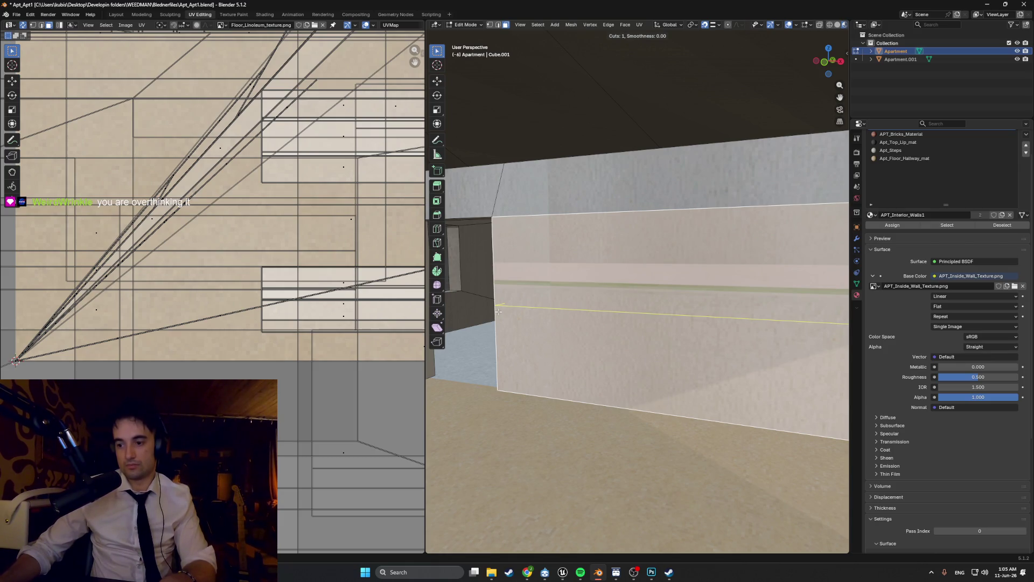
pyautogui.press('Escape')
# Step: Select the large lower wall face instead of the upper strip, and zoom out to see all UV islands
pyautogui.moveTo(593, 310)
pyautogui.mouseDown(button='middle')
pyautogui.moveTo(664, 306)
pyautogui.moveTo(586, 285)
pyautogui.mouseUp(button='middle')
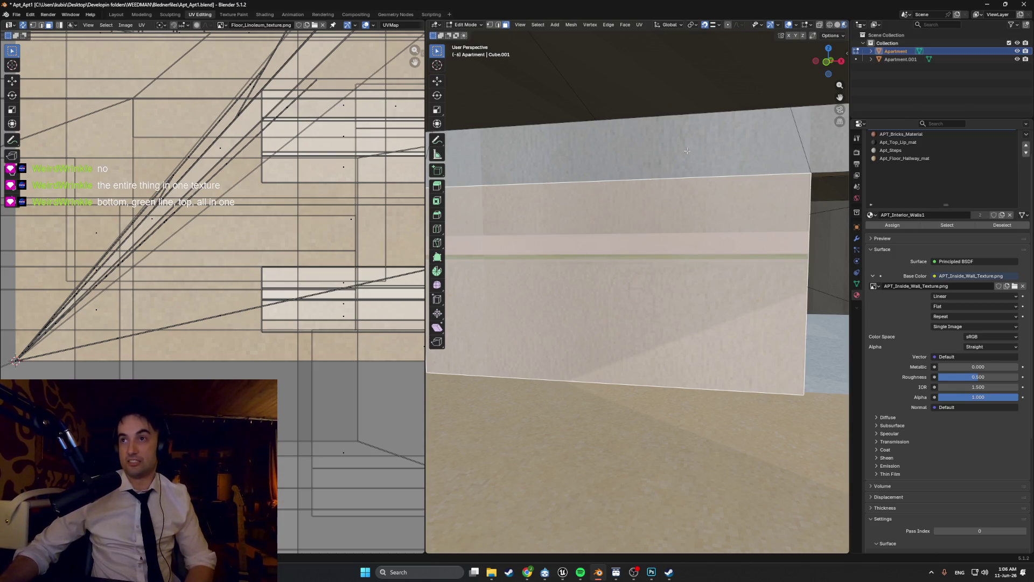
pyautogui.click(656, 126)
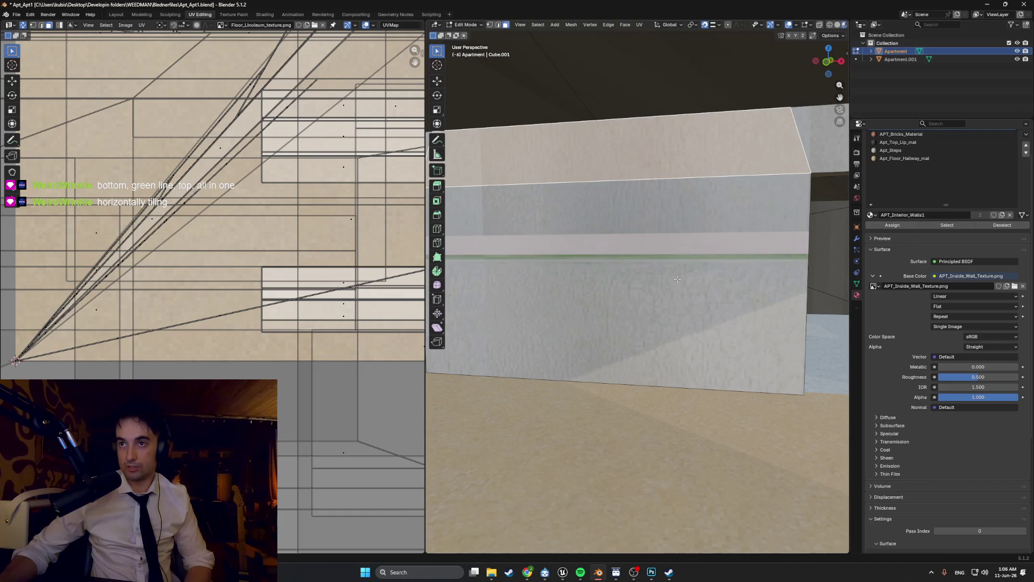
pyautogui.click(679, 254)
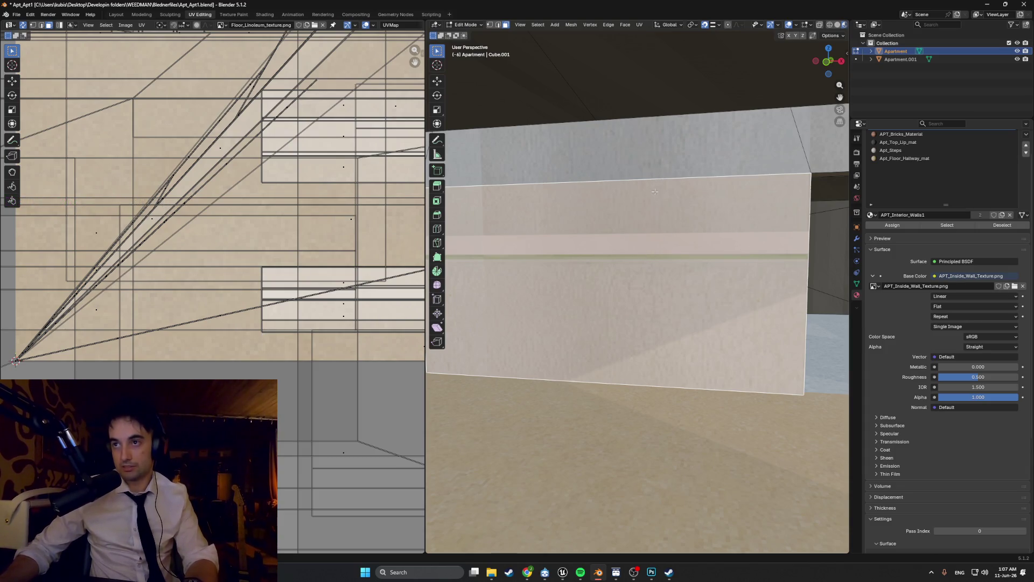
pyautogui.scroll(-5, 221, 230)
pyautogui.scroll(-1, 178, 220)
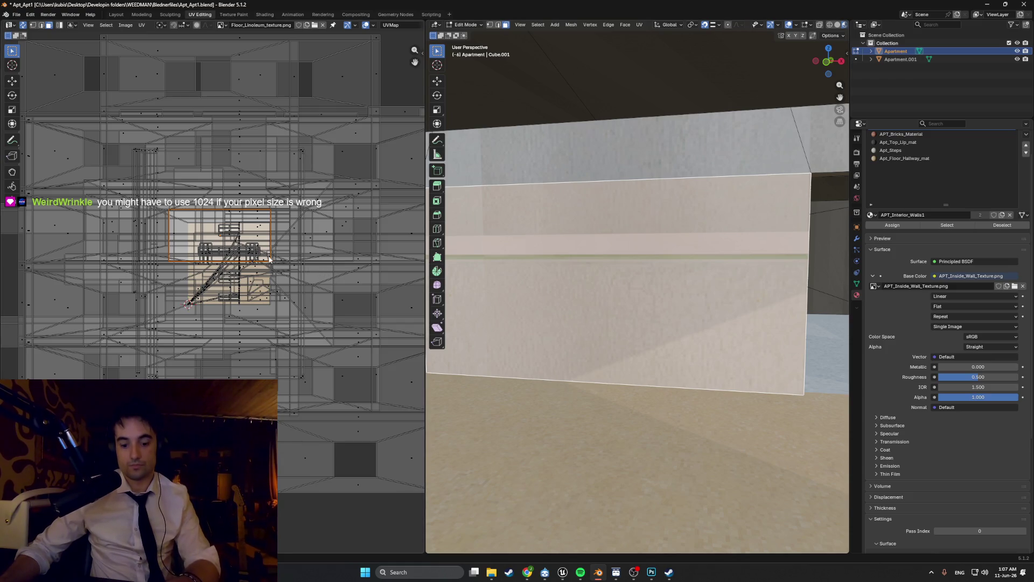
pyautogui.click(227, 251)
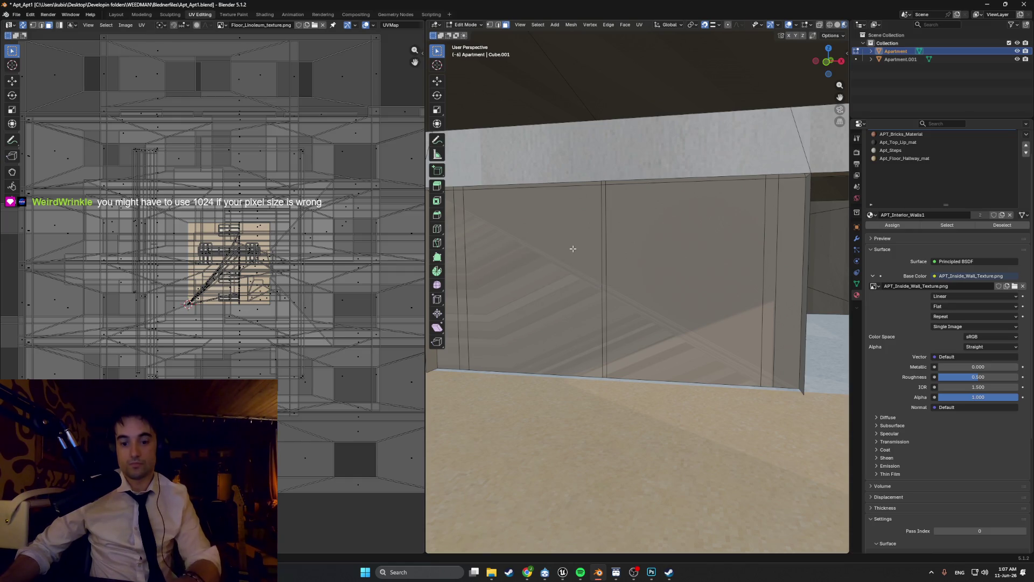
pyautogui.click(573, 254)
pyautogui.hotkey('shift', 'h')
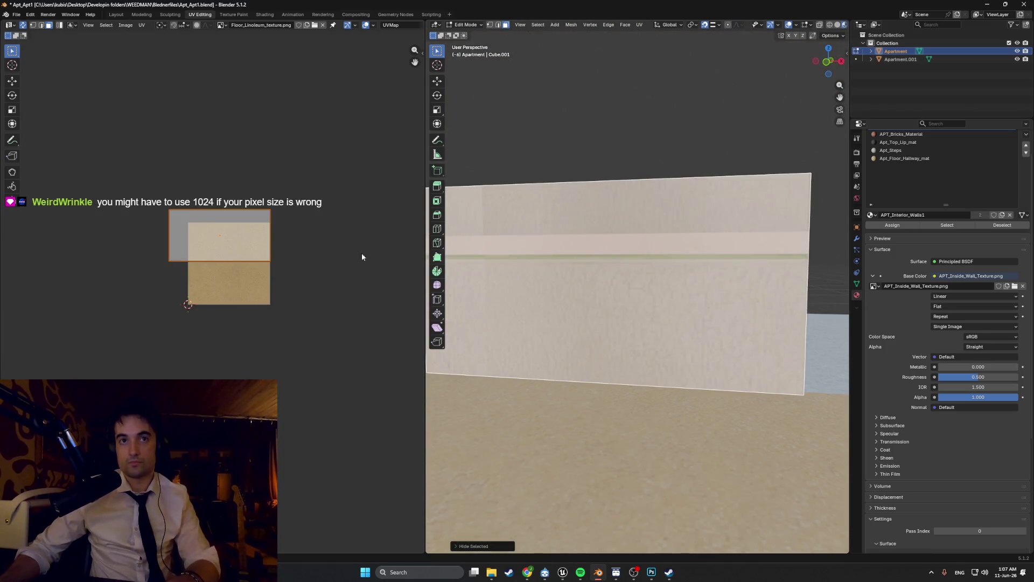
pyautogui.scroll(5, 182, 240)
pyautogui.click(222, 26)
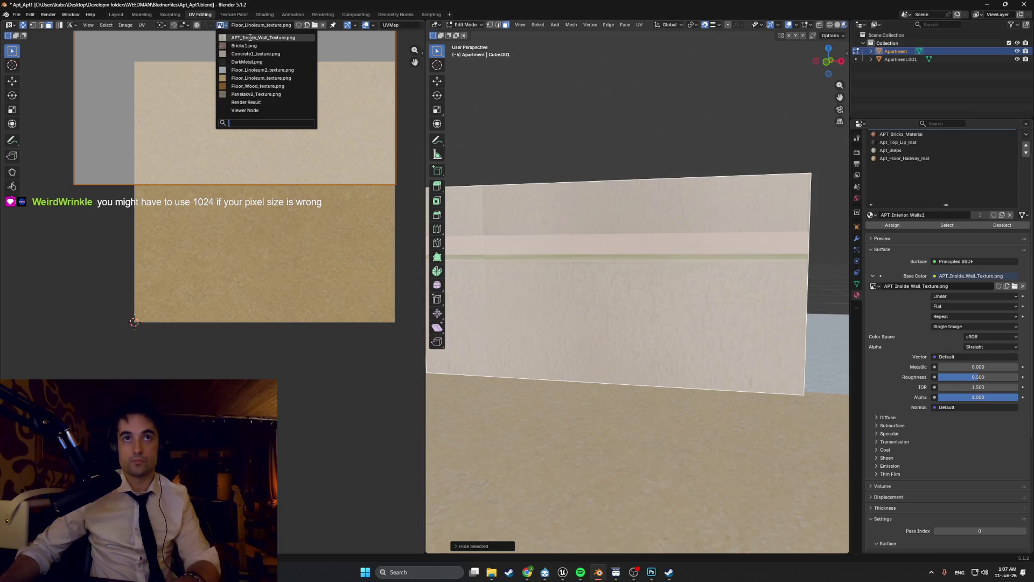
pyautogui.click(249, 38)
pyautogui.scroll(4, 237, 237)
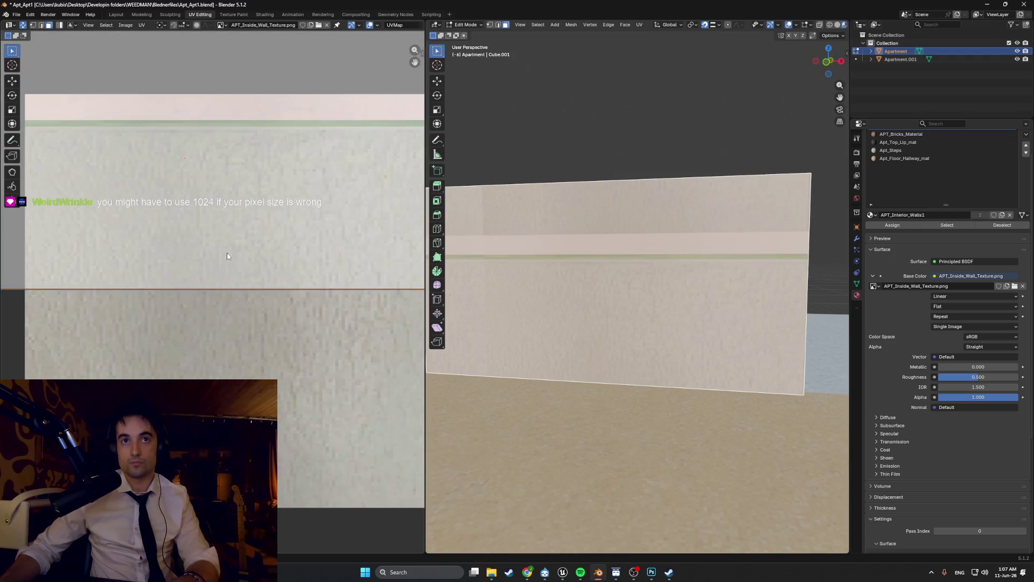
pyautogui.scroll(-1, 232, 231)
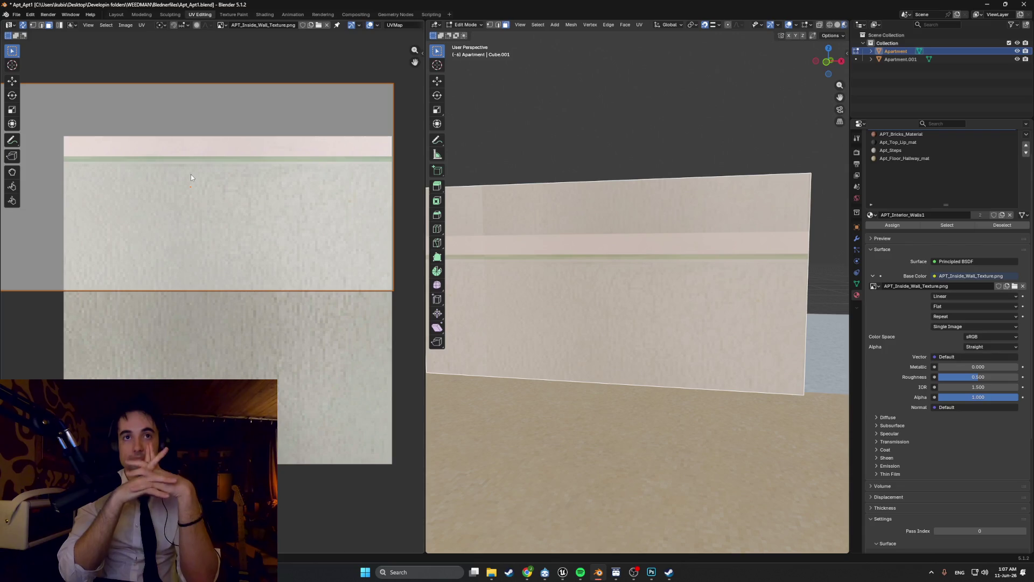
pyautogui.moveTo(243, 85)
pyautogui.mouseDown()
pyautogui.moveTo(242, 94)
pyautogui.moveTo(215, 93)
pyautogui.mouseUp()
pyautogui.press('Escape')
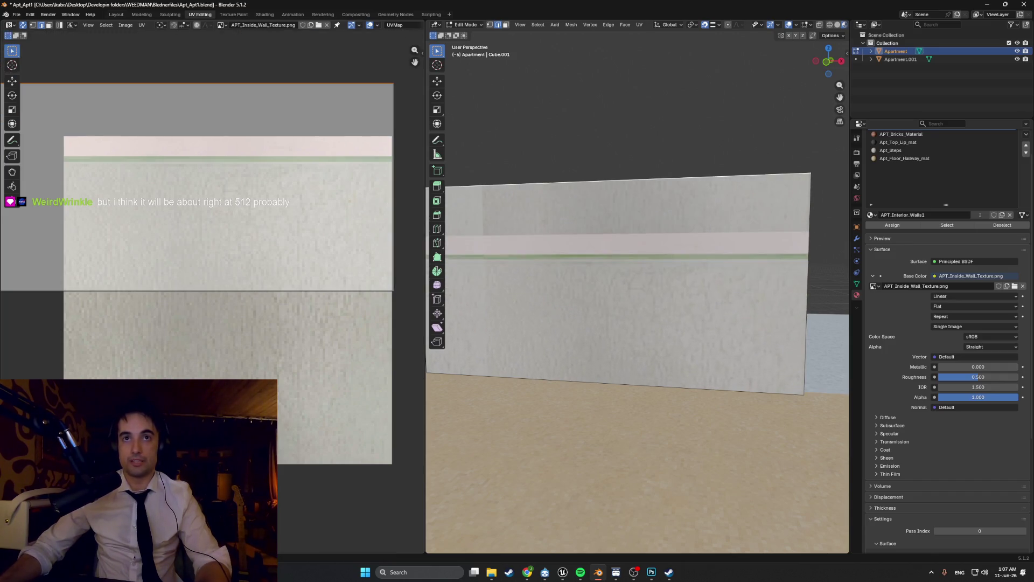
pyautogui.moveTo(306, 215); pyautogui.dragTo(285, 347, button='middle')
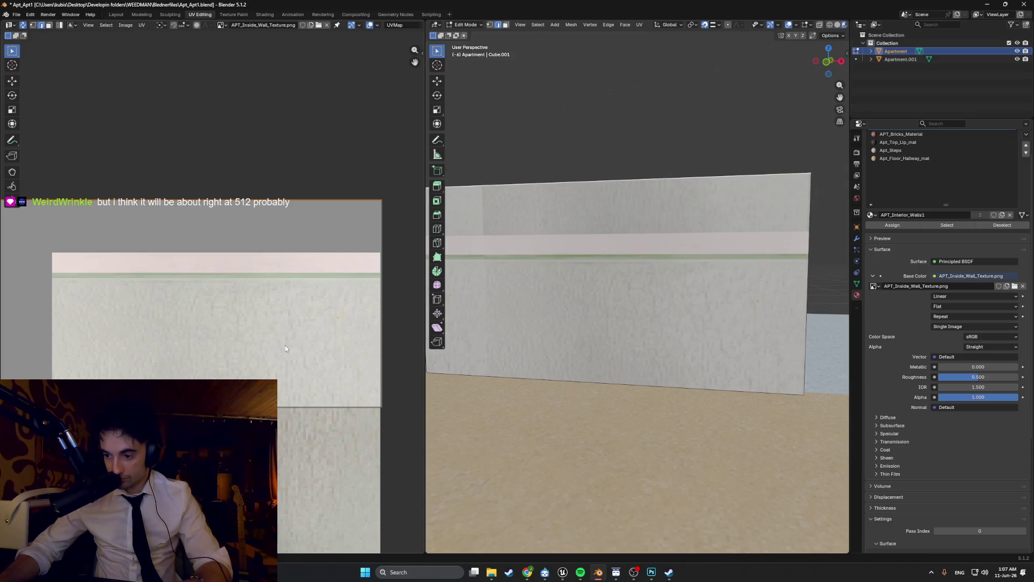
pyautogui.scroll(-1, 286, 348)
pyautogui.scroll(-1, 288, 365)
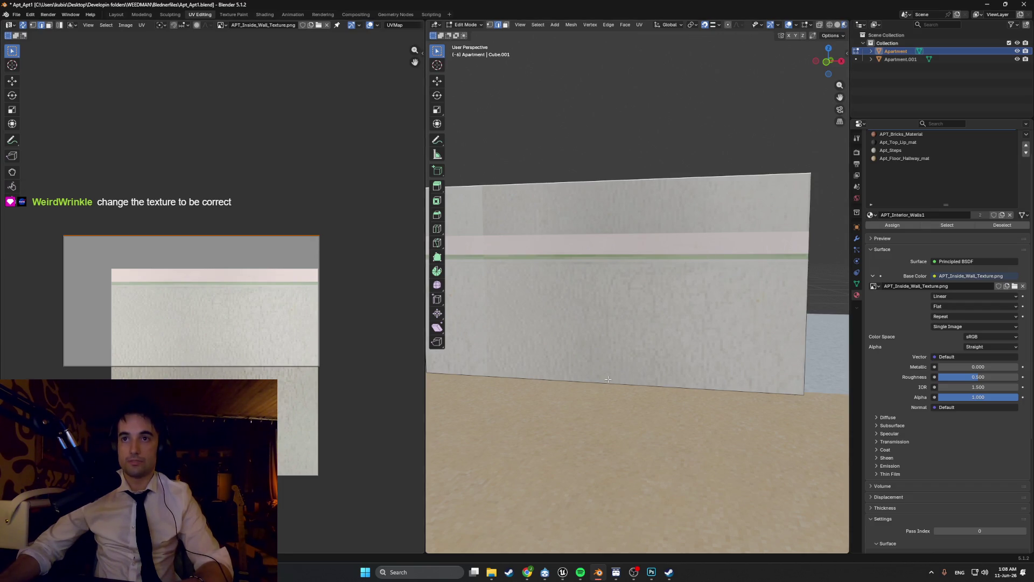
pyautogui.scroll(-2, 643, 412)
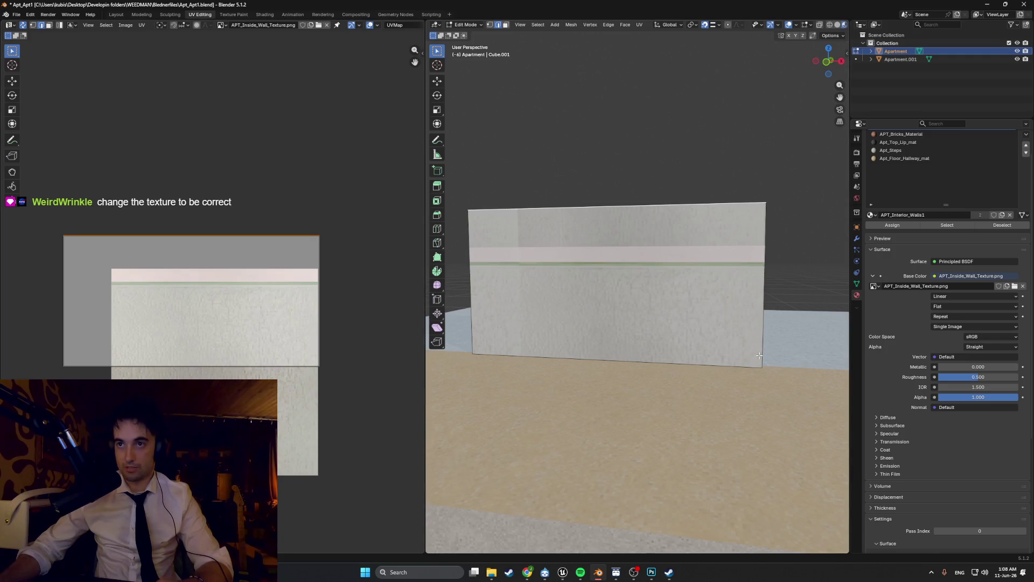
pyautogui.scroll(-3, 295, 347)
pyautogui.scroll(2, 216, 323)
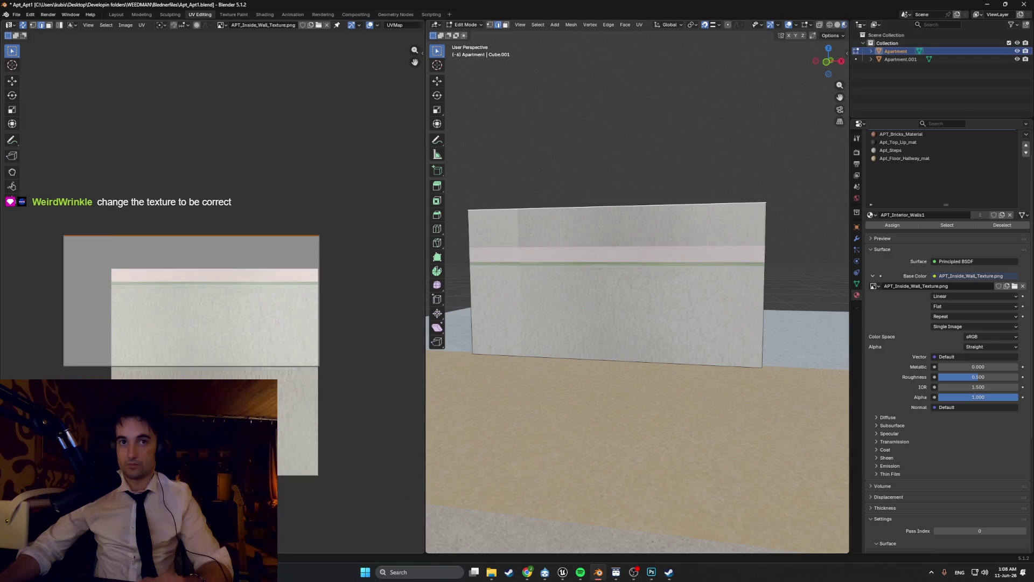
pyautogui.scroll(-1, 216, 323)
pyautogui.moveTo(239, 386)
pyautogui.mouseDown(button='middle')
pyautogui.moveTo(253, 322)
pyautogui.moveTo(243, 286)
pyautogui.moveTo(231, 287)
pyautogui.moveTo(266, 269)
pyautogui.moveTo(281, 315)
pyautogui.mouseUp(button='middle')
pyautogui.scroll(2, 239, 305)
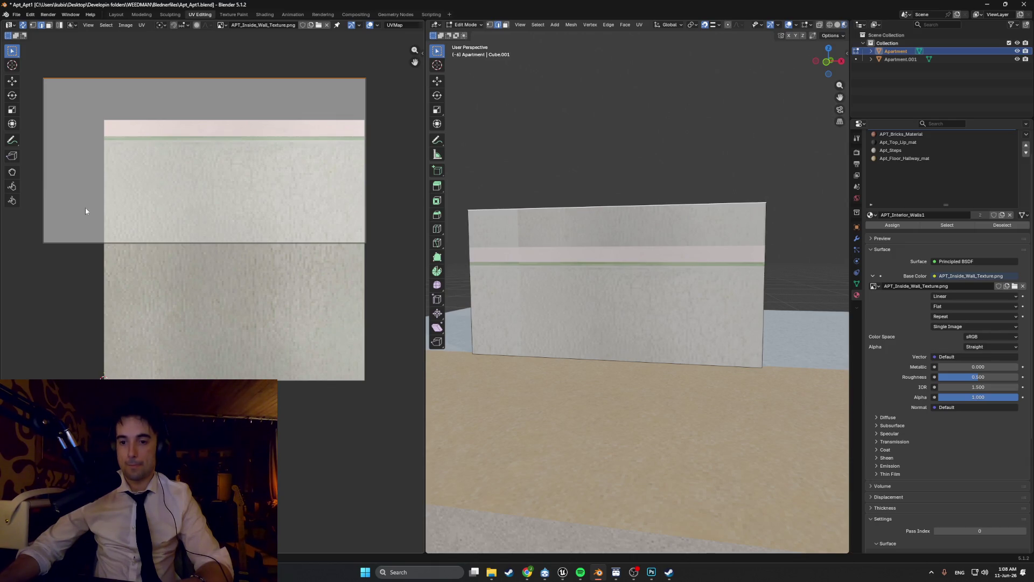
pyautogui.moveTo(137, 309); pyautogui.dragTo(140, 282, button='middle')
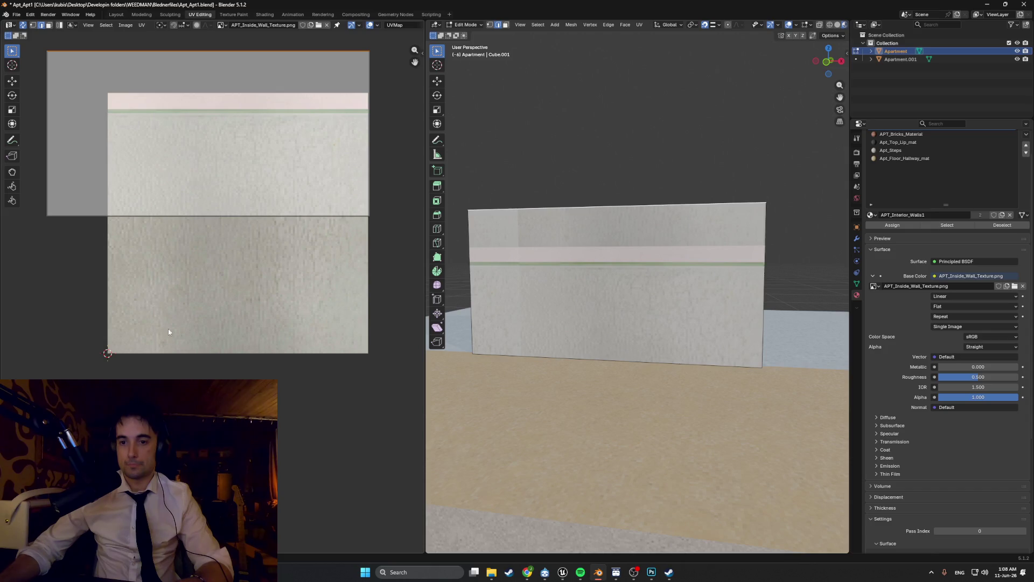
pyautogui.moveTo(526, 570)
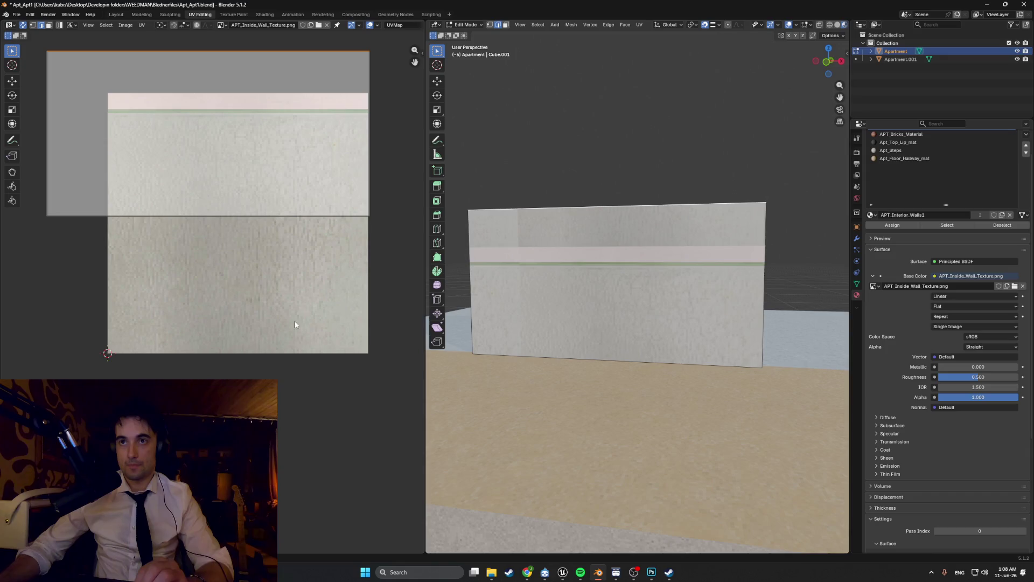
pyautogui.click(527, 572)
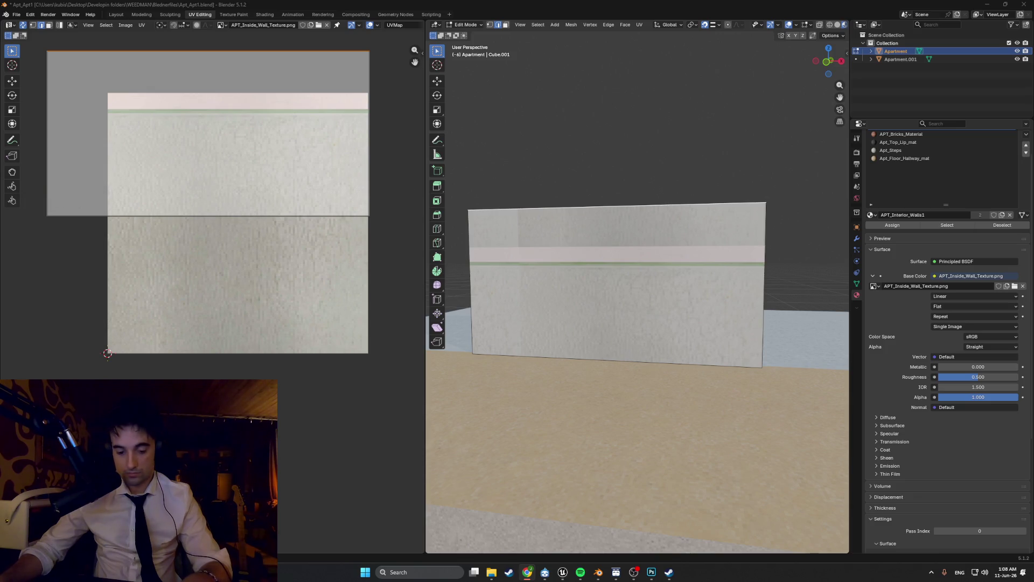
pyautogui.press('super+shift+s')
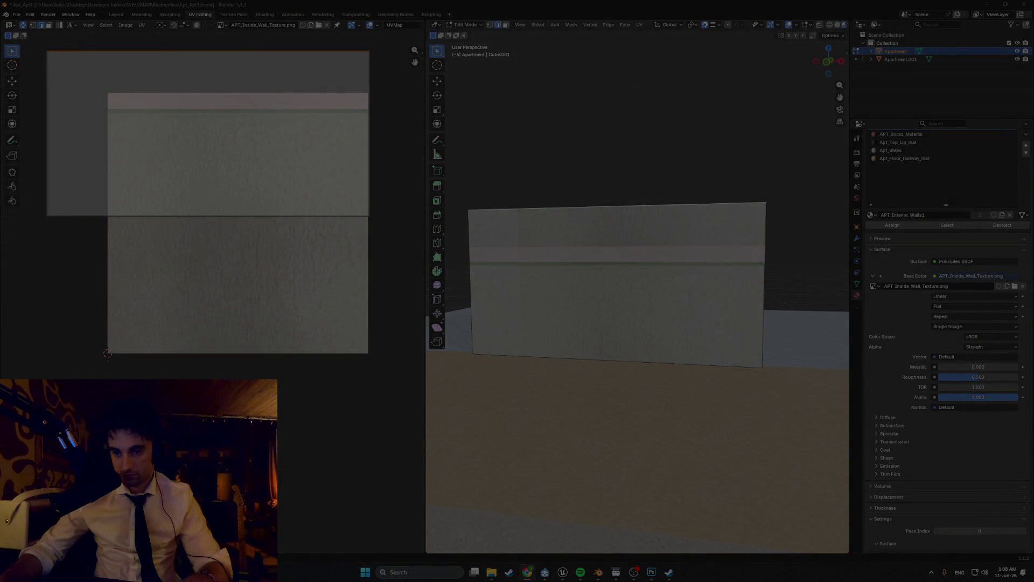
pyautogui.press('Escape')
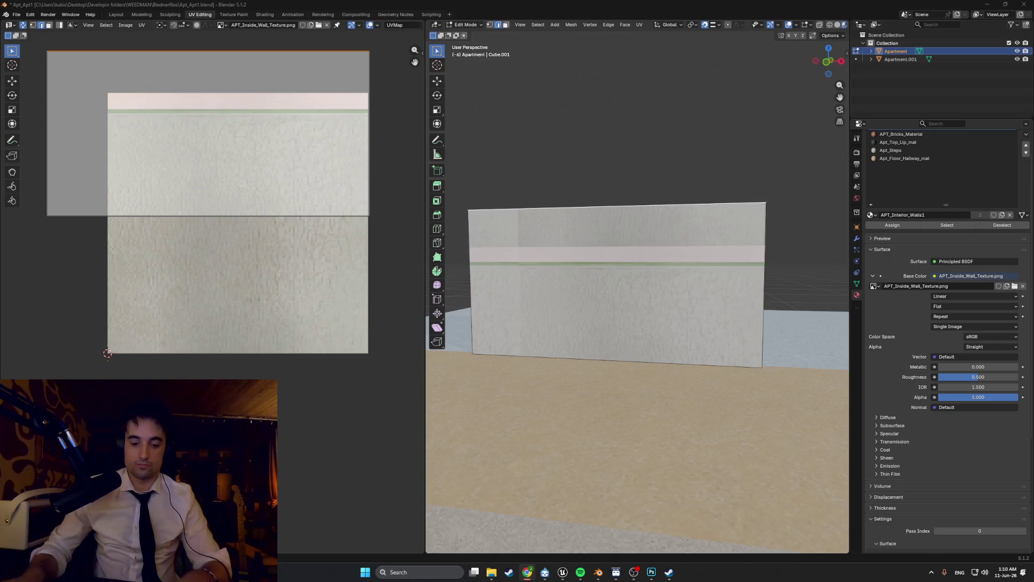
# Step: Snip a screenshot of the textured wall and its UV layout, then switch to Unreal Engine
pyautogui.press('super+shift+s')
pyautogui.moveTo(771, 389)
pyautogui.mouseDown()
pyautogui.moveTo(630, 296)
pyautogui.moveTo(23, 51)
pyautogui.mouseUp()
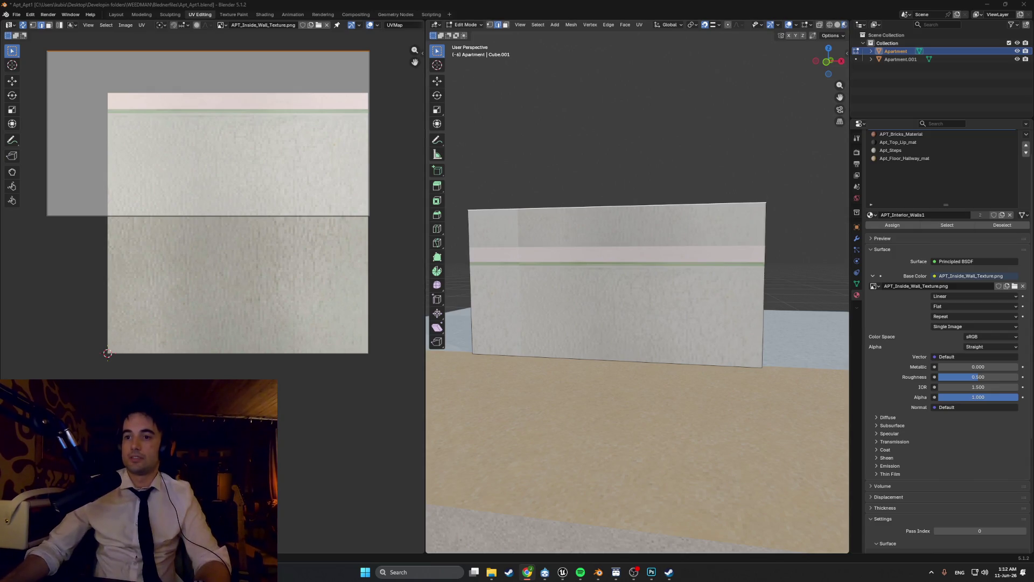
pyautogui.click(562, 572)
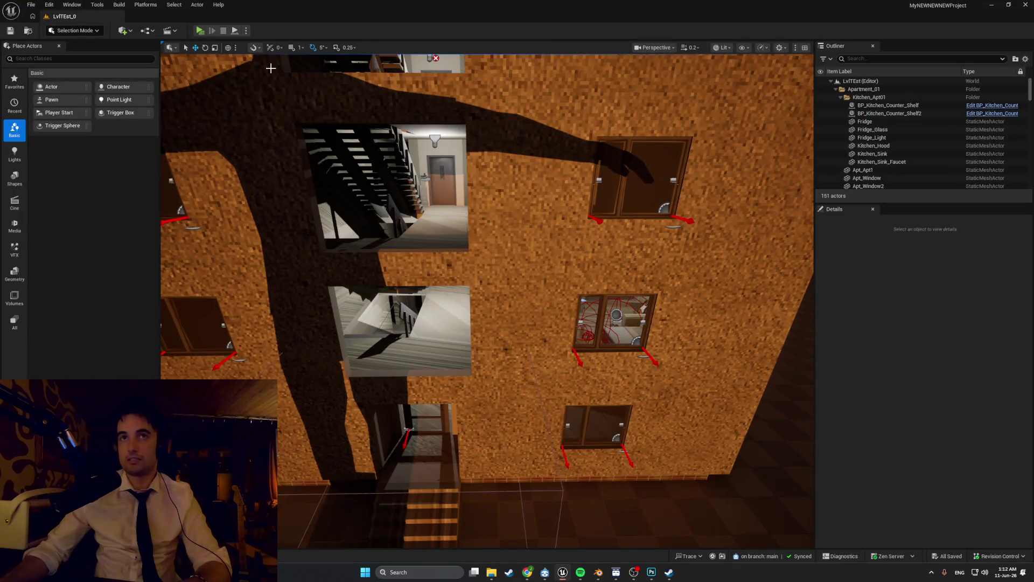
# Step: Launch the LvlTEst_0 level as a Standalone Game preview
pyautogui.click(198, 30)
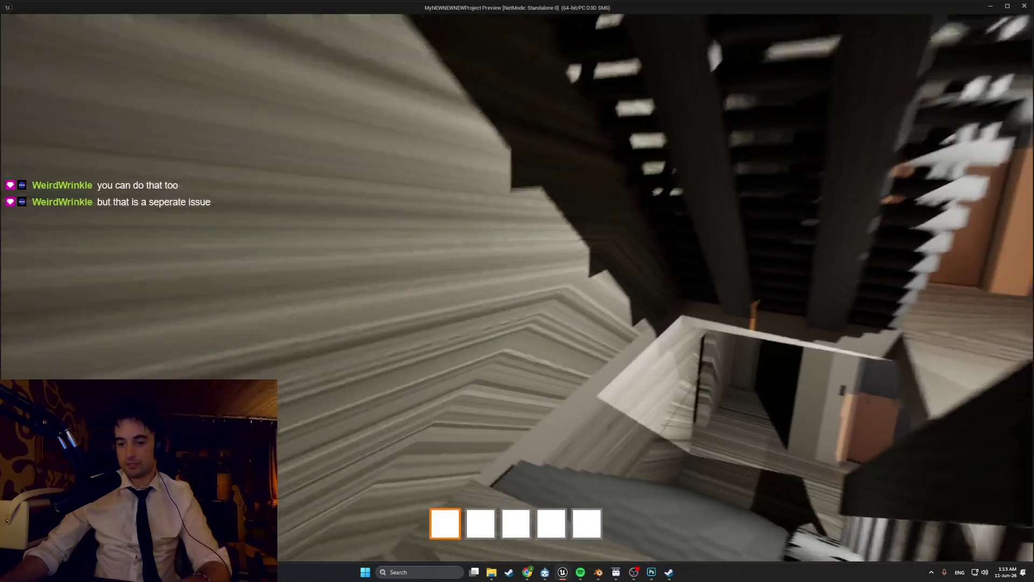
pyautogui.press('Escape')
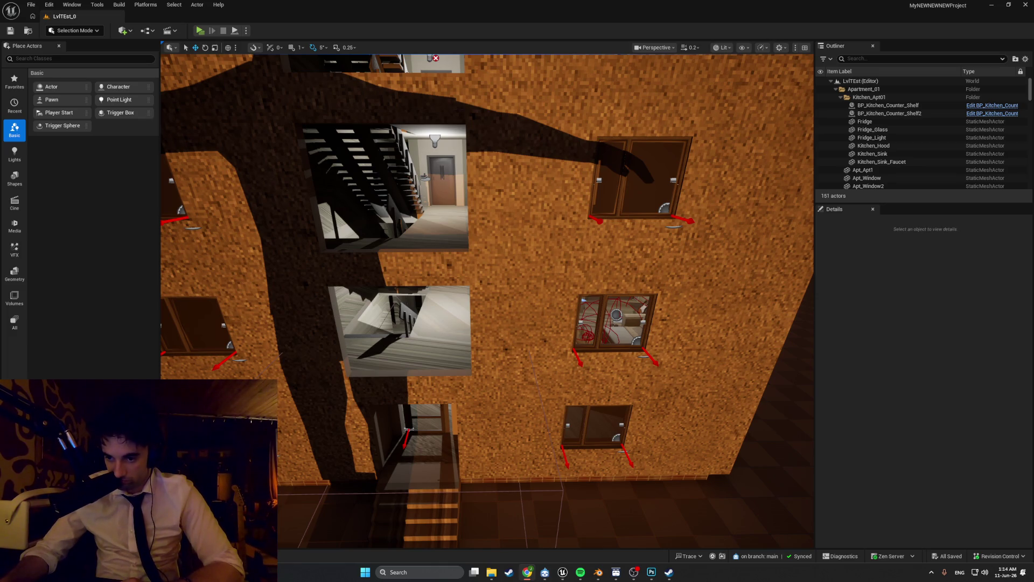
# Step: View ChatGPT's wall texture full-size, download it, close the Messenger tab, and return to Photoshop
pyautogui.hotkey('alt', 'Tab')
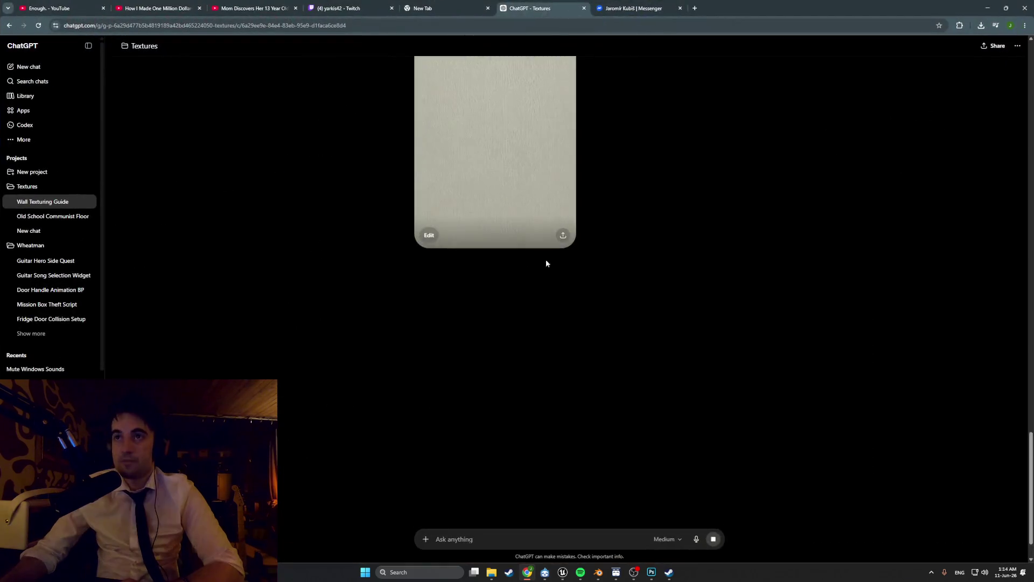
pyautogui.click(528, 270)
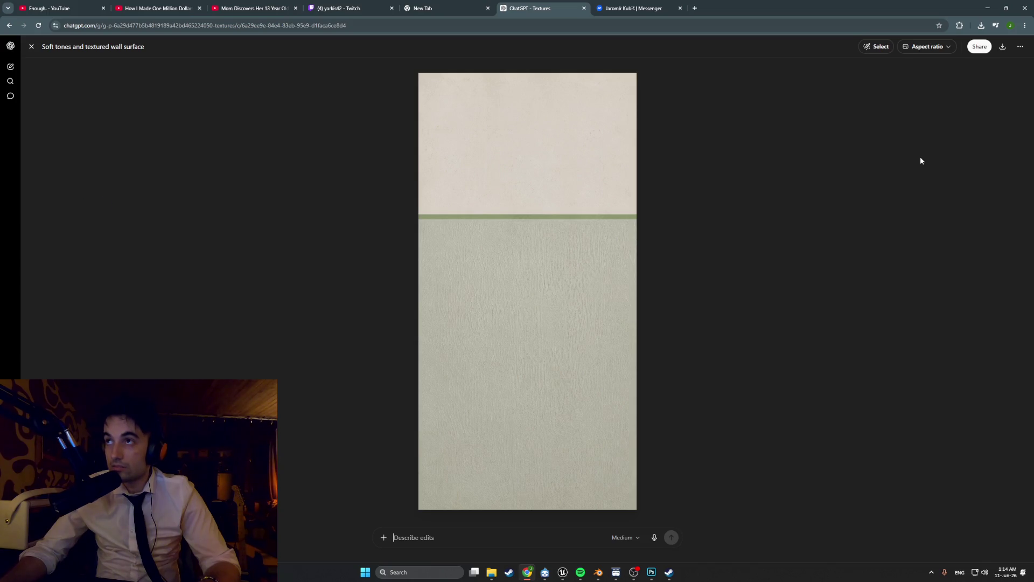
pyautogui.click(1003, 48)
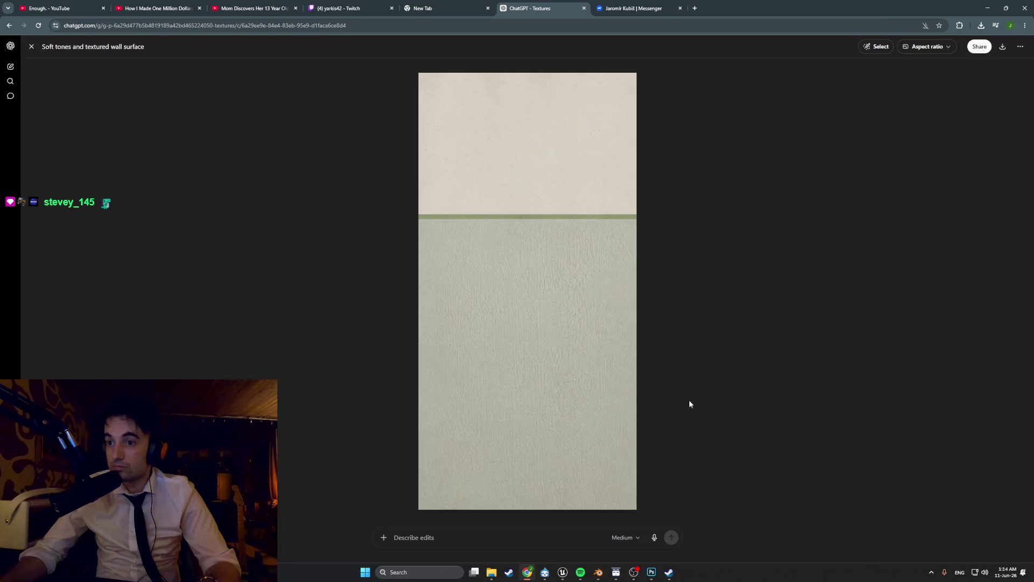
pyautogui.click(680, 8)
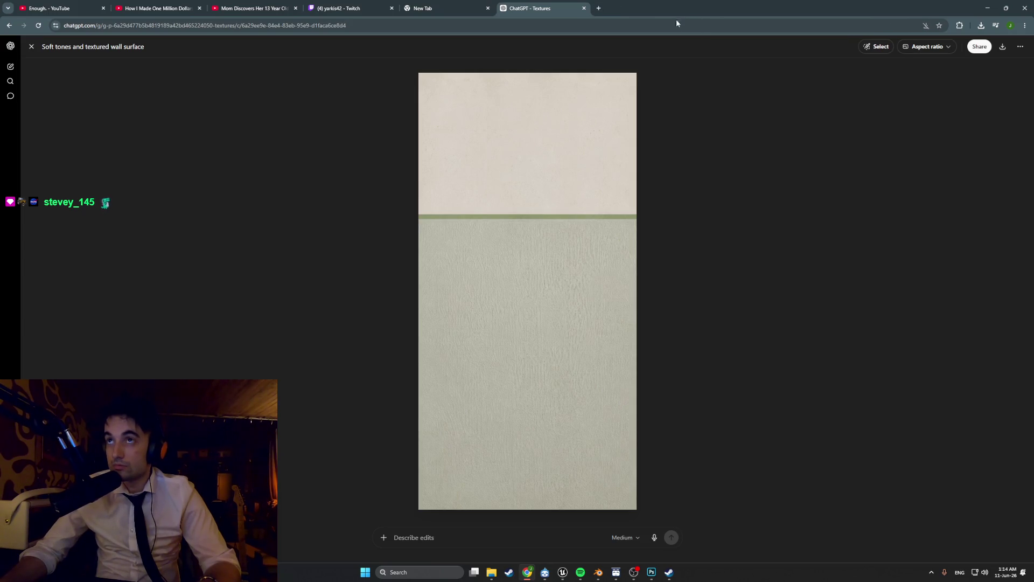
pyautogui.click(651, 572)
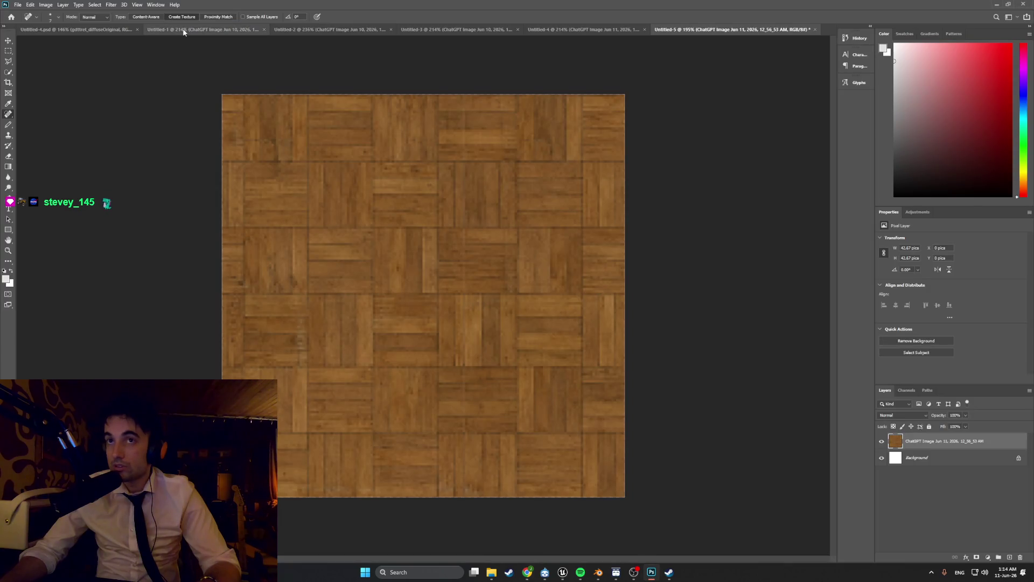
# Step: Start a new Photoshop document from the recent Custom 512 × 512 px preset
pyautogui.click(17, 5)
pyautogui.click(25, 14)
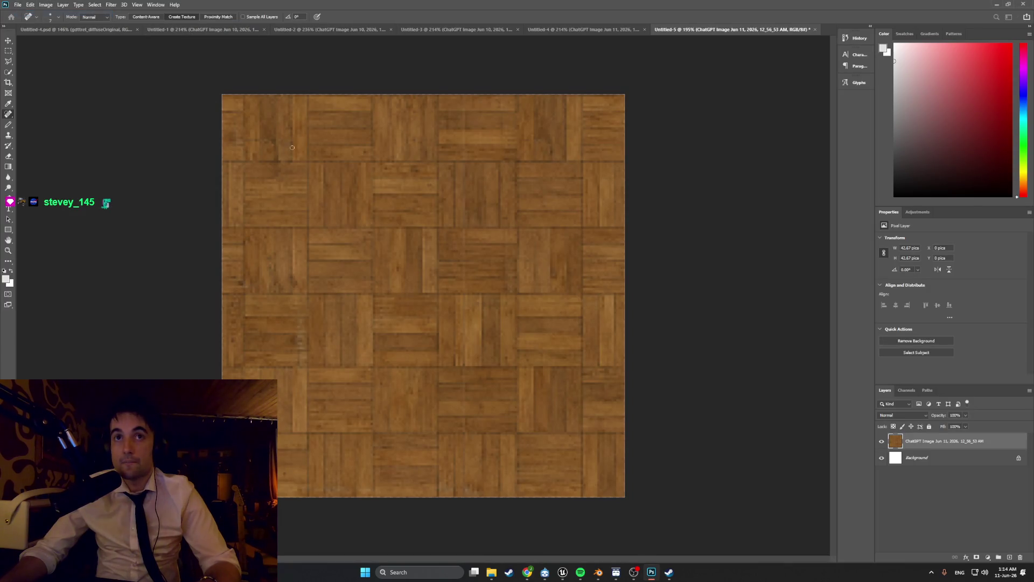
pyautogui.click(429, 347)
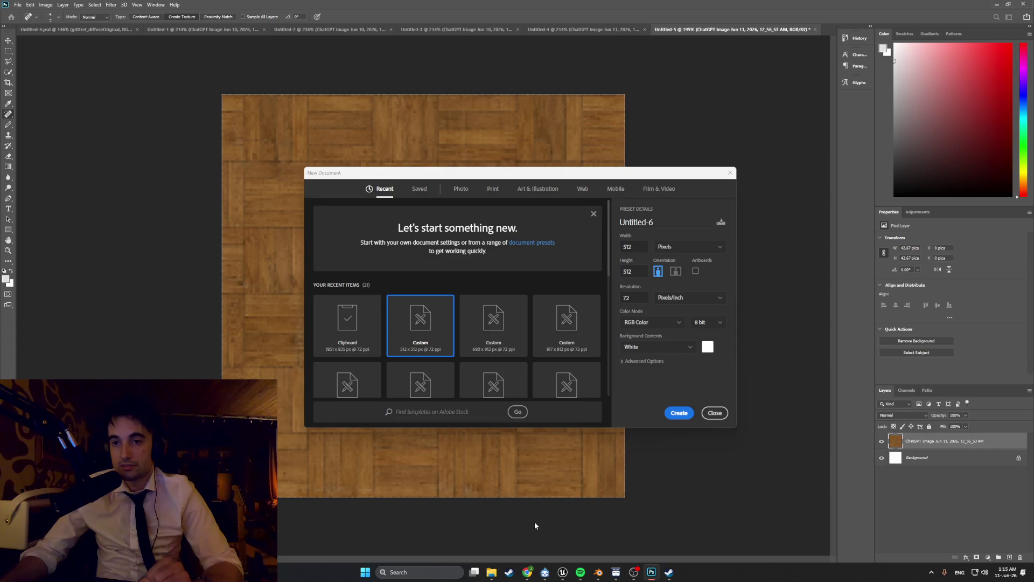
# Step: Check the ChatGPT wall image, then create the document at 512 × 1024 px by setting the height to 1024
pyautogui.click(527, 572)
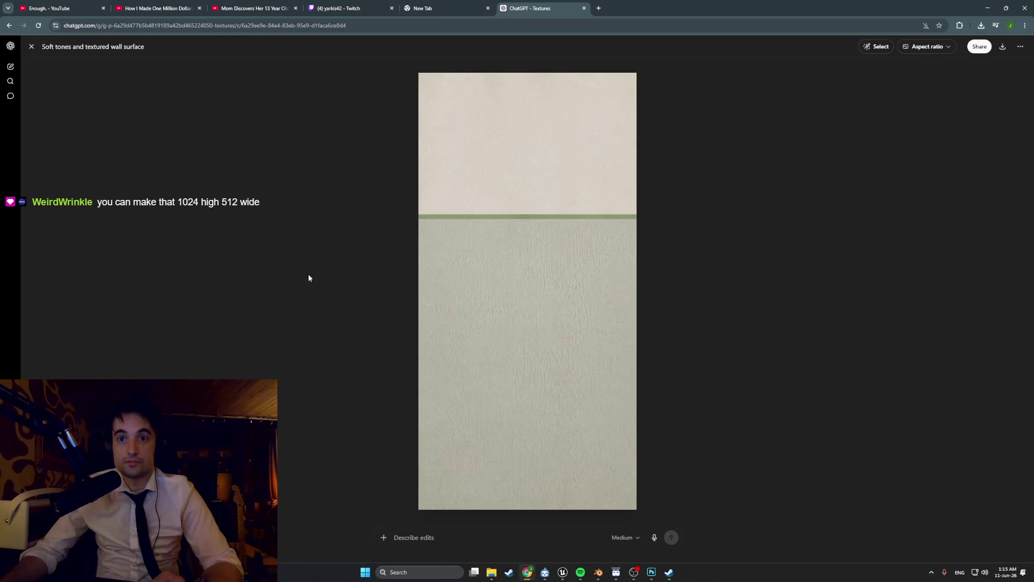
pyautogui.click(651, 572)
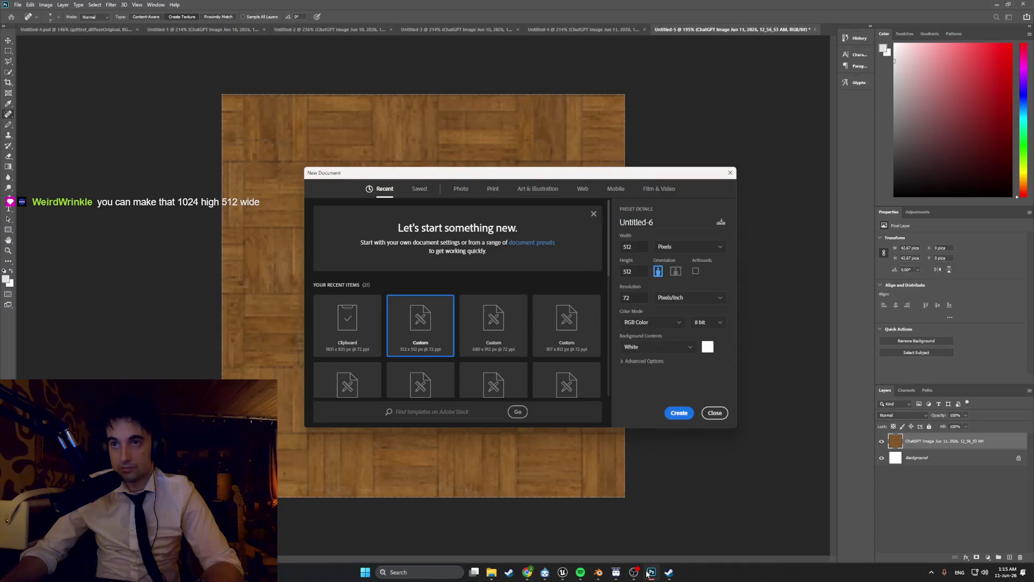
pyautogui.doubleClick(633, 271)
pyautogui.write('102')
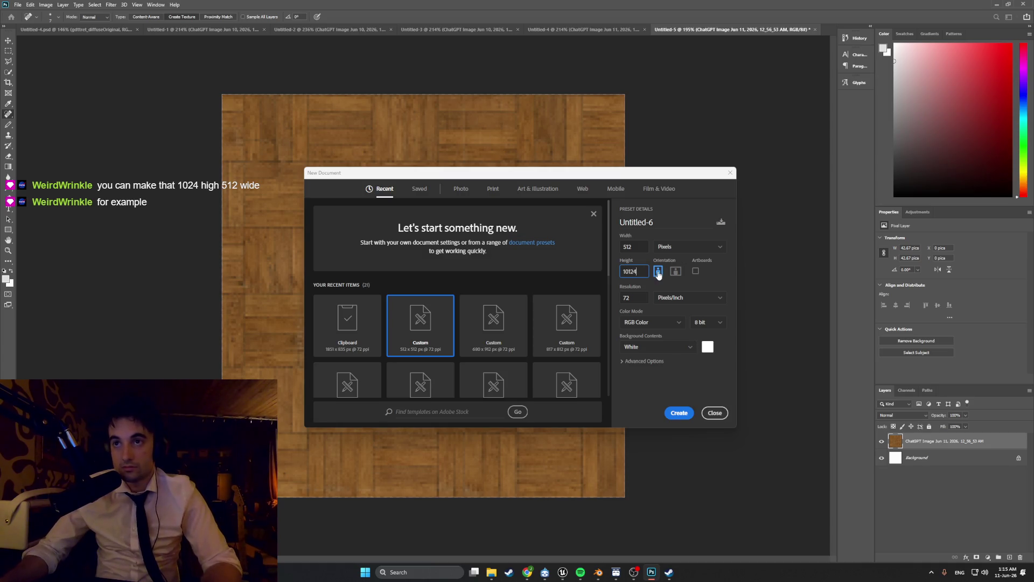
pyautogui.write('4')
pyautogui.click(678, 413)
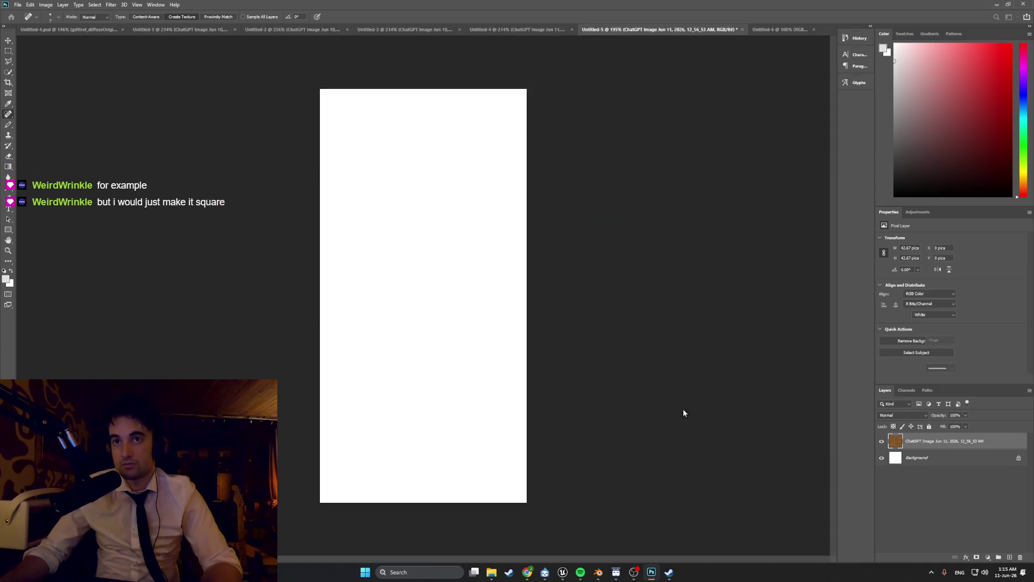
# Step: Look for the downloaded wall image in a refreshed Downloads folder, then go back to ChatGPT's wall texture
pyautogui.click(491, 572)
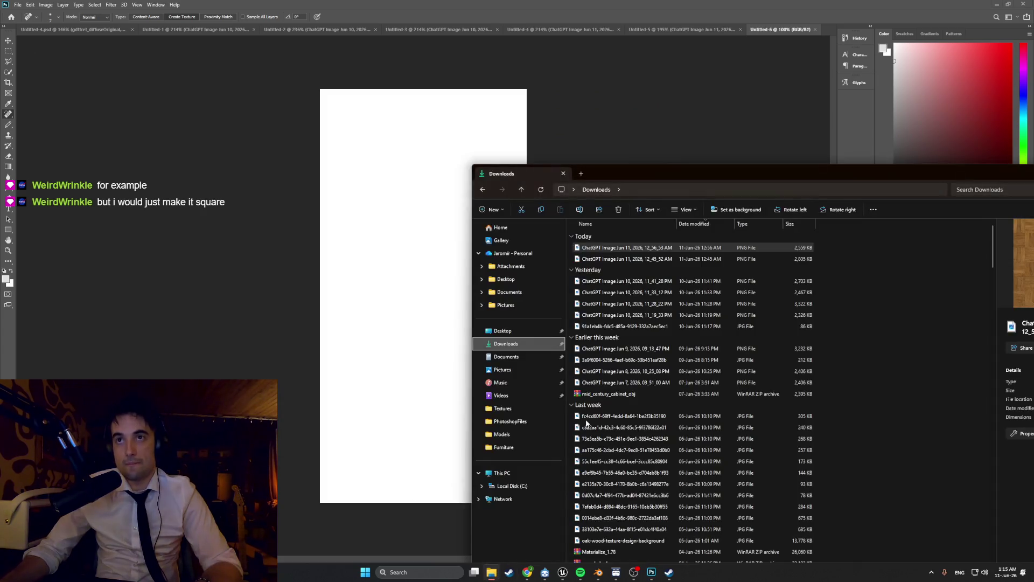
pyautogui.click(541, 190)
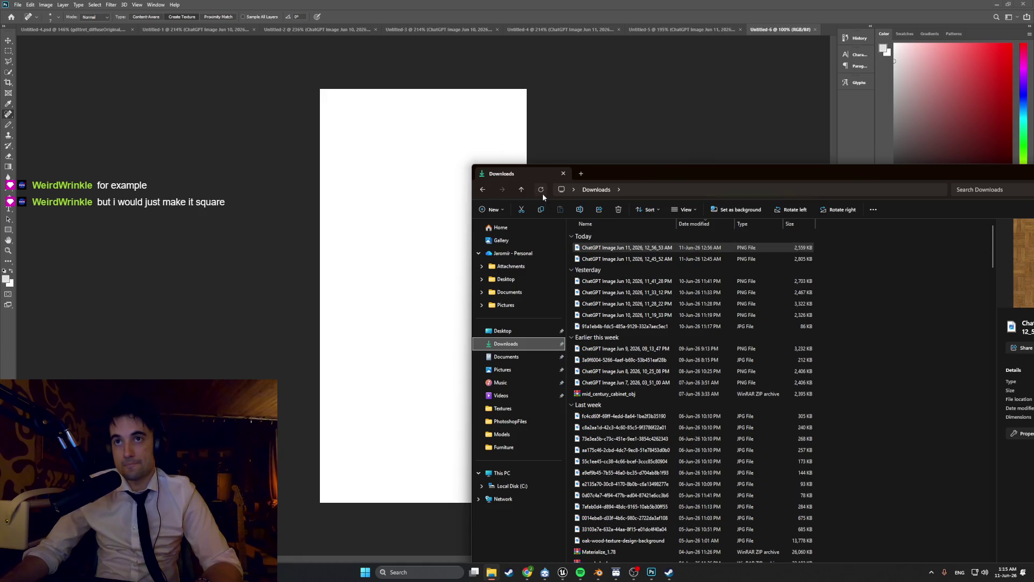
pyautogui.click(527, 572)
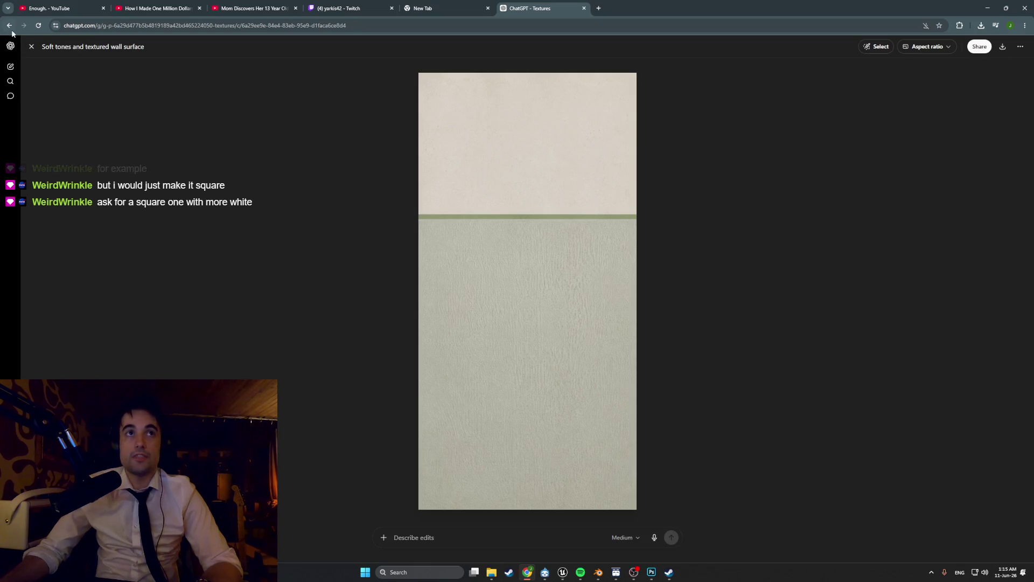
# Step: Save ChatGPT's pale-and-green wall texture image as a PNG in the Downloads folder
pyautogui.click(31, 47)
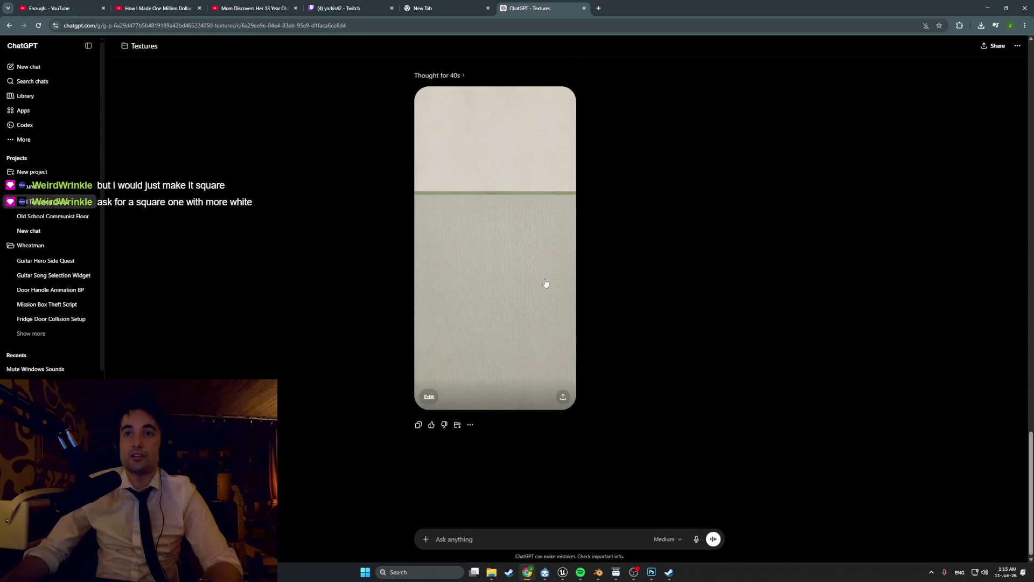
pyautogui.click(543, 283)
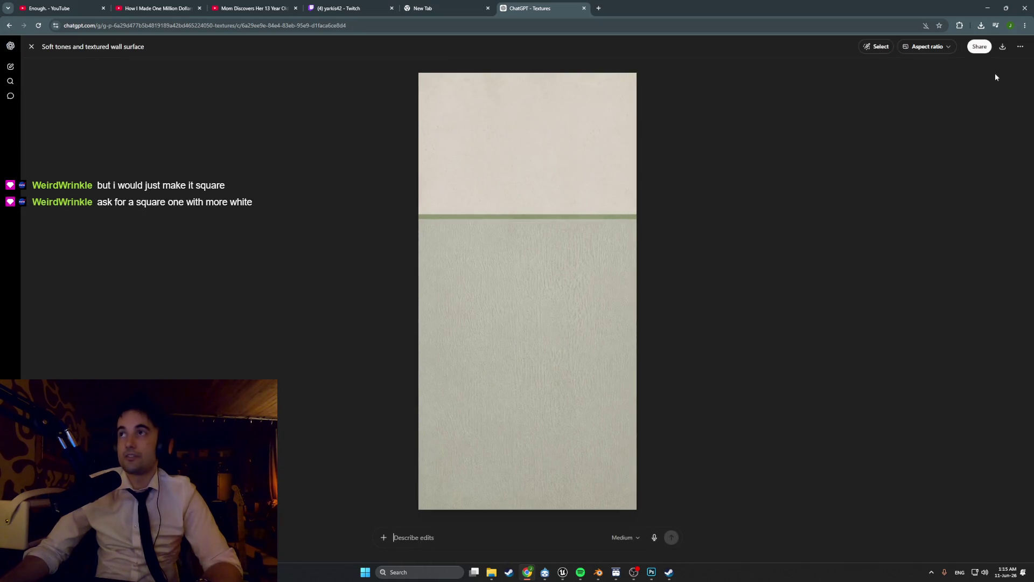
pyautogui.click(1016, 49)
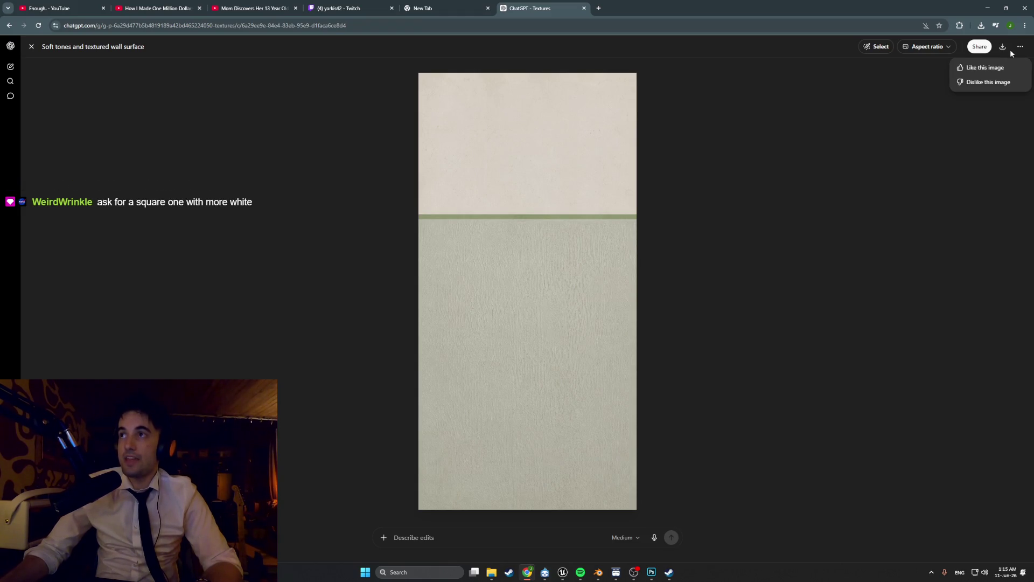
pyautogui.click(882, 111)
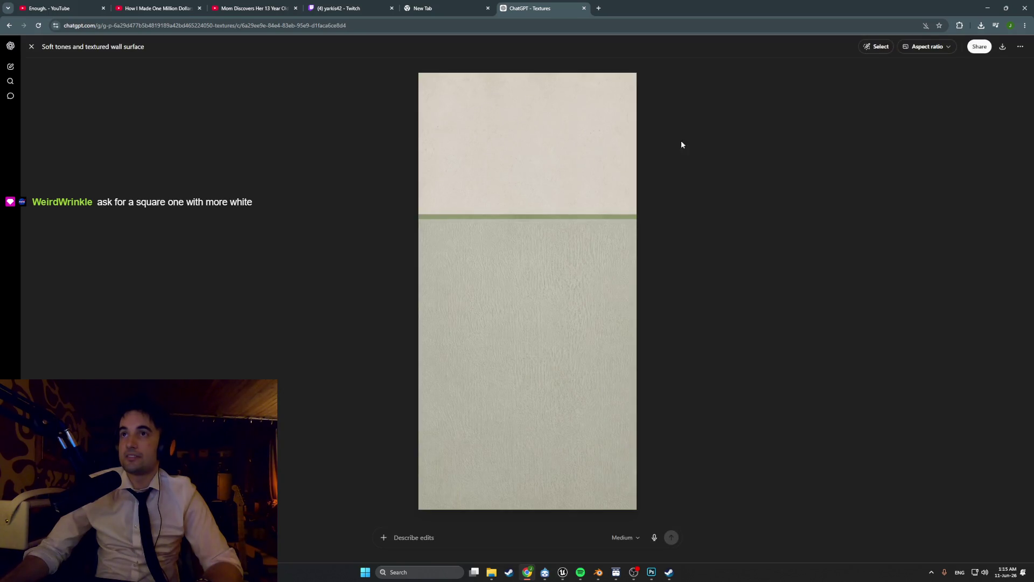
pyautogui.rightClick(612, 162)
pyautogui.click(620, 182)
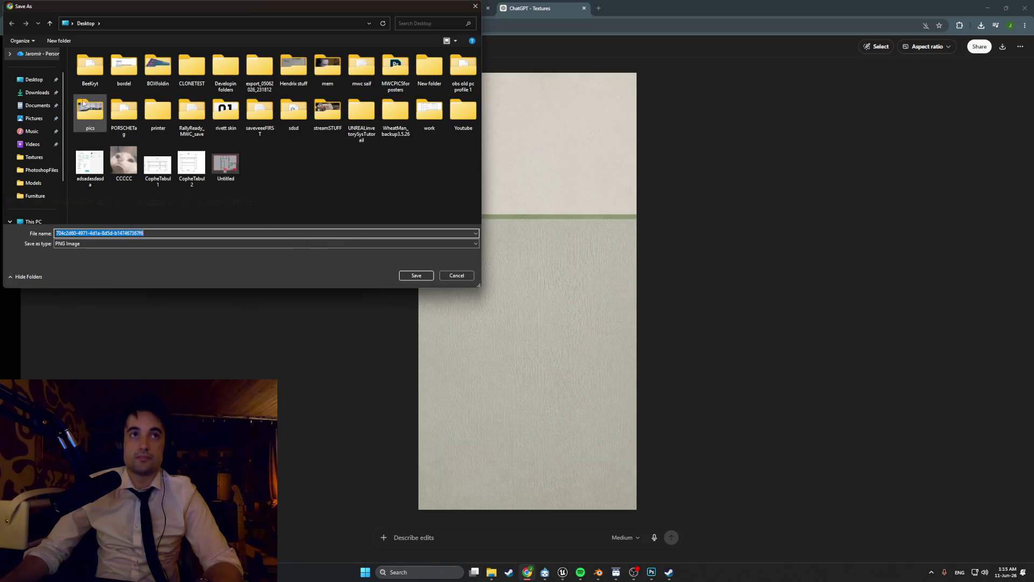
pyautogui.click(37, 92)
pyautogui.click(411, 277)
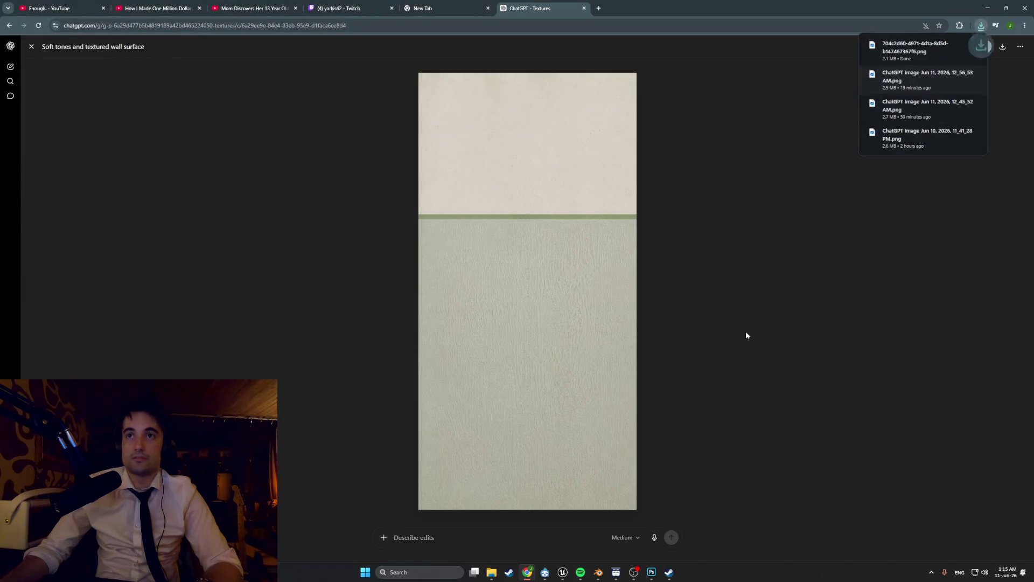
pyautogui.moveTo(649, 579)
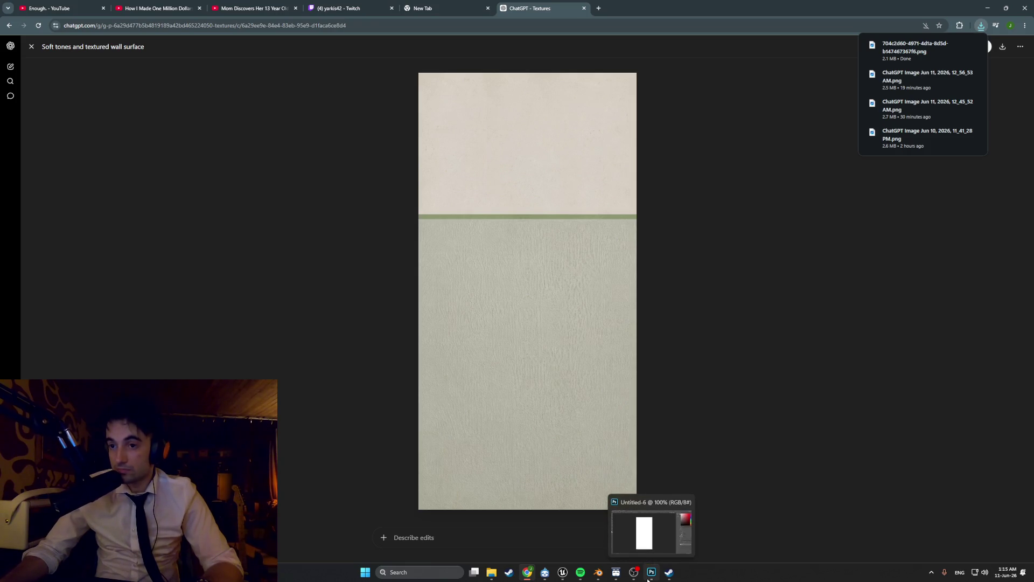
# Step: Drag the downloaded wall texture PNG from Downloads onto the Untitled-6 canvas
pyautogui.click(648, 580)
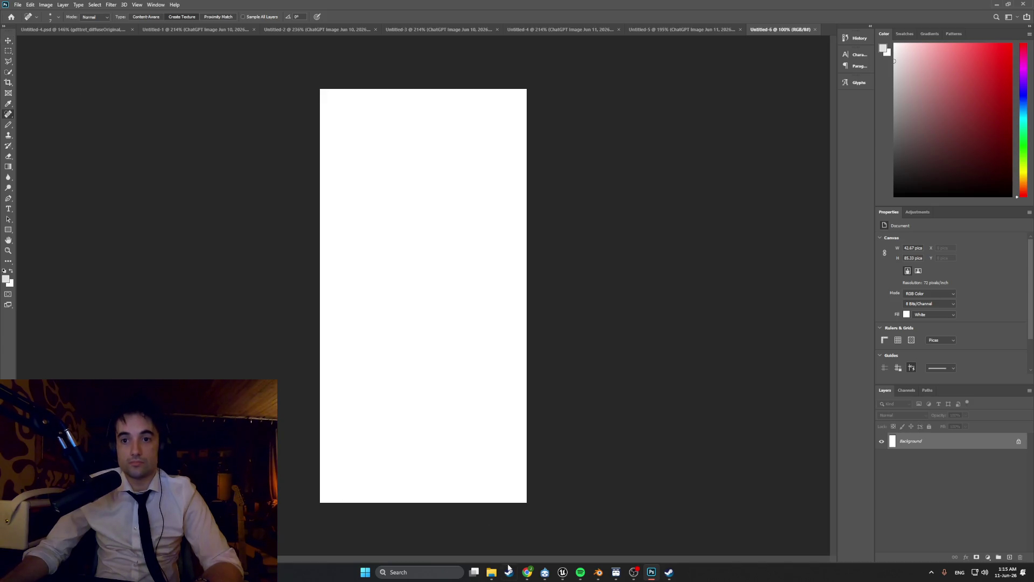
pyautogui.click(496, 576)
pyautogui.click(540, 189)
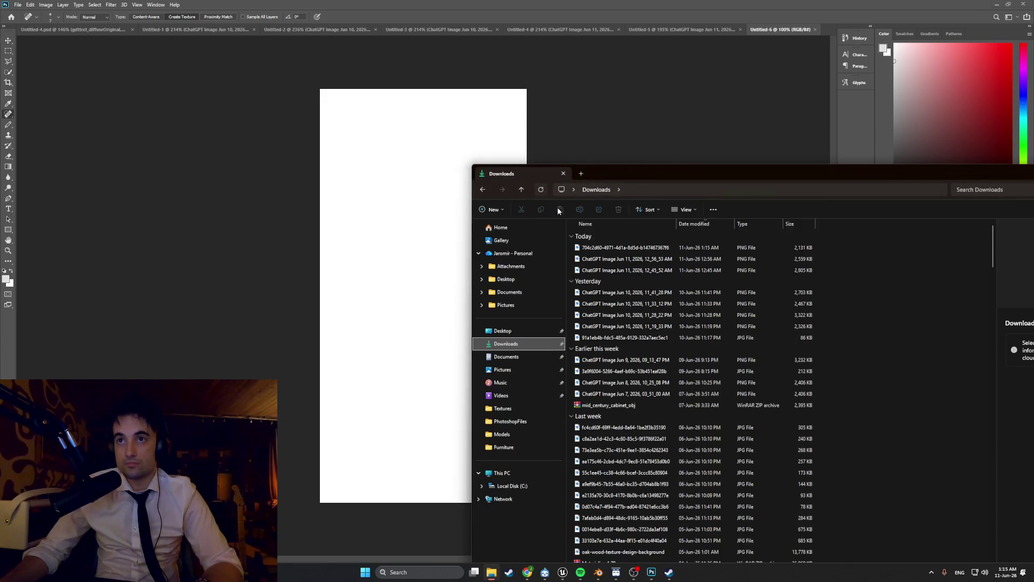
pyautogui.moveTo(593, 249); pyautogui.dragTo(420, 250)
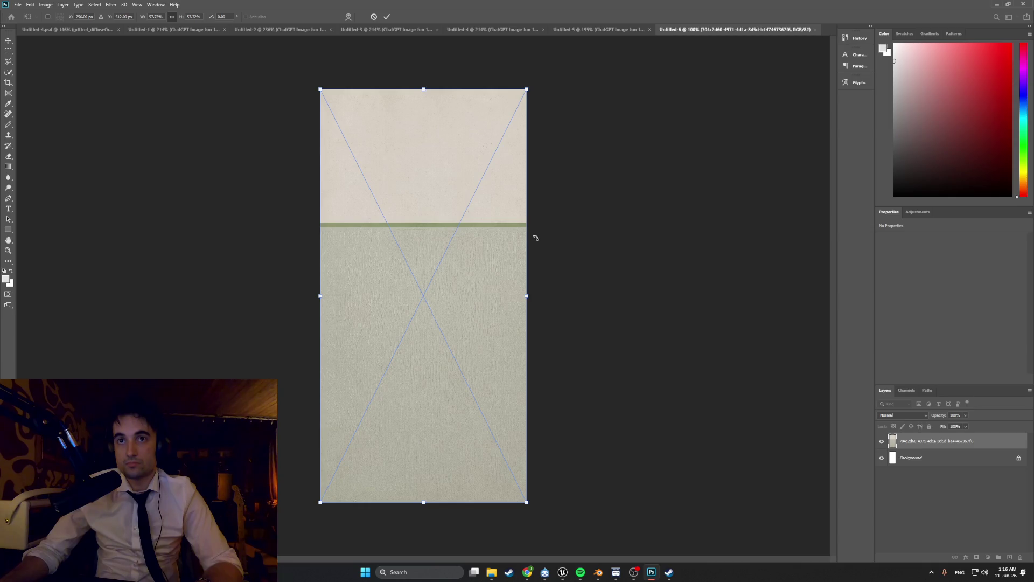
pyautogui.keyDown('alt'); pyautogui.scroll(3, 528, 231); pyautogui.keyUp('alt')
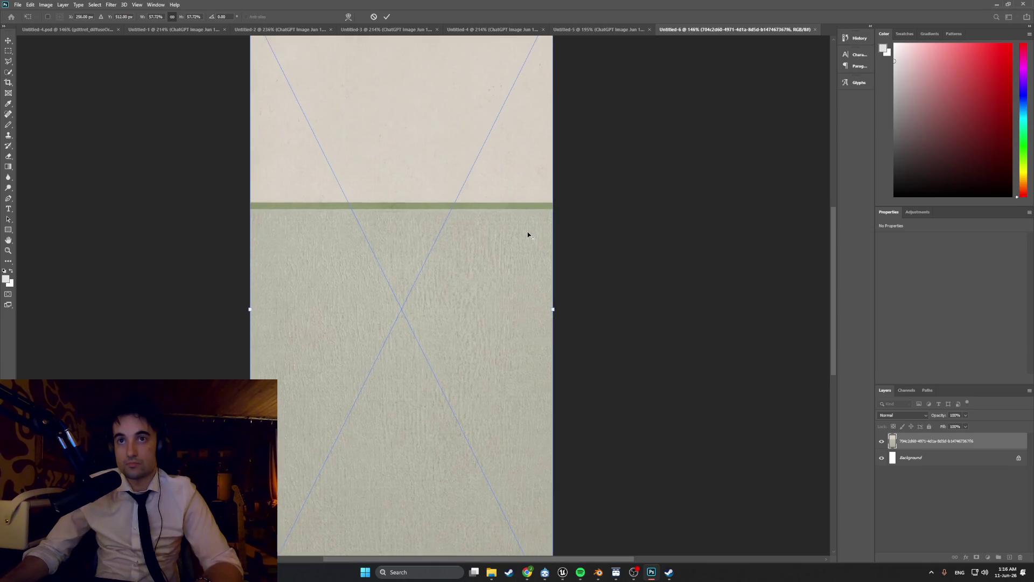
pyautogui.keyDown('alt'); pyautogui.scroll(3, 493, 244); pyautogui.keyUp('alt')
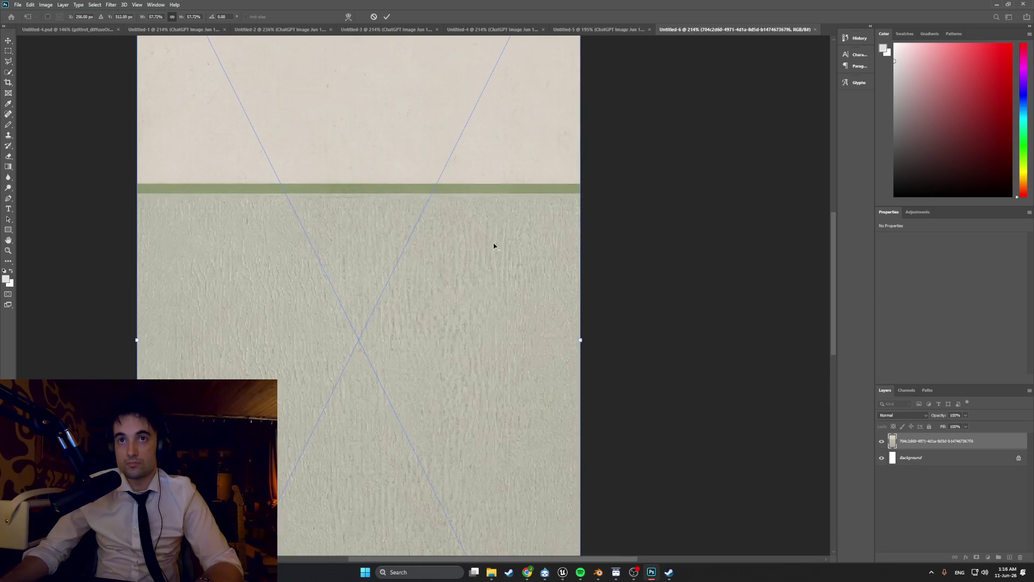
pyautogui.keyDown('alt'); pyautogui.scroll(-2, 491, 252); pyautogui.keyUp('alt')
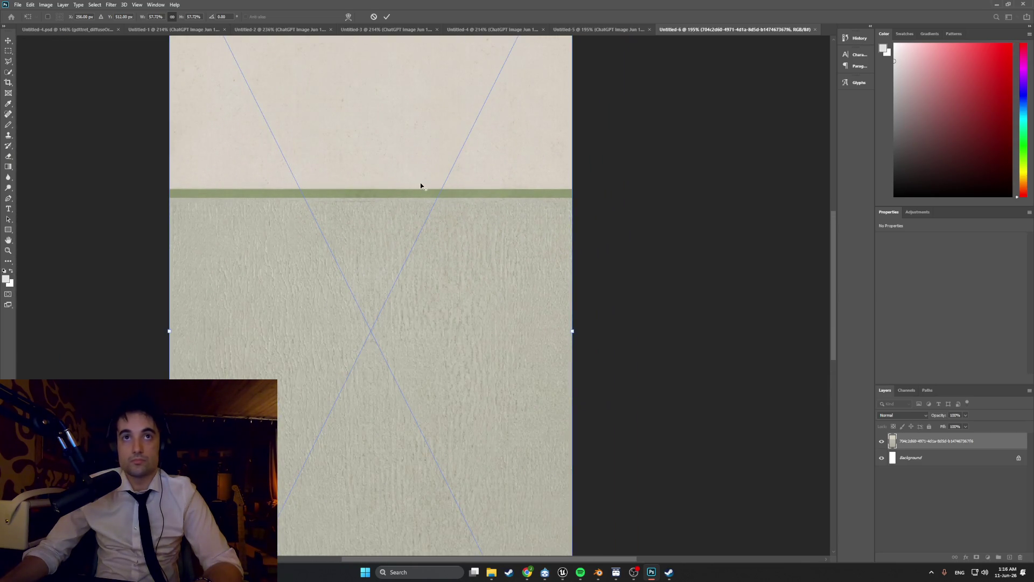
pyautogui.keyDown('alt'); pyautogui.scroll(-2, 421, 183); pyautogui.keyUp('alt')
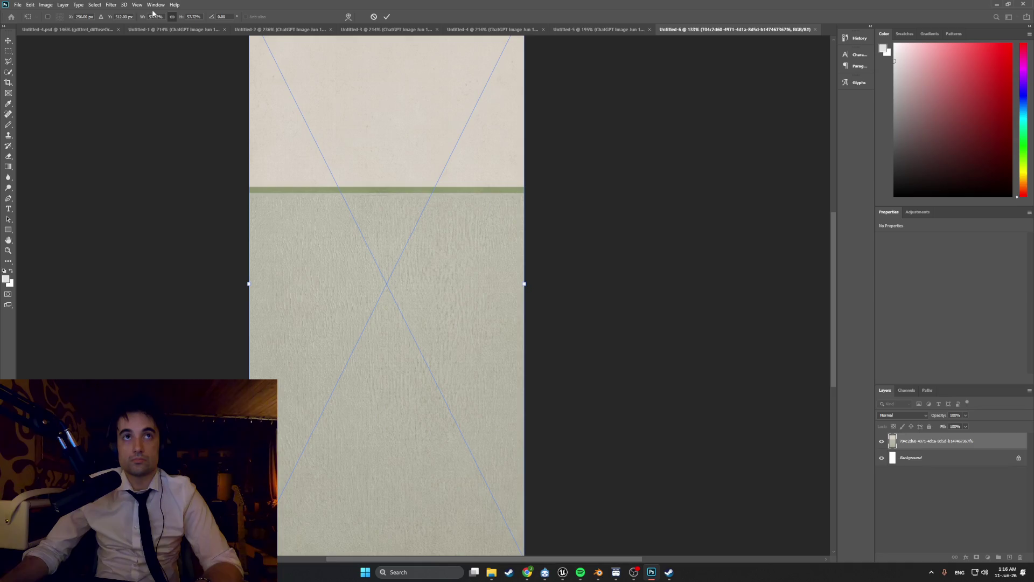
# Step: Commit the placed texture and pick the Mosaic filter from Filter > Pixelate
pyautogui.click(106, 4)
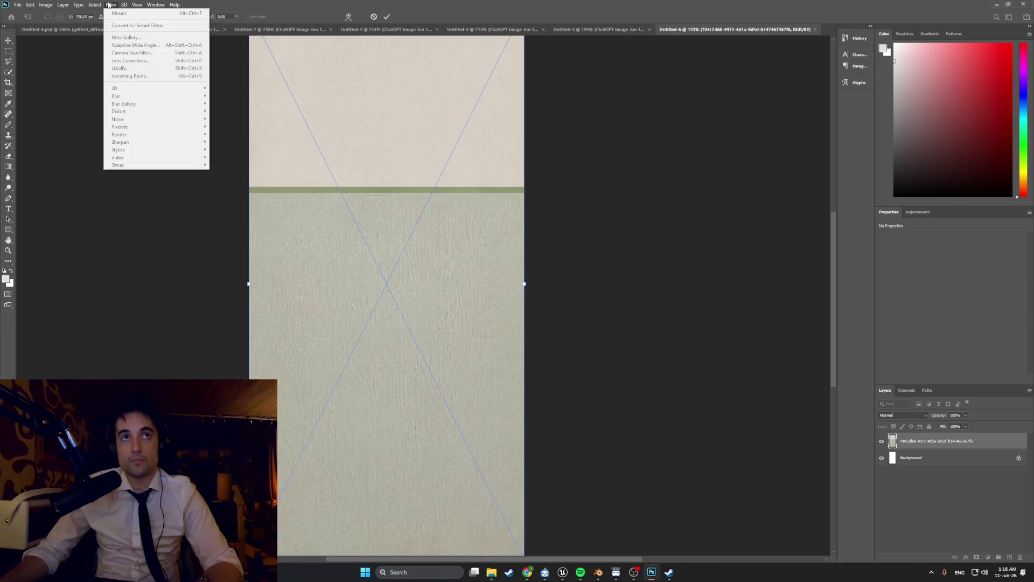
pyautogui.press('Return')
pyautogui.click(111, 5)
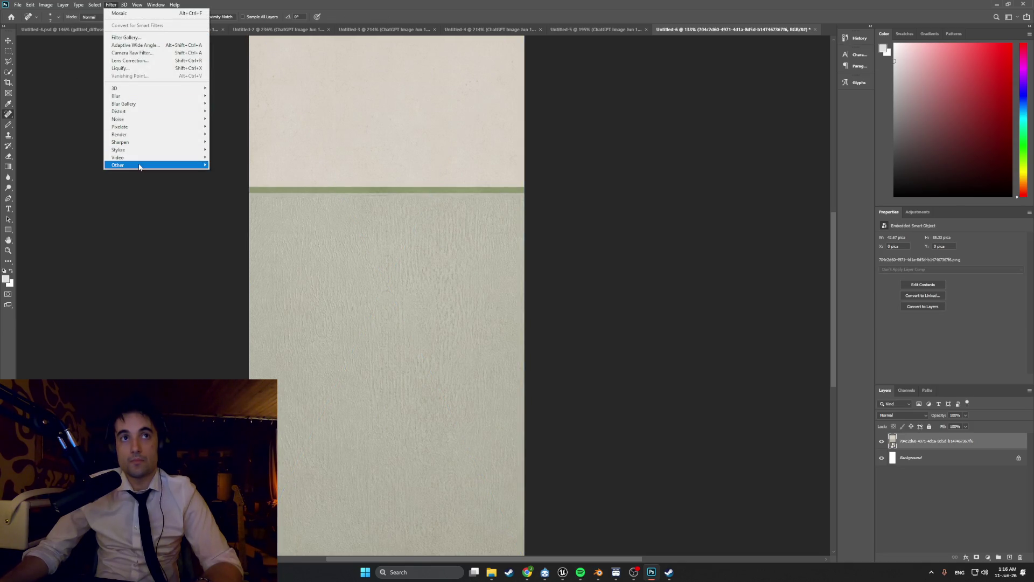
pyautogui.moveTo(151, 129)
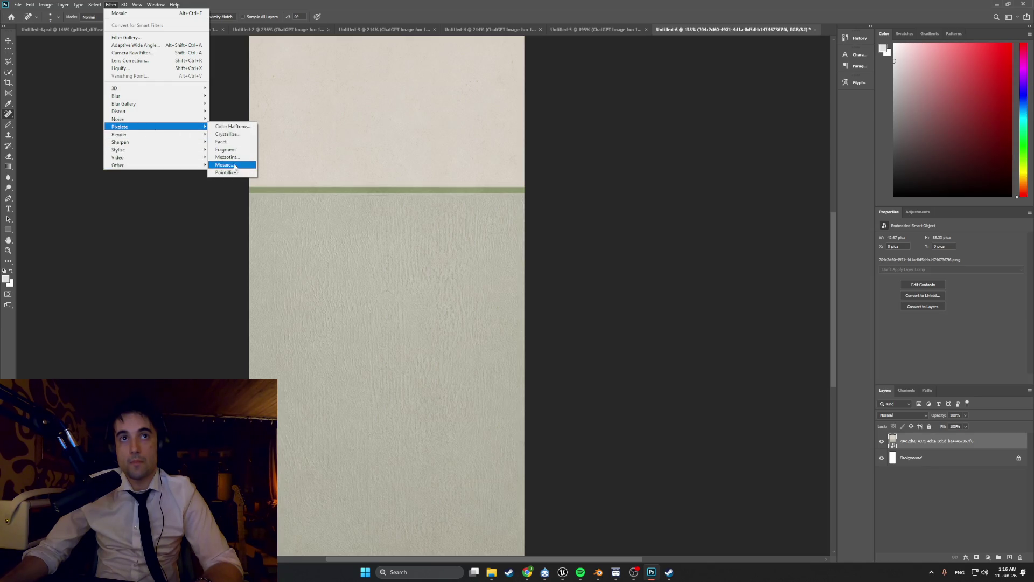
pyautogui.click(235, 165)
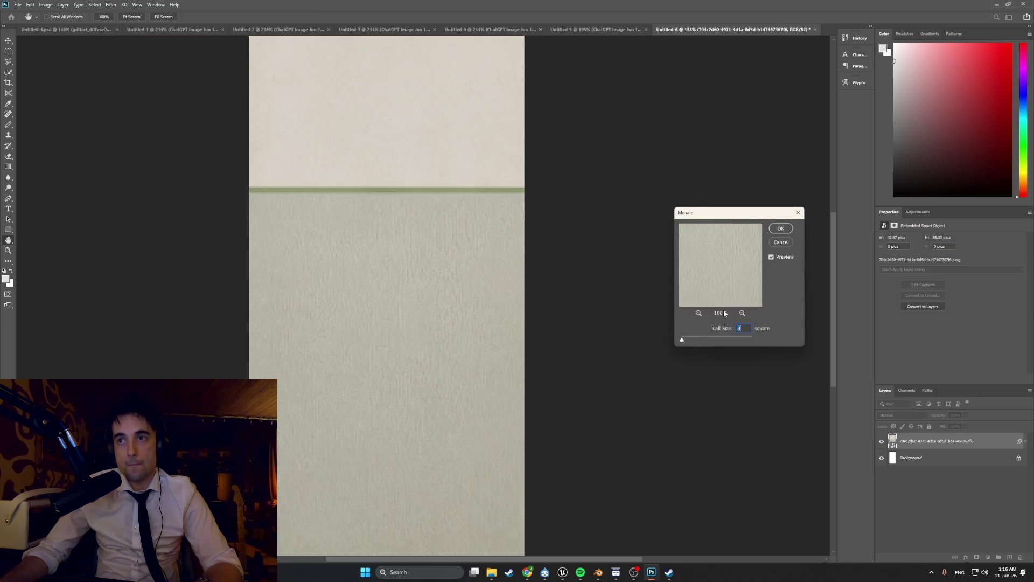
# Step: Apply the Mosaic filter with cell size 2, then adjust the zoom to check it
pyautogui.write('2')
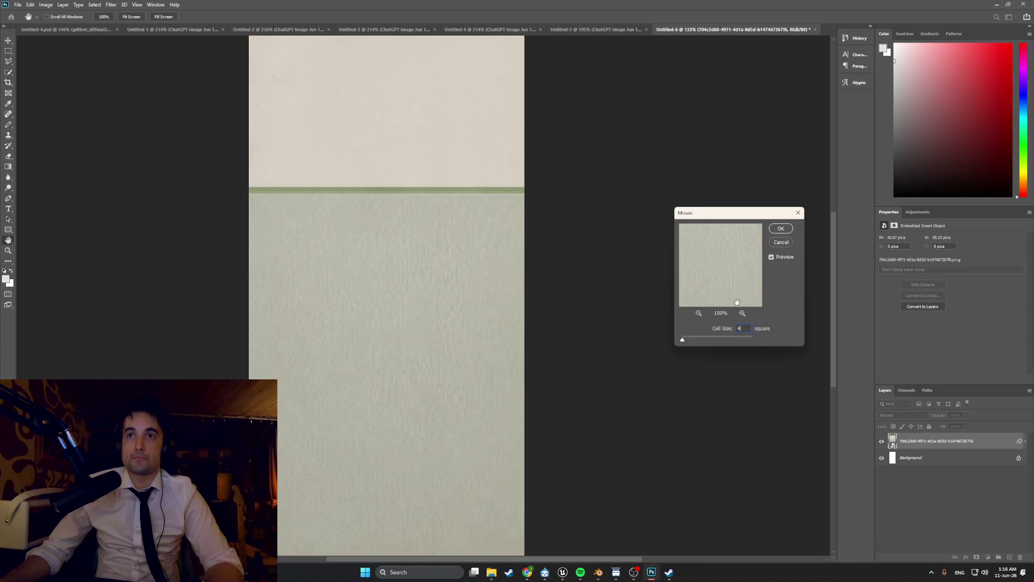
pyautogui.click(780, 229)
pyautogui.press('j')
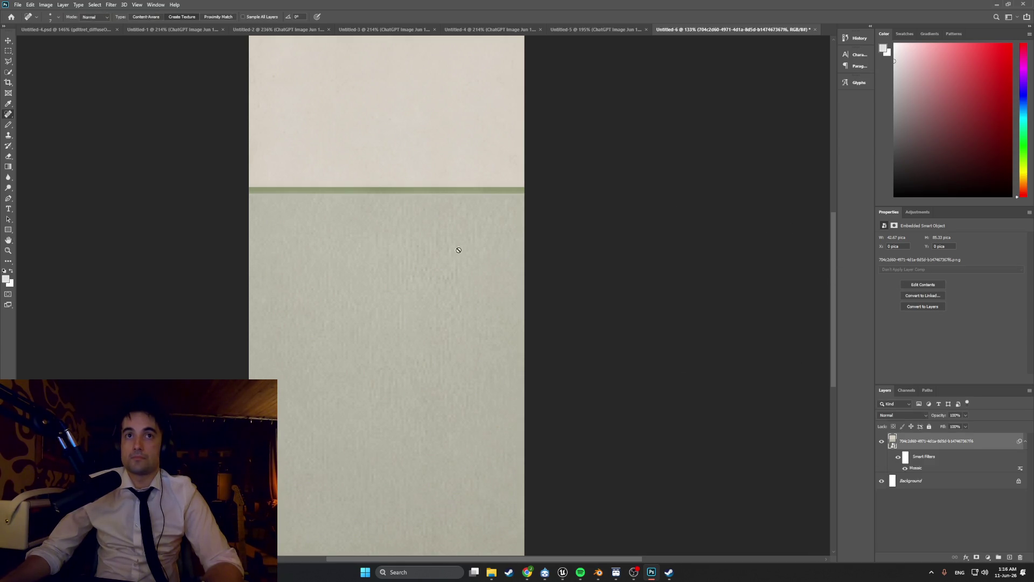
pyautogui.hotkey('ctrl', '1')
pyautogui.hotkey('ctrl', '+')
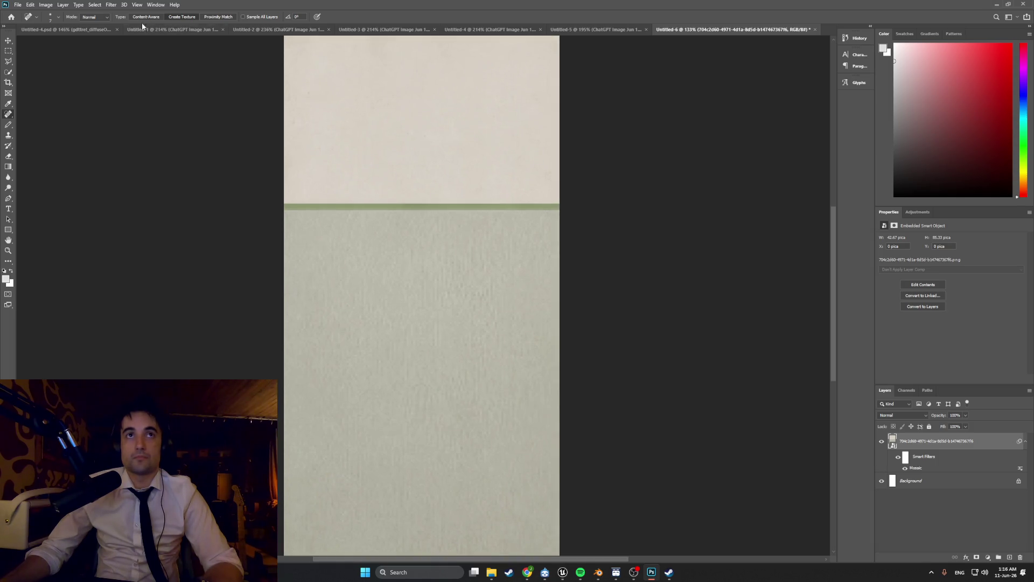
# Step: Apply Filter > Other > Offset with vertical 0, a leftward horizontal shift and wrap-around
pyautogui.click(111, 5)
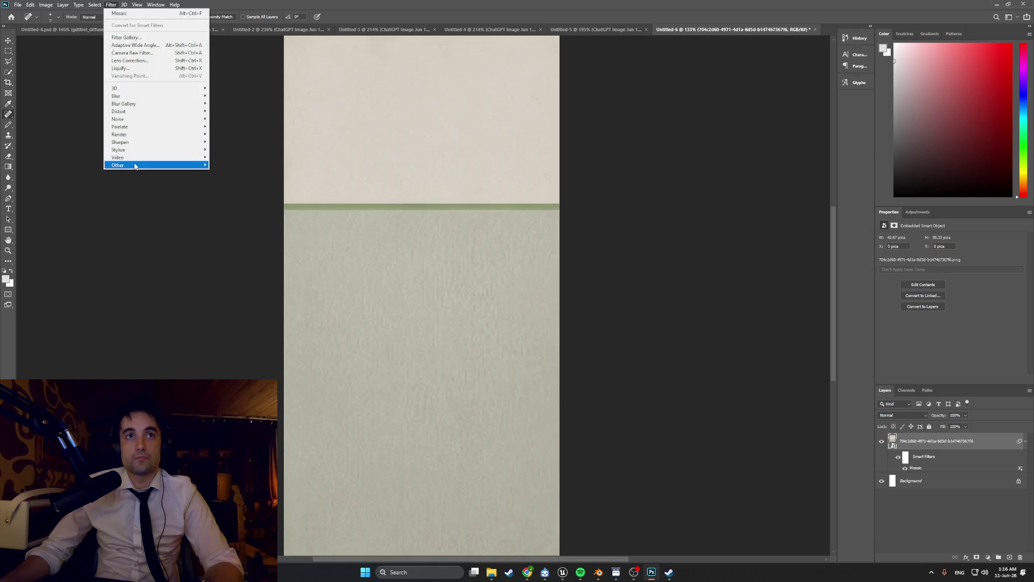
pyautogui.moveTo(135, 165)
pyautogui.click(223, 203)
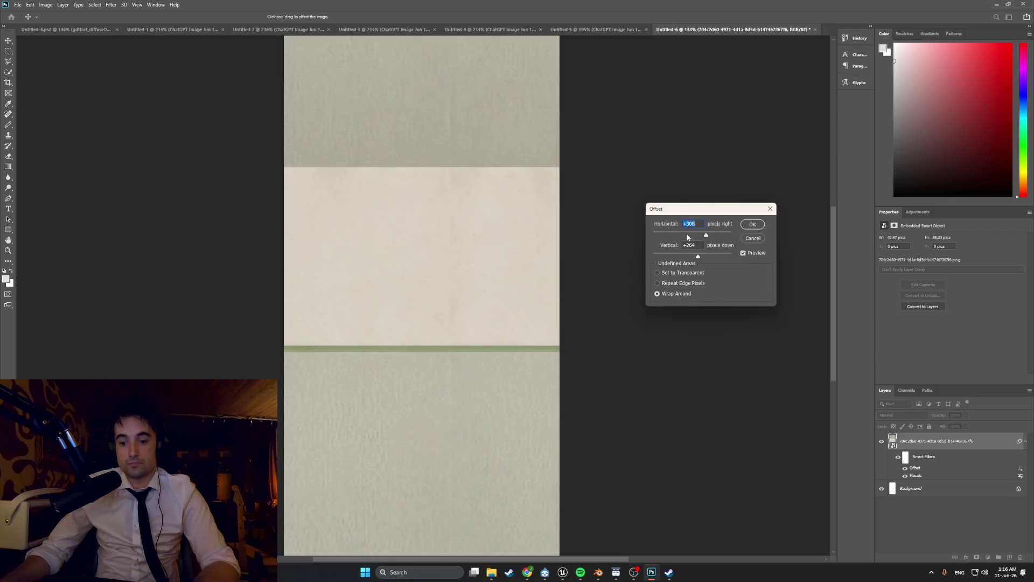
pyautogui.click(695, 245)
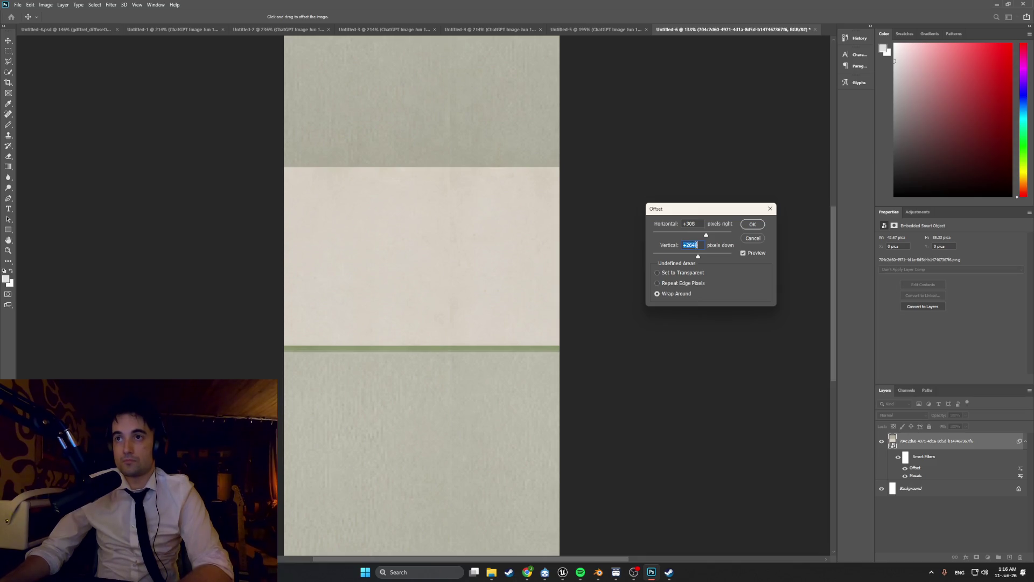
pyautogui.click(697, 245)
pyautogui.press('BackSpace')
pyautogui.press('BackSpace')
pyautogui.press('BackSpace')
pyautogui.write('0')
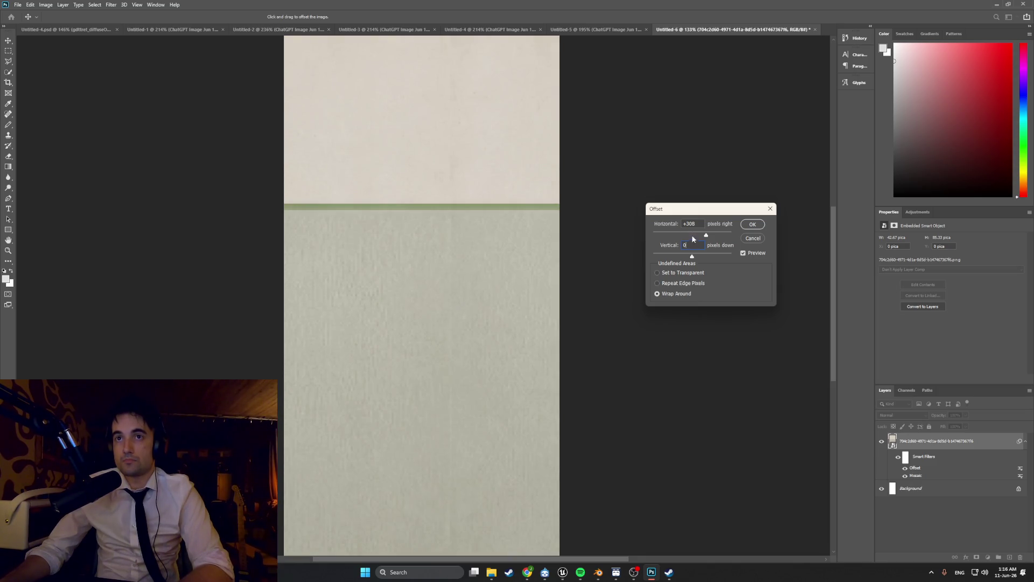
pyautogui.moveTo(693, 237); pyautogui.dragTo(681, 237)
pyautogui.click(752, 224)
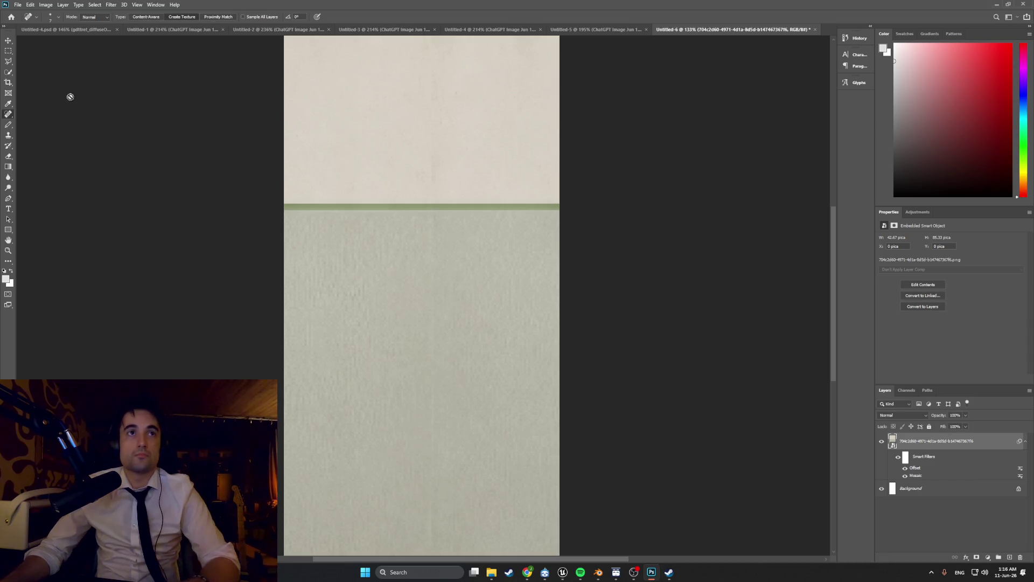
# Step: Rasterize the texture layer and set the spot-healing brush size to 12 px
pyautogui.click(434, 163)
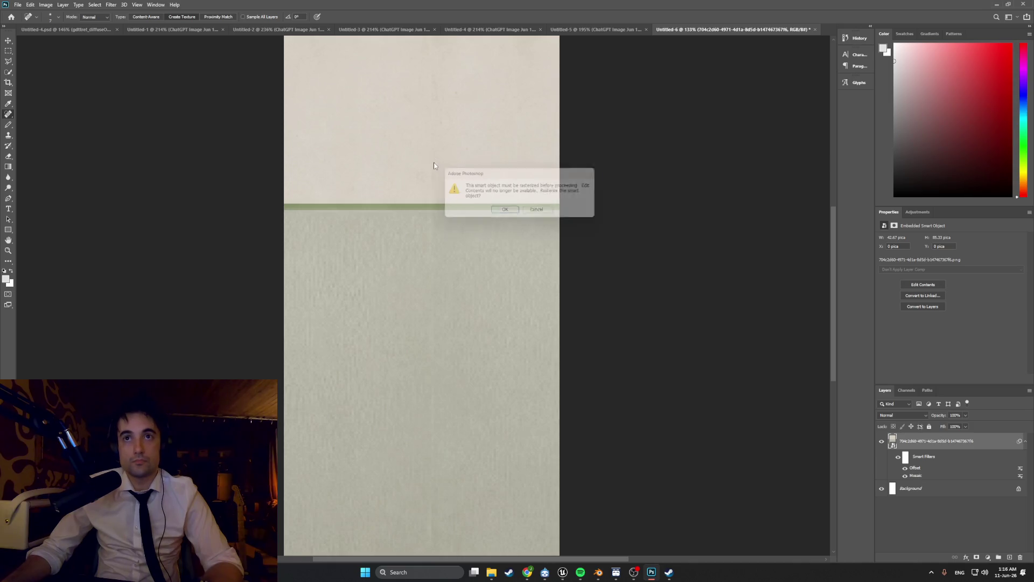
pyautogui.click(505, 213)
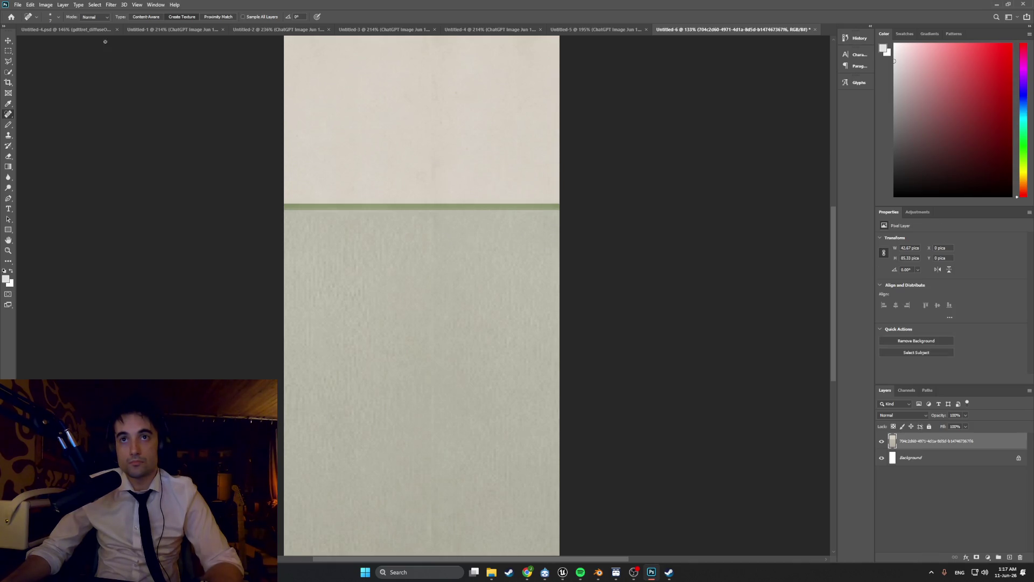
pyautogui.click(54, 18)
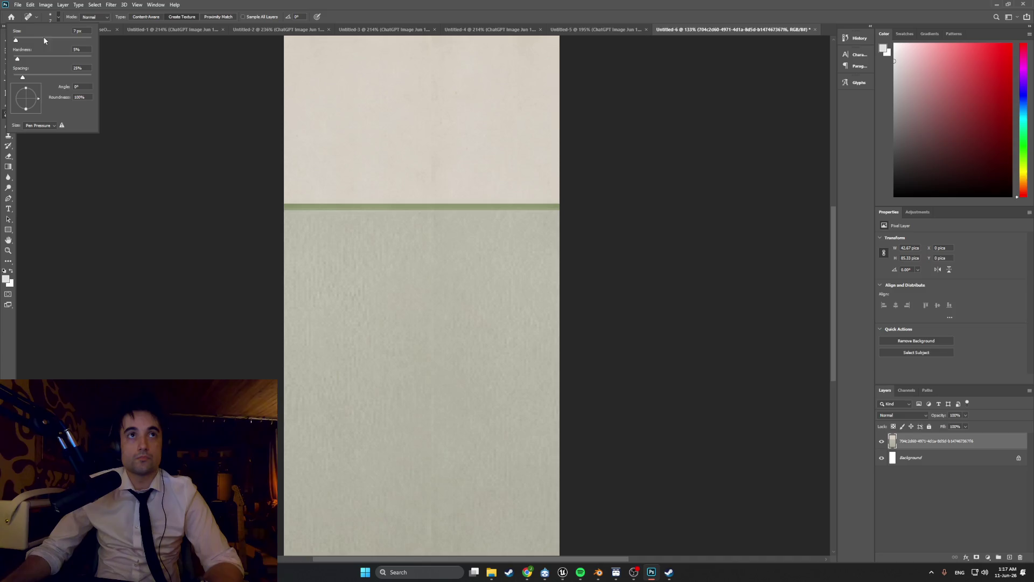
pyautogui.moveTo(16, 40); pyautogui.dragTo(21, 40)
pyautogui.click(430, 166)
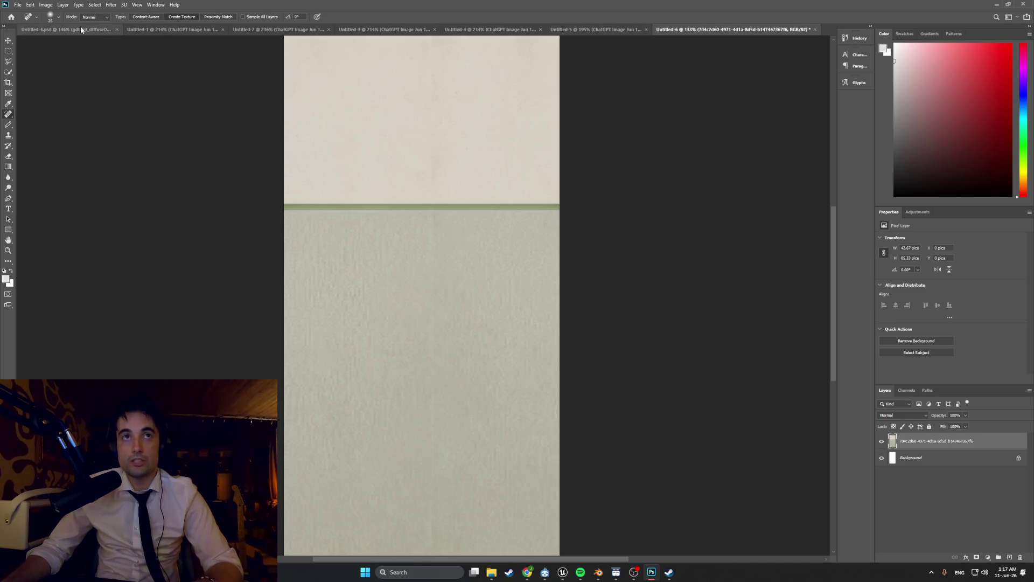
pyautogui.click(58, 17)
pyautogui.moveTo(23, 41); pyautogui.dragTo(18, 42)
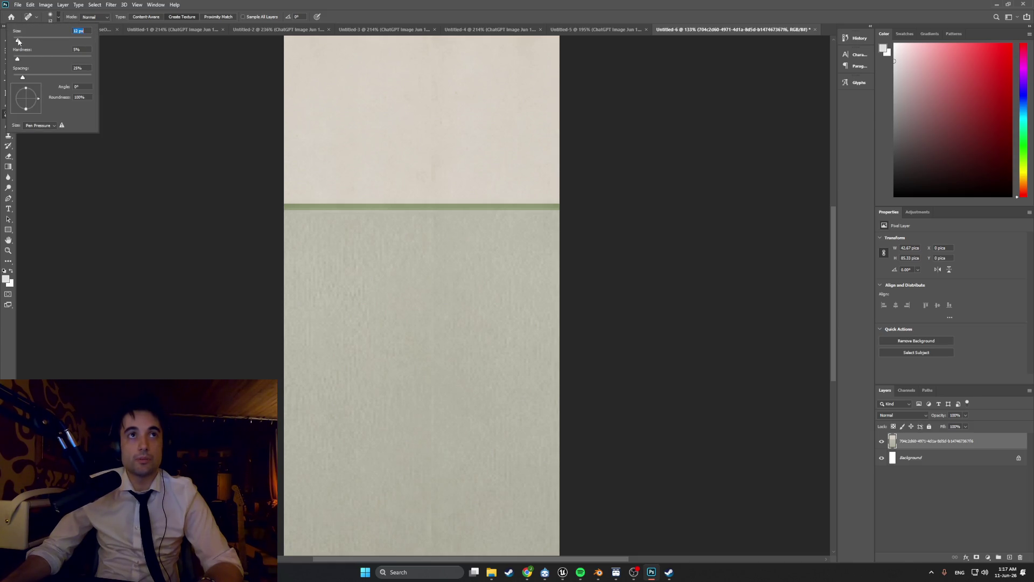
pyautogui.click(434, 166)
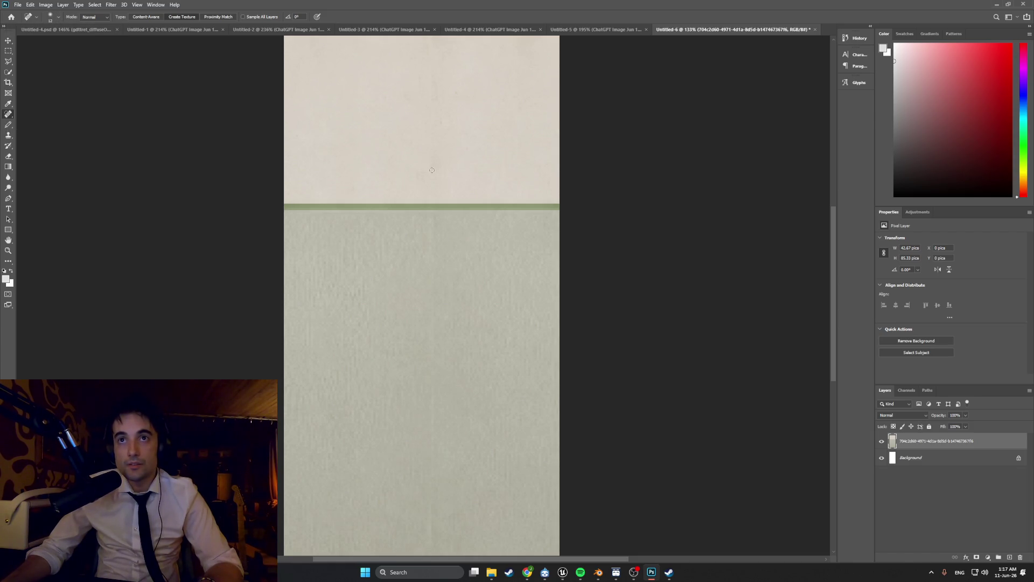
pyautogui.keyDown('alt'); pyautogui.scroll(5, 449, 143); pyautogui.keyUp('alt')
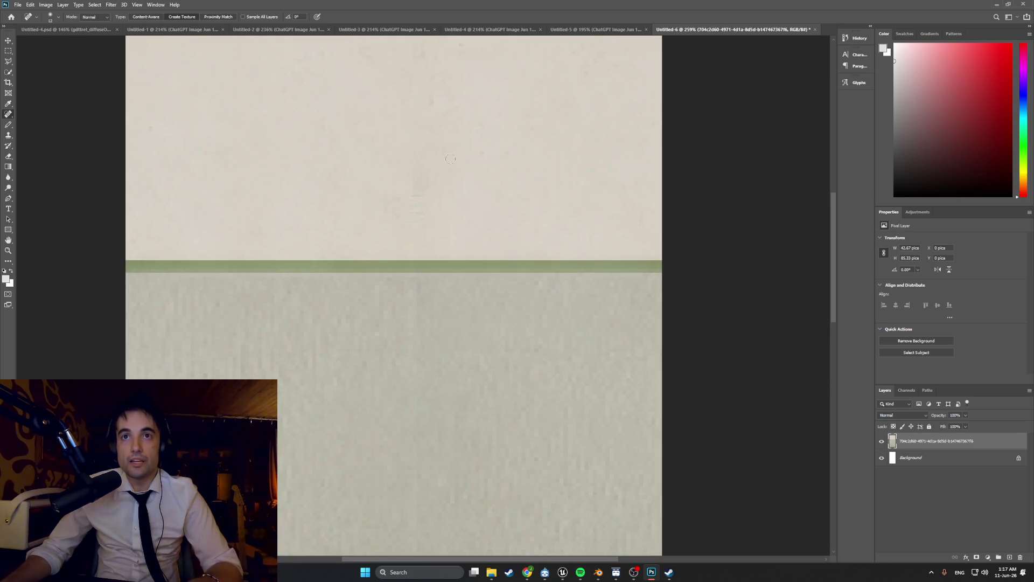
# Step: With the Clone Stamp, sample the cream upper wall and paint over lower-wall blemishes
pyautogui.click(8, 134)
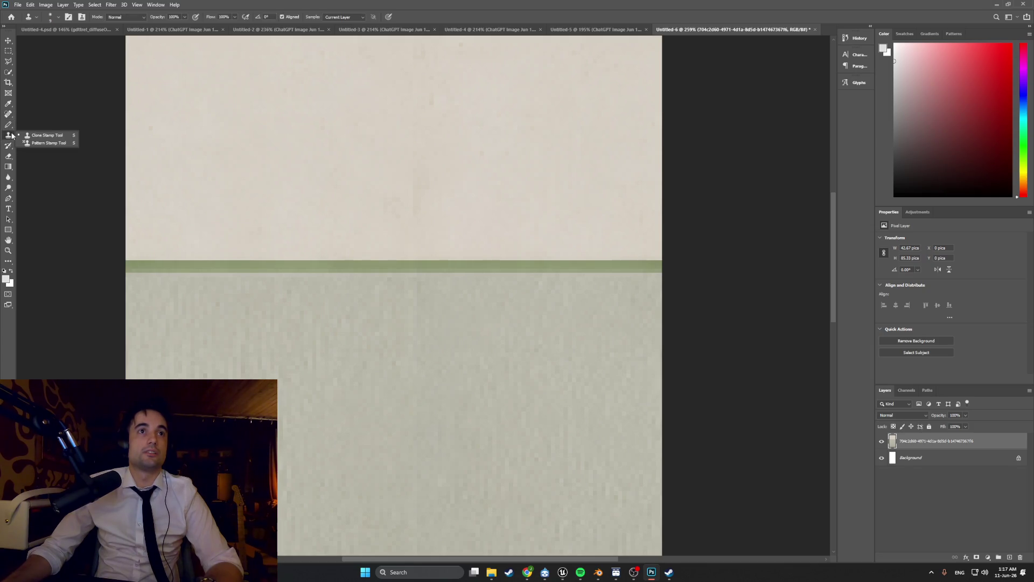
pyautogui.click(34, 136)
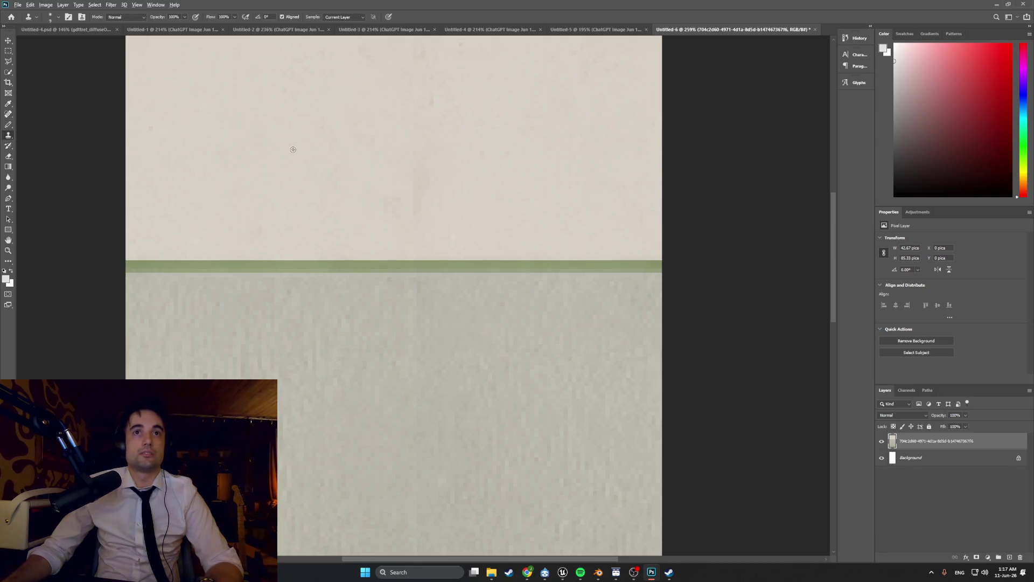
pyautogui.click(416, 193)
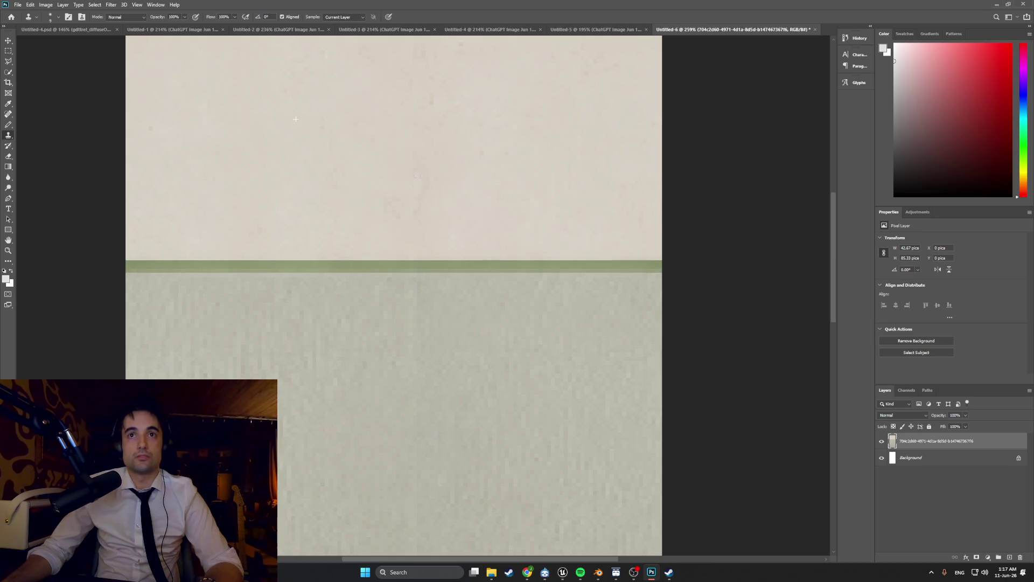
pyautogui.keyDown('alt'); pyautogui.scroll(-4, 455, 169); pyautogui.keyUp('alt')
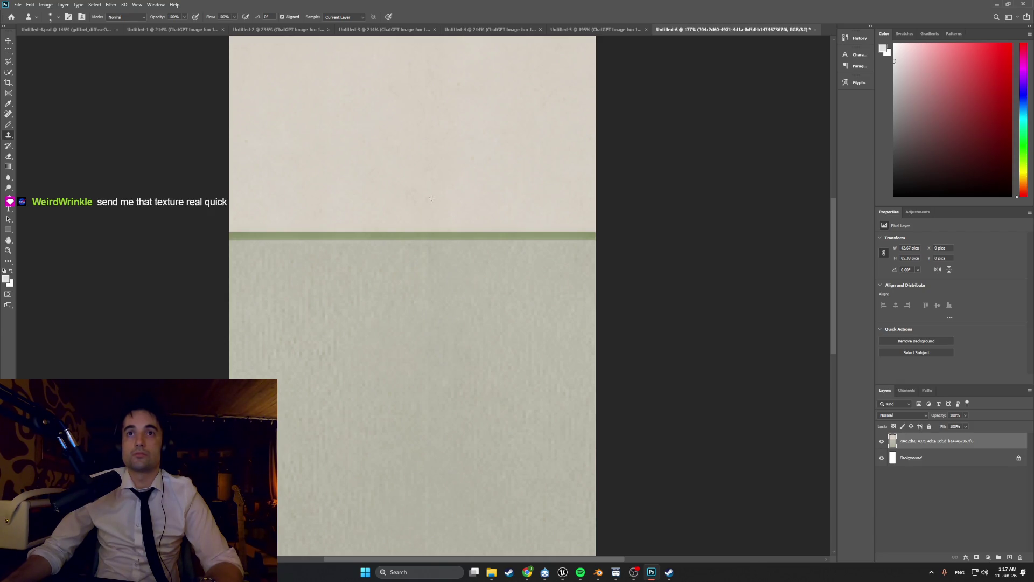
pyautogui.keyDown('alt'); pyautogui.scroll(-2, 437, 260); pyautogui.keyUp('alt')
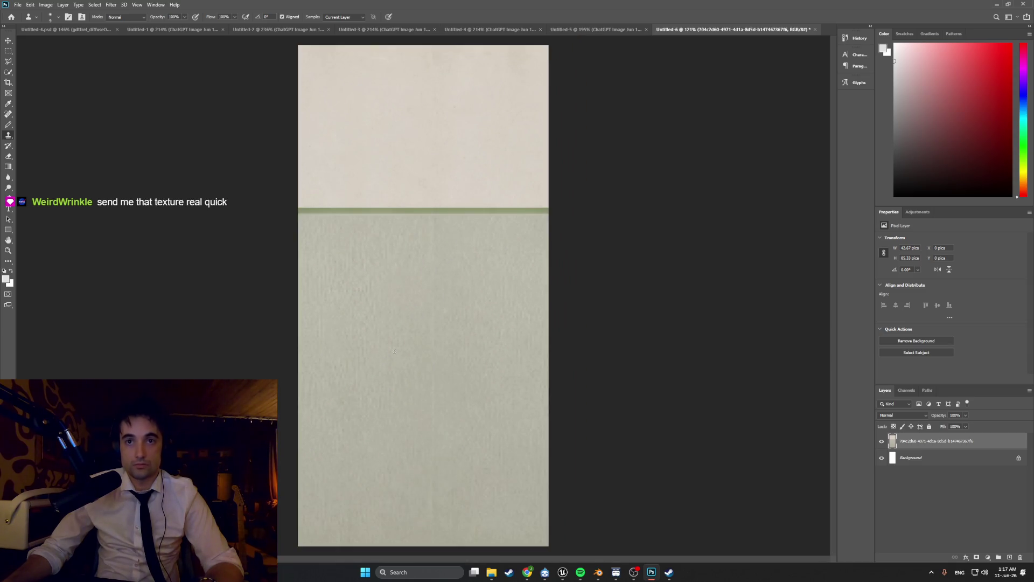
pyautogui.click(432, 343)
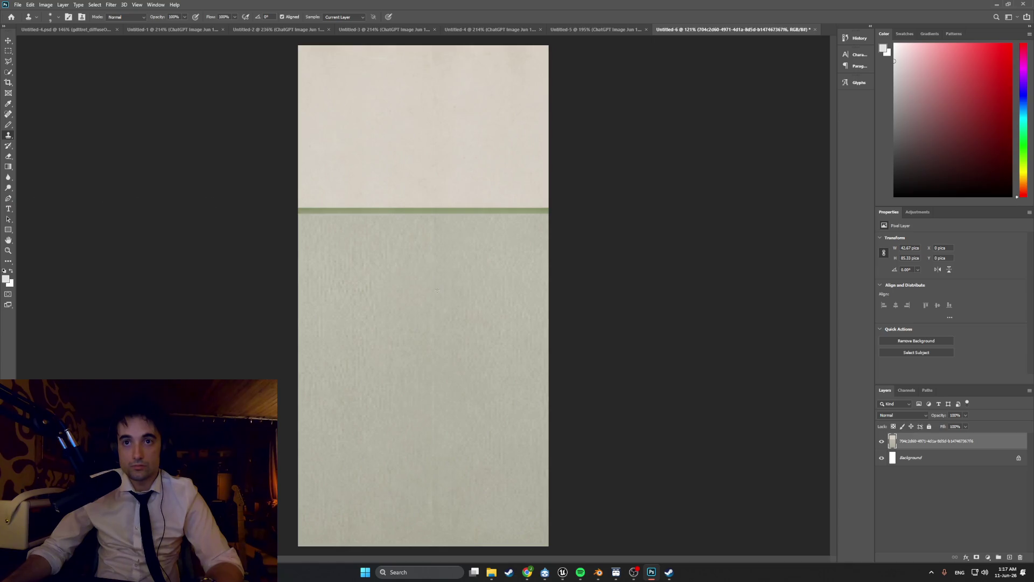
pyautogui.moveTo(437, 289); pyautogui.dragTo(439, 254)
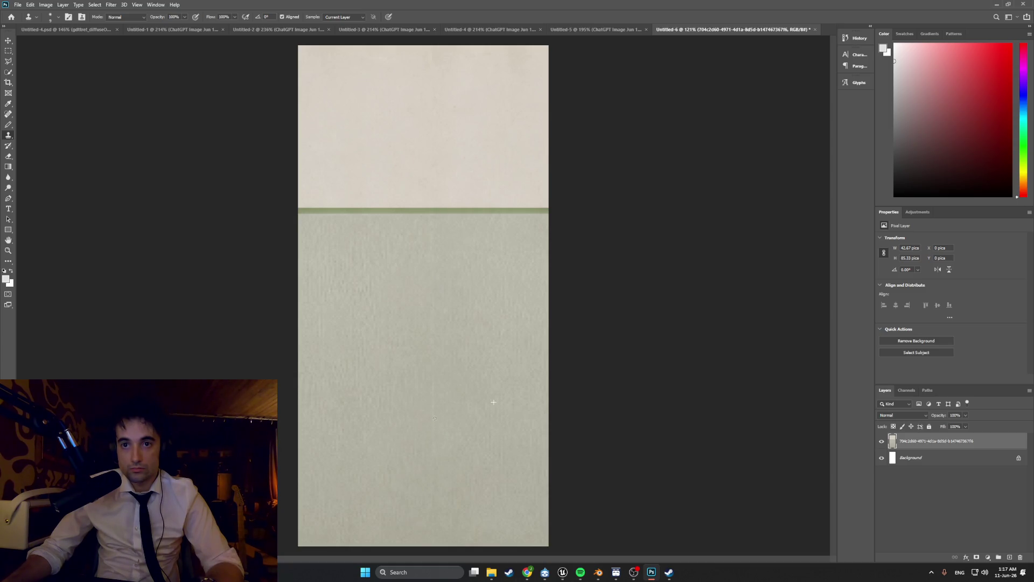
# Step: Enlarge the clone brush to about 25 px and clone over remaining lower-wall spots
pyautogui.click(51, 16)
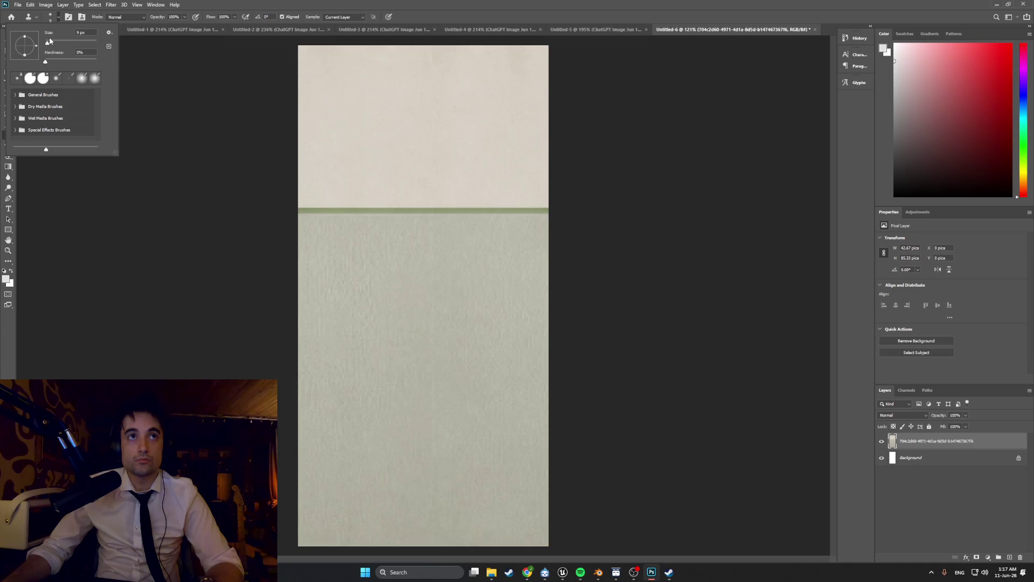
pyautogui.moveTo(50, 41); pyautogui.dragTo(52, 43)
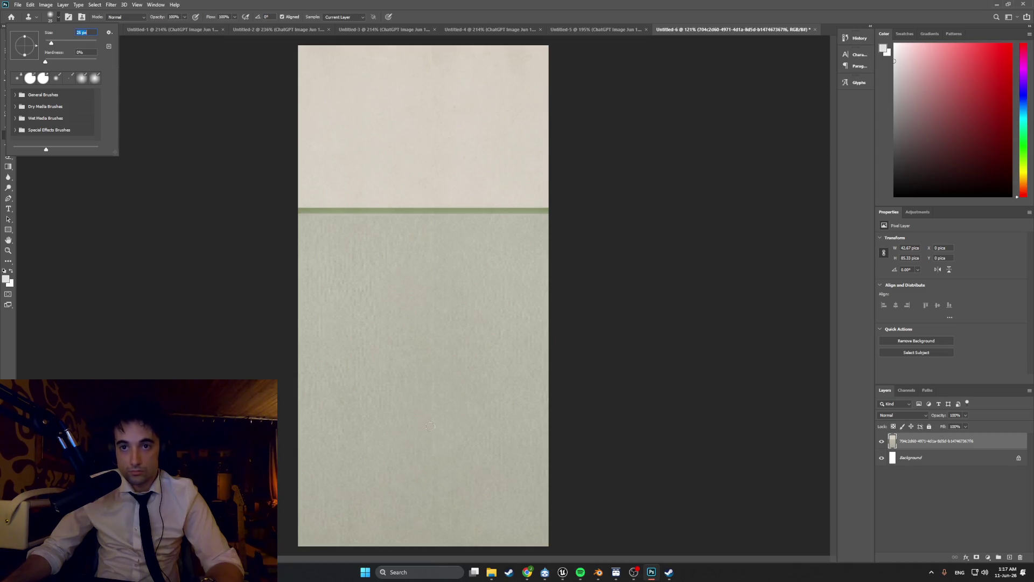
pyautogui.click(434, 409)
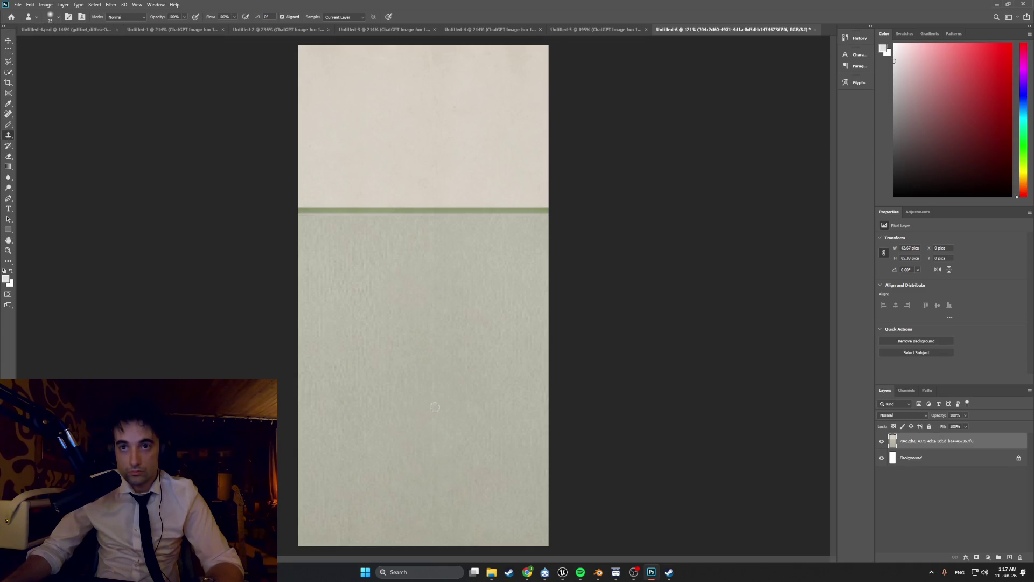
pyautogui.keyDown('alt'); pyautogui.scroll(3, 435, 407); pyautogui.keyUp('alt')
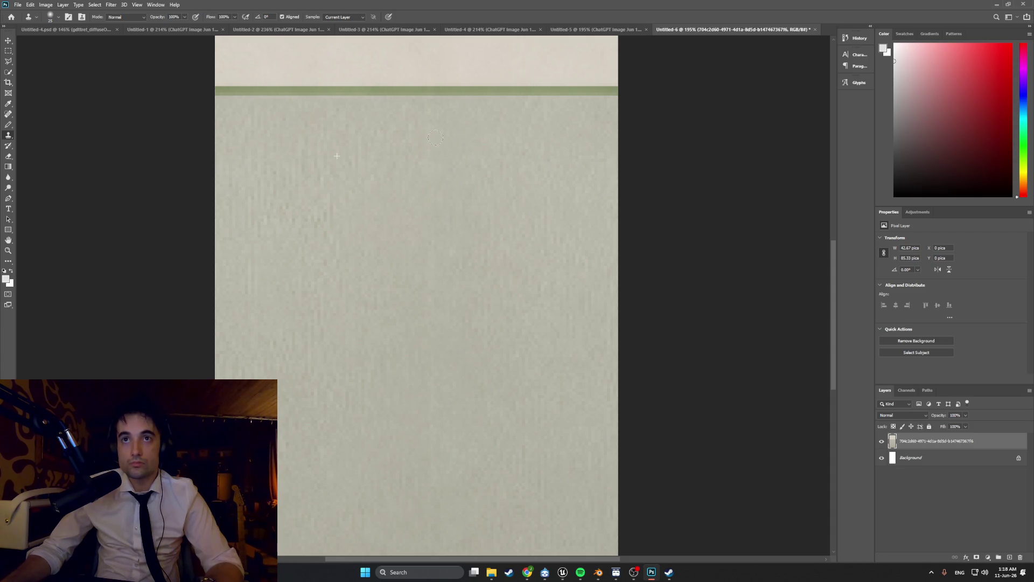
pyautogui.keyDown('alt'); pyautogui.scroll(-2, 495, 279); pyautogui.keyUp('alt')
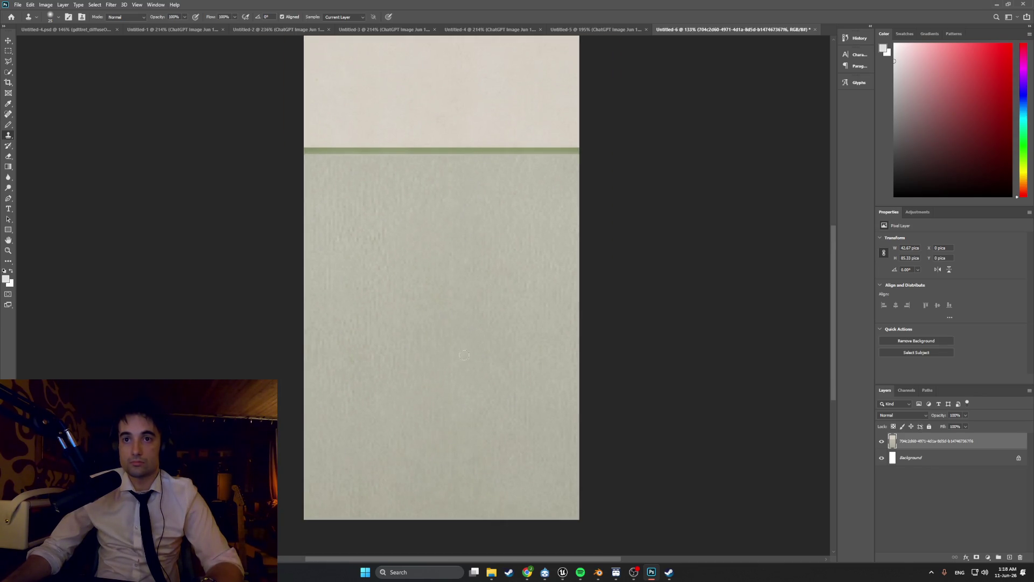
pyautogui.moveTo(464, 354); pyautogui.dragTo(453, 359)
pyautogui.keyDown('alt'); pyautogui.scroll(-2, 586, 218); pyautogui.keyUp('alt')
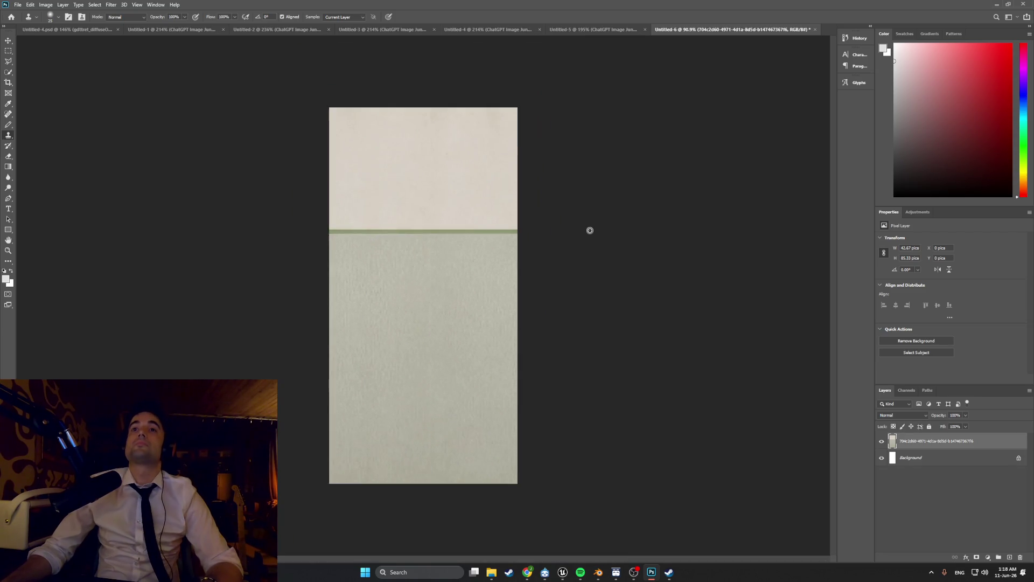
pyautogui.keyDown('alt'); pyautogui.scroll(8, 421, 308); pyautogui.keyUp('alt')
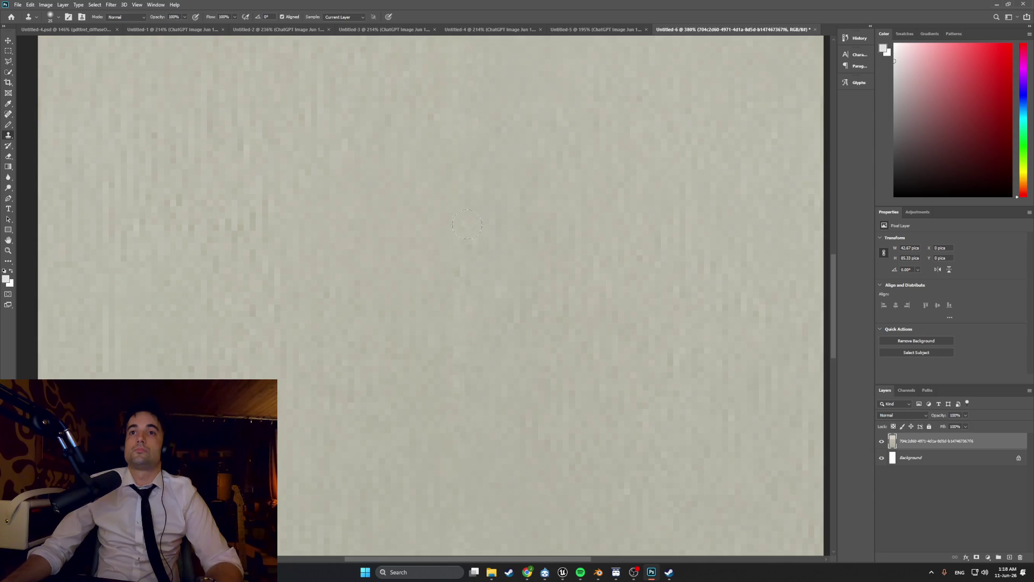
# Step: Zoom around to inspect the whole cleaned wall texture, then open the File menu
pyautogui.scroll(-6, 504, 253)
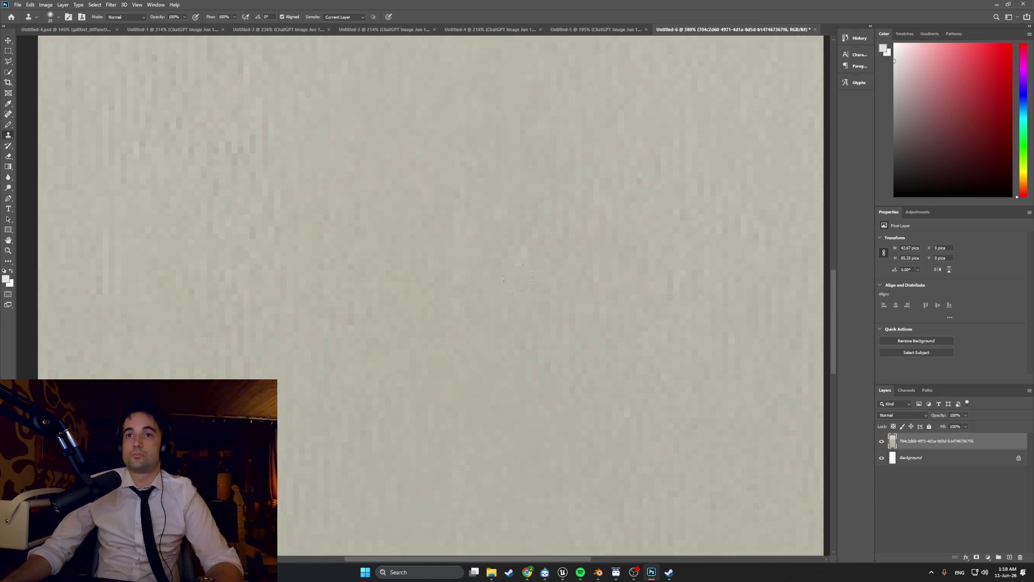
pyautogui.keyDown('alt'); pyautogui.scroll(-6, 504, 252); pyautogui.keyUp('alt')
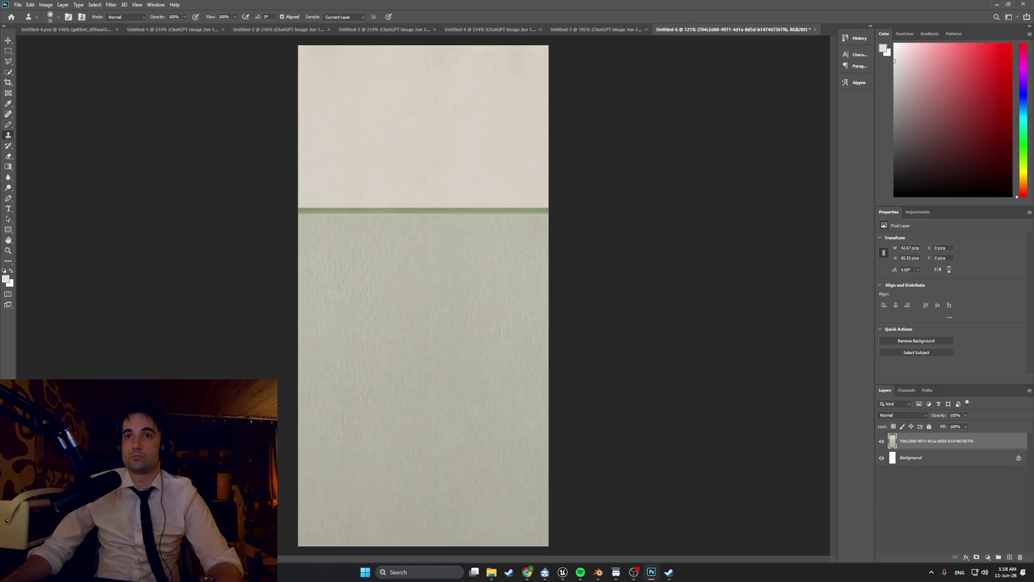
pyautogui.keyDown('alt'); pyautogui.scroll(6, 424, 250); pyautogui.keyUp('alt')
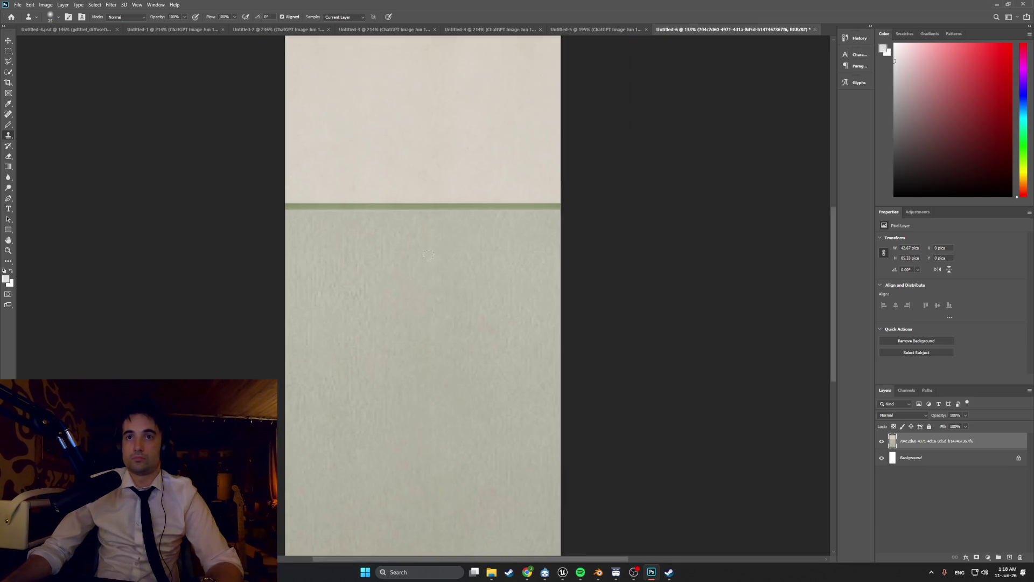
pyautogui.keyDown('alt'); pyautogui.scroll(-4, 455, 298); pyautogui.keyUp('alt')
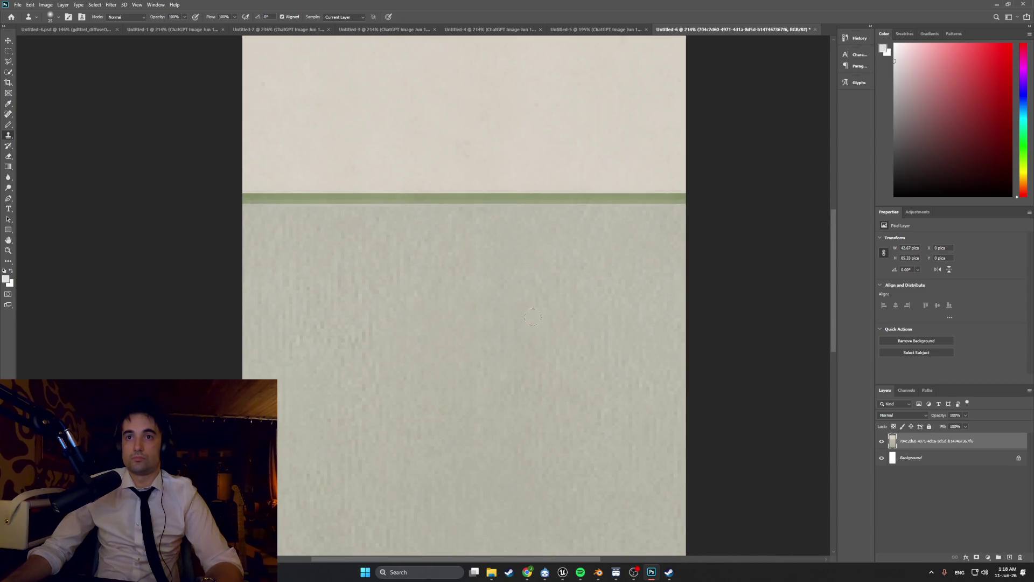
pyautogui.scroll(-5, 532, 317)
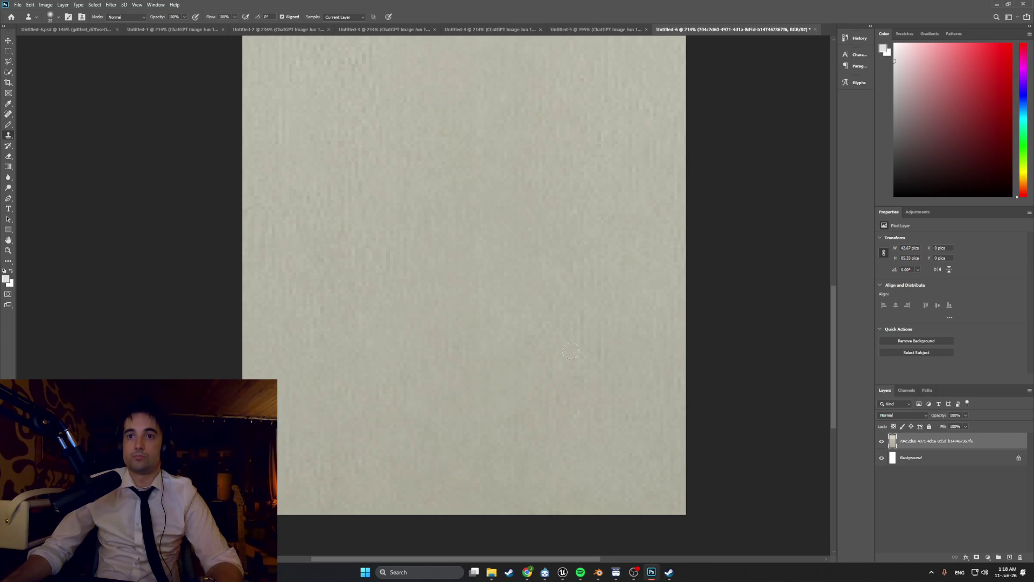
pyautogui.scroll(-1, 504, 383)
pyautogui.keyDown('alt'); pyautogui.scroll(-5, 567, 307); pyautogui.keyUp('alt')
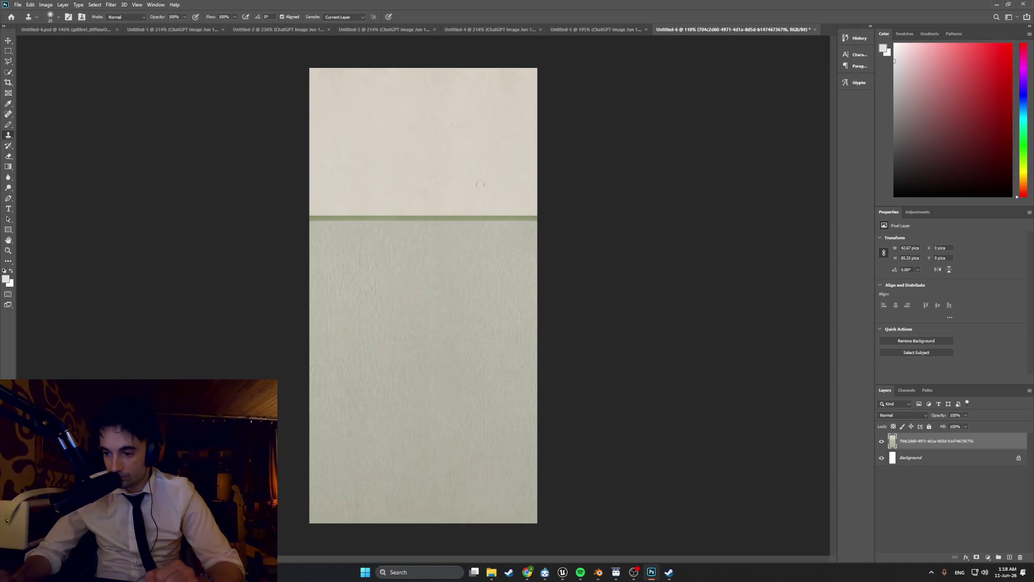
pyautogui.click(16, 8)
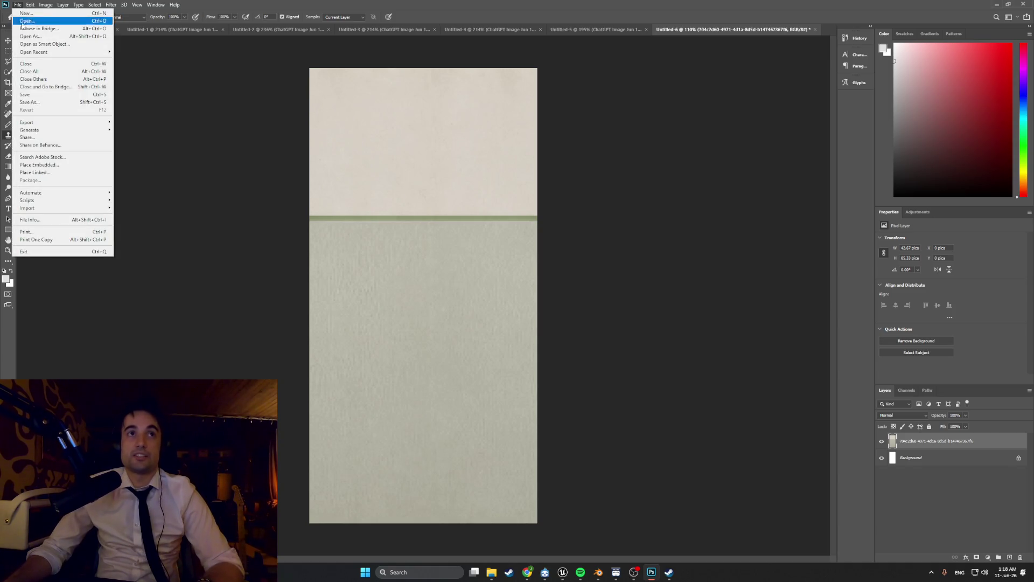
# Step: Save the image as Apt_Wall_texture in the PhotoshopFiles Textures folder
pyautogui.click(124, 121)
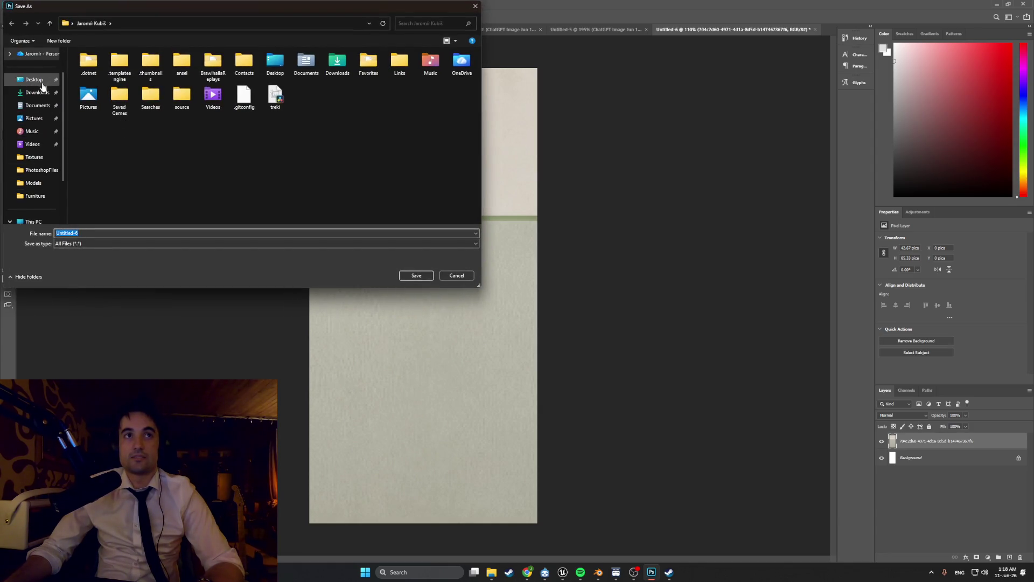
pyautogui.click(43, 158)
pyautogui.click(119, 235)
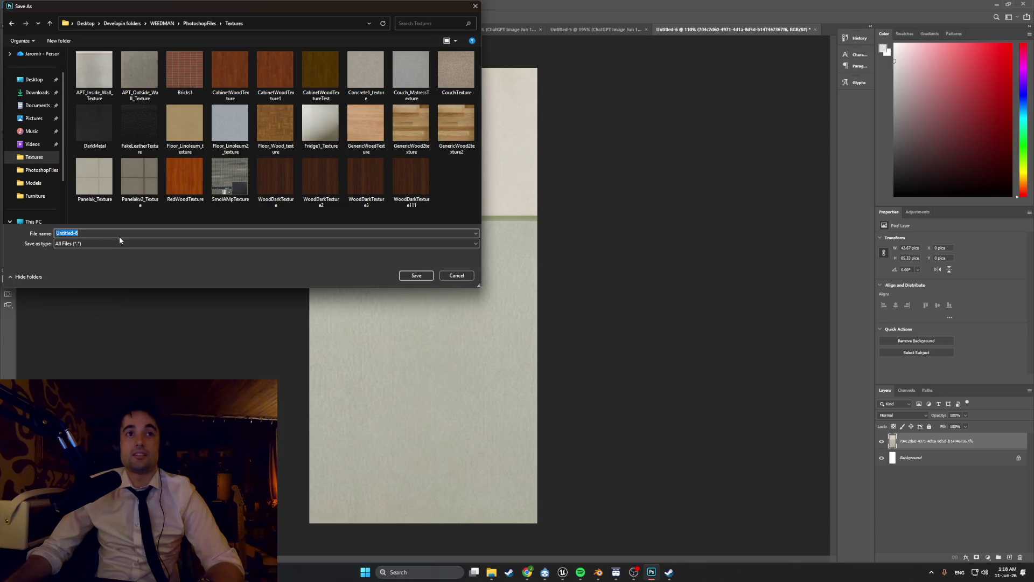
pyautogui.write('Wall')
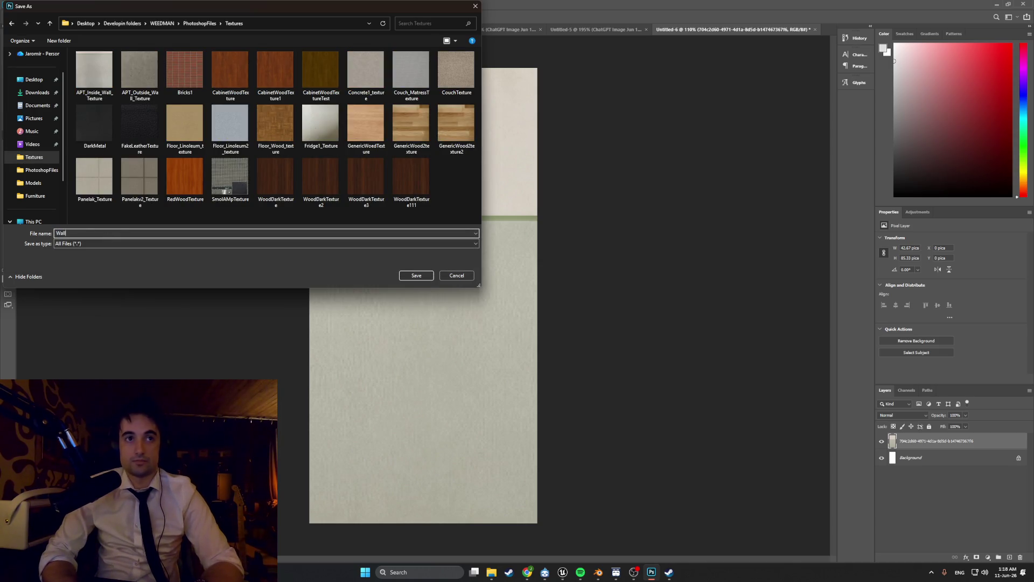
pyautogui.write('Apt_')
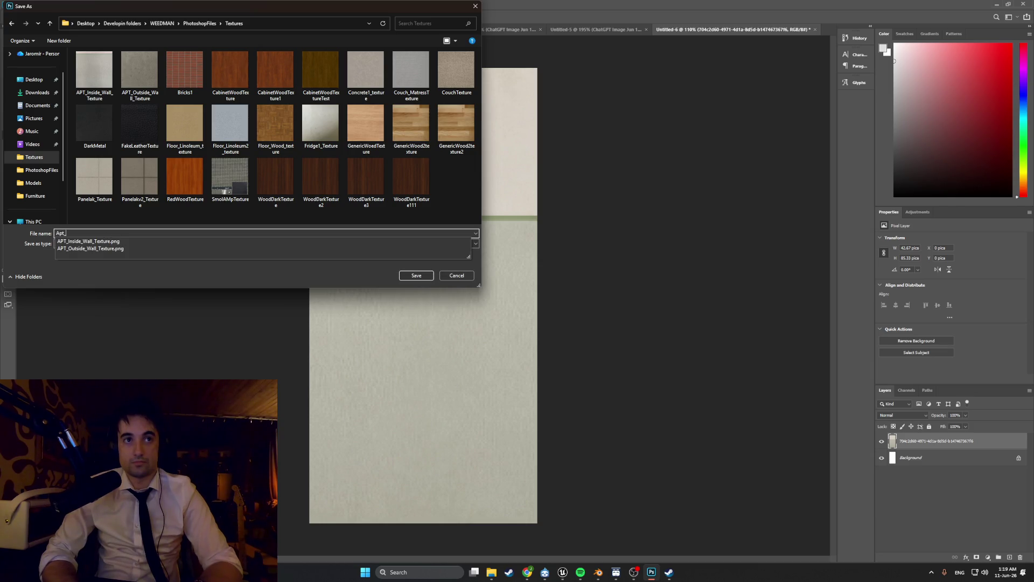
pyautogui.write('Wall_')
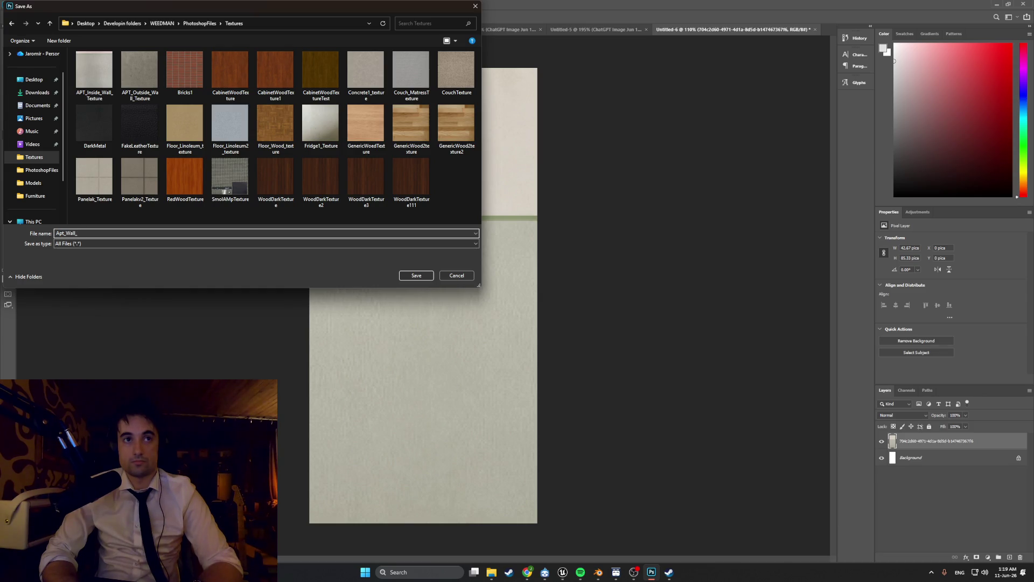
pyautogui.write('xture')
pyautogui.click(426, 278)
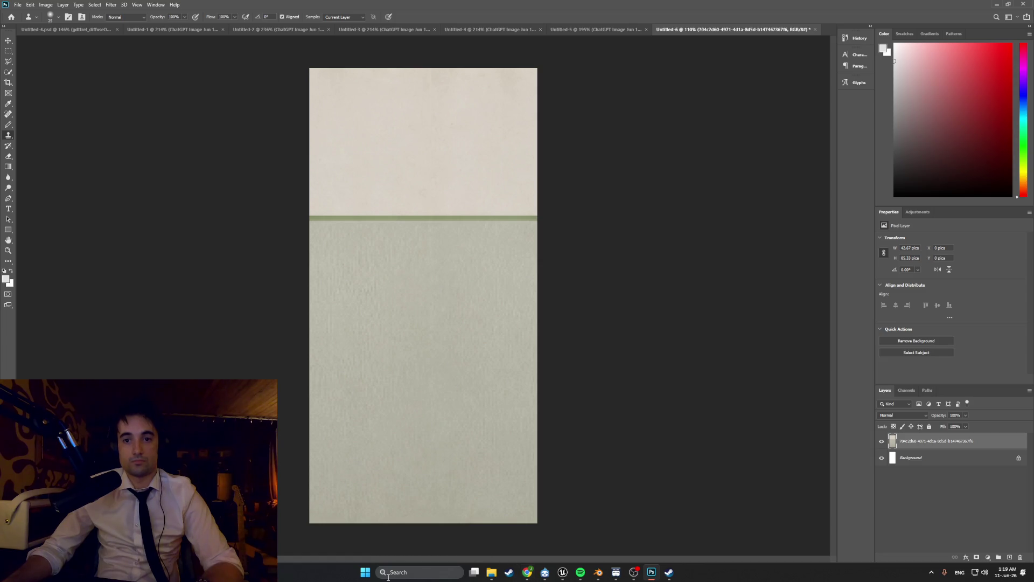
# Step: Launch Discord, close the Downloads Explorer window, and return to Blender's UV Editing scene
pyautogui.click(388, 575)
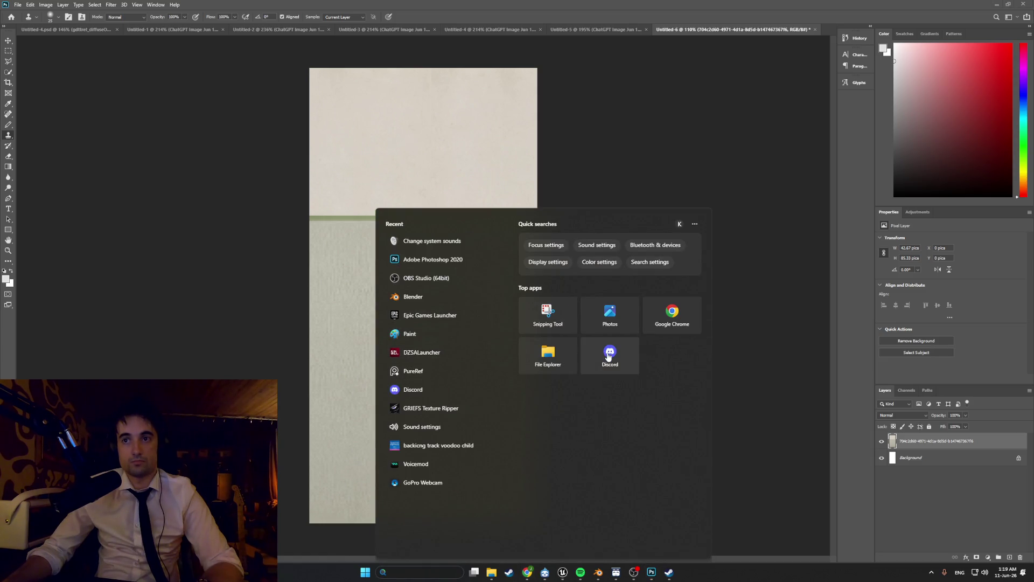
pyautogui.click(609, 355)
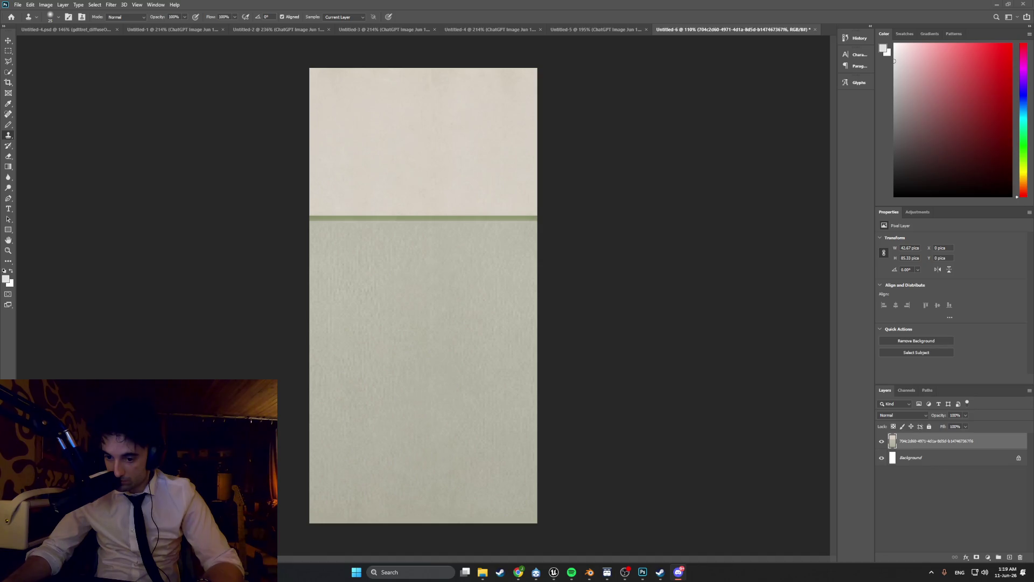
pyautogui.hotkey('alt', 'Tab')
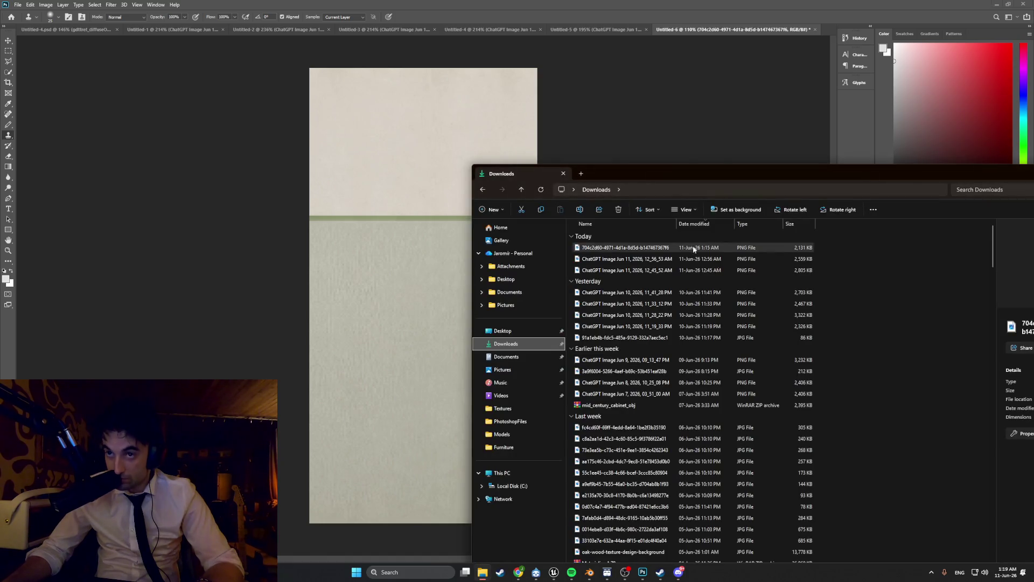
pyautogui.click(730, 160)
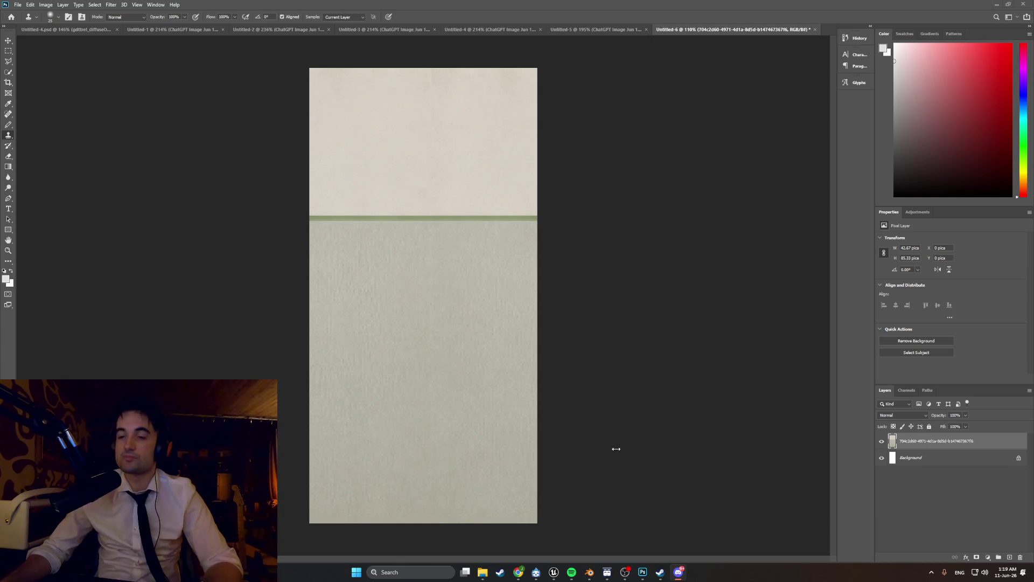
pyautogui.moveTo(582, 564)
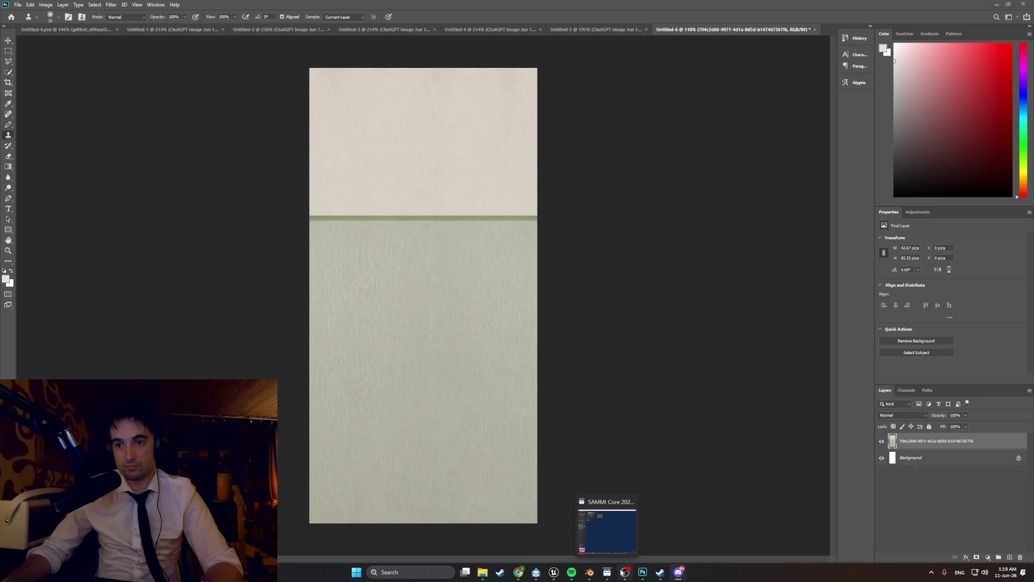
pyautogui.click(590, 572)
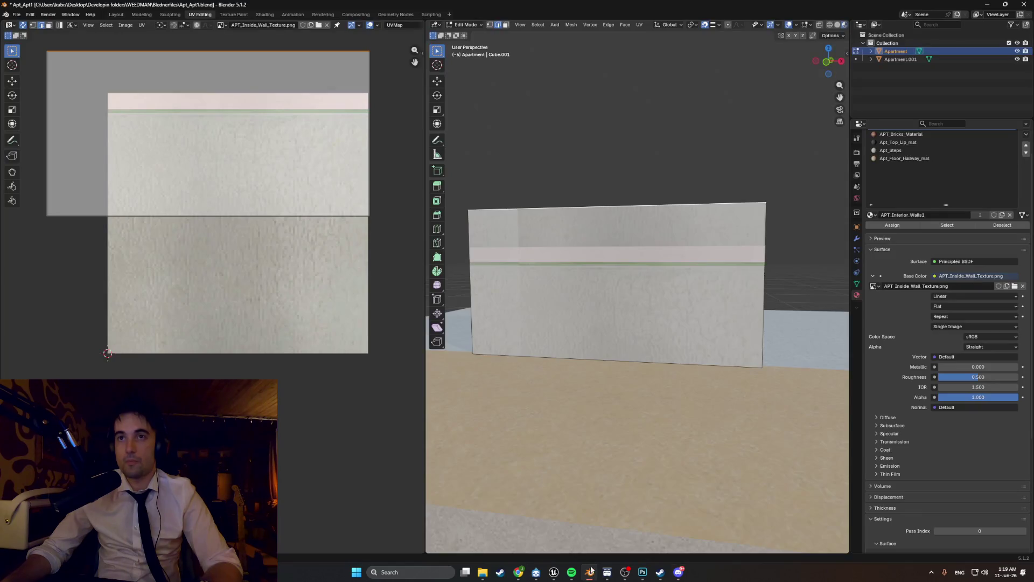
# Step: Switch to the Modeling workspace and select the APT_Inside_Wall_Texture wall panel face in face mode
pyautogui.scroll(-3, 628, 328)
pyautogui.moveTo(603, 345)
pyautogui.mouseDown(button='middle')
pyautogui.moveTo(628, 328)
pyautogui.moveTo(620, 323)
pyautogui.mouseUp(button='middle')
pyautogui.scroll(5, 628, 327)
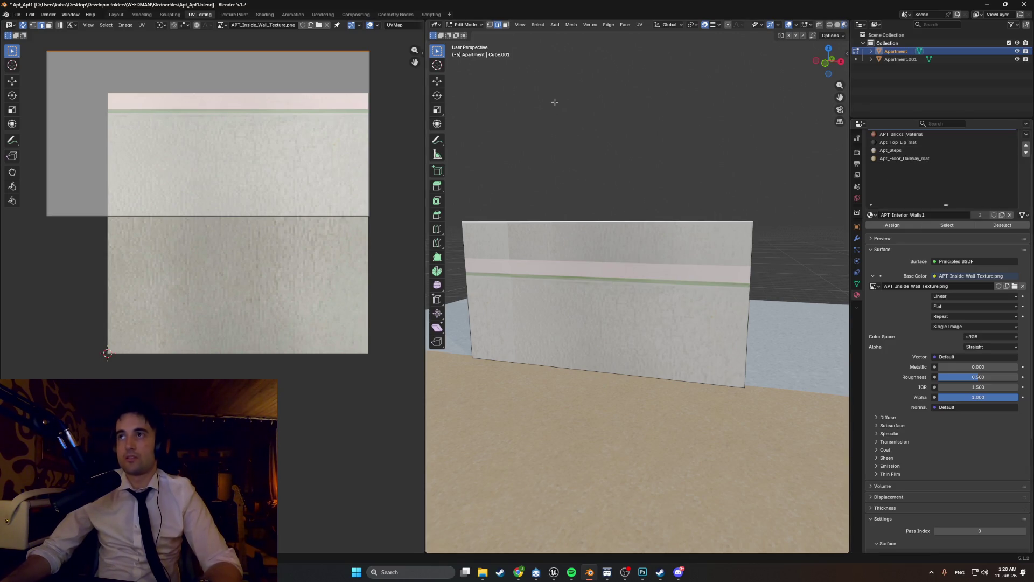
pyautogui.click(137, 16)
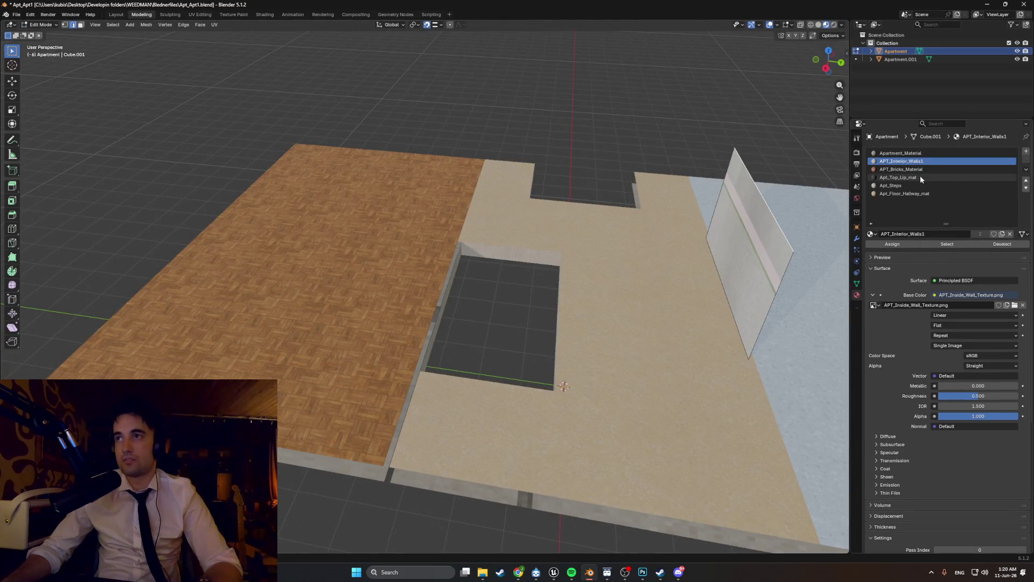
pyautogui.moveTo(635, 253)
pyautogui.mouseDown(button='middle')
pyautogui.moveTo(663, 230)
pyautogui.moveTo(411, 261)
pyautogui.moveTo(383, 278)
pyautogui.moveTo(466, 243)
pyautogui.mouseUp(button='middle')
pyautogui.press('3')
pyautogui.click(467, 243)
pyautogui.scroll(5, 467, 243)
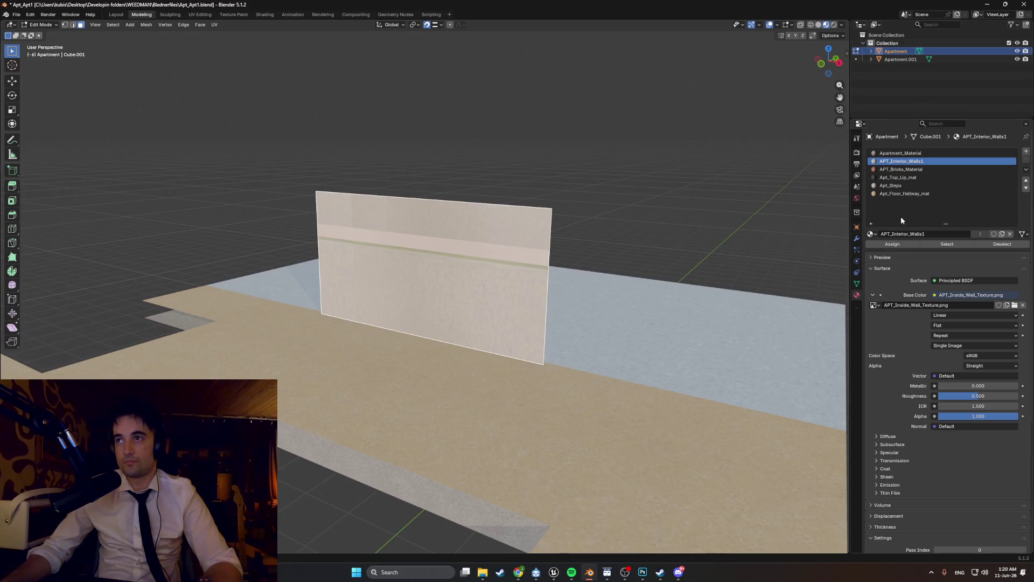
# Step: Load Apt_Wall_texture.png as the base colour image and select the whole apartment mesh
pyautogui.click(1014, 305)
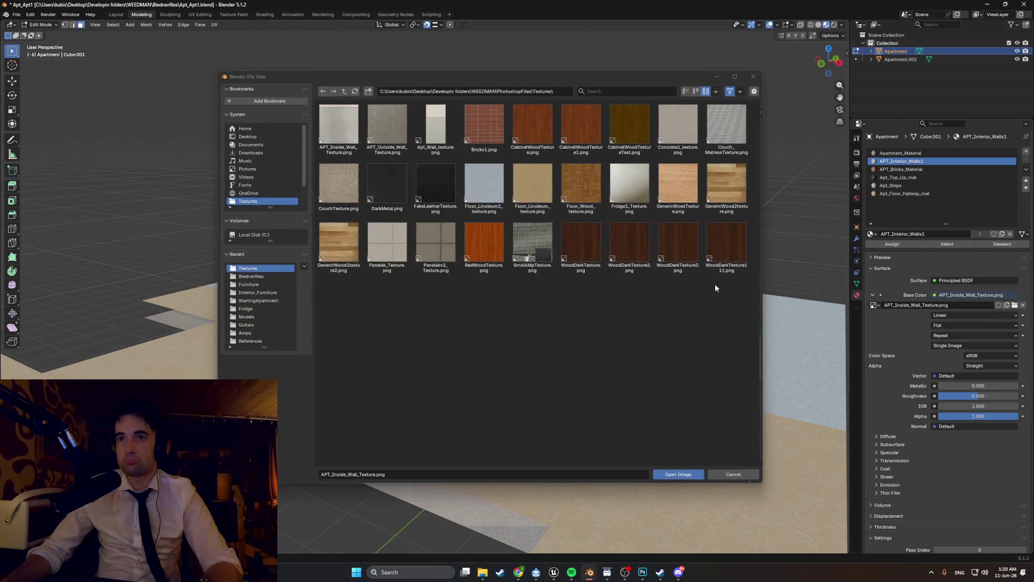
pyautogui.doubleClick(427, 143)
pyautogui.moveTo(471, 248); pyautogui.dragTo(573, 337, button='middle')
pyautogui.scroll(2, 501, 269)
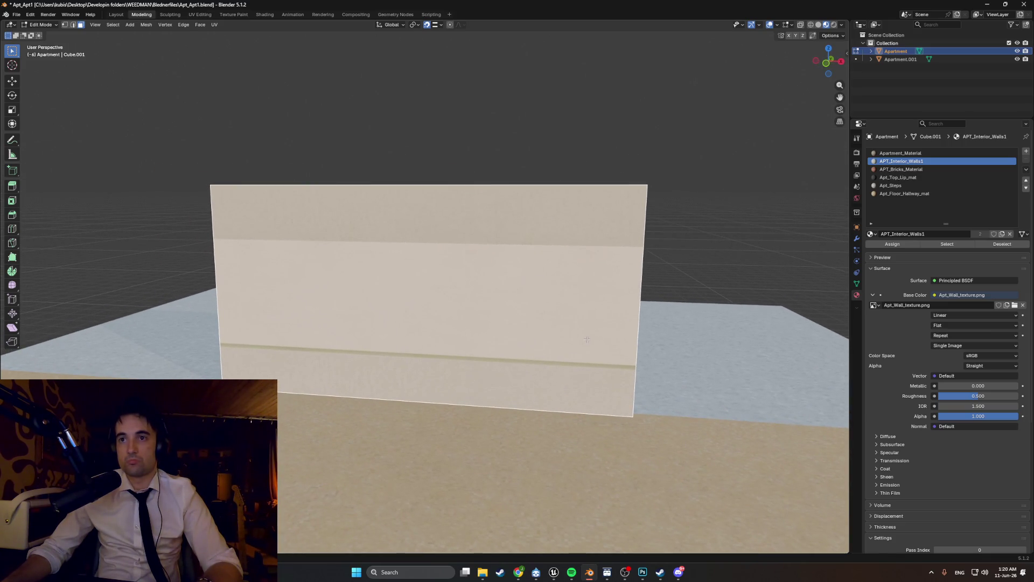
pyautogui.scroll(-4, 620, 315)
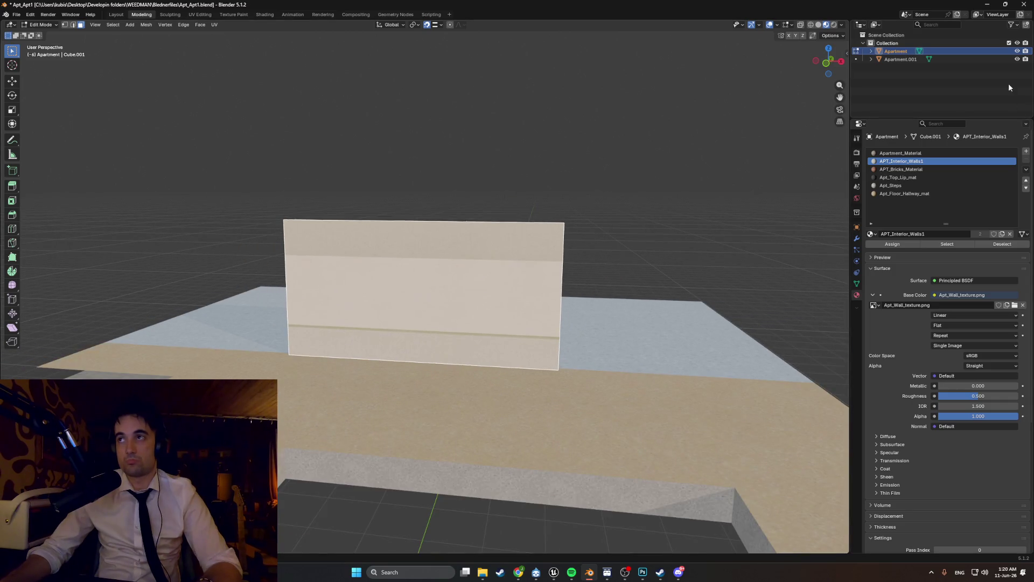
pyautogui.press('a')
pyautogui.scroll(8, 492, 322)
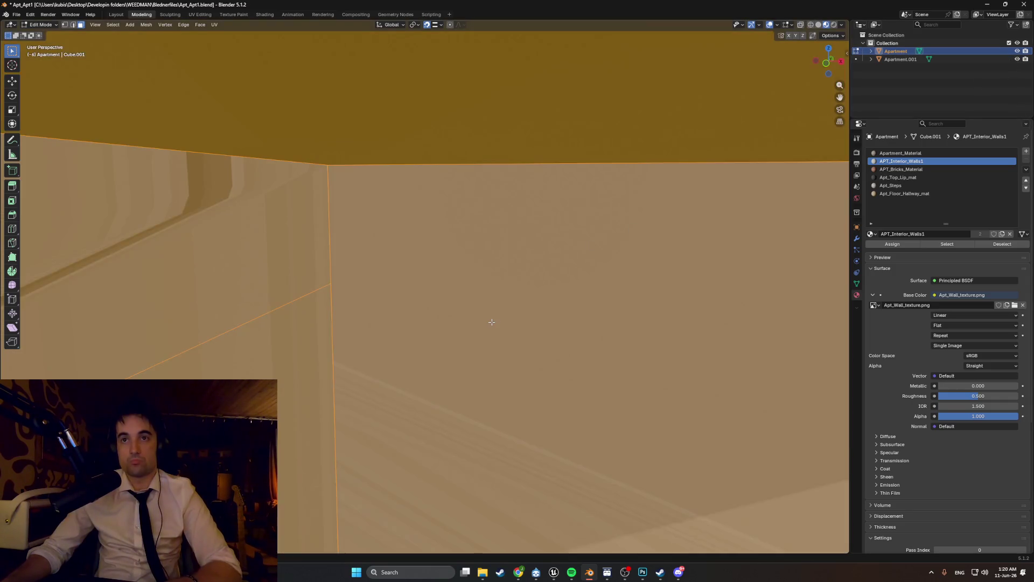
pyautogui.scroll(-6, 492, 322)
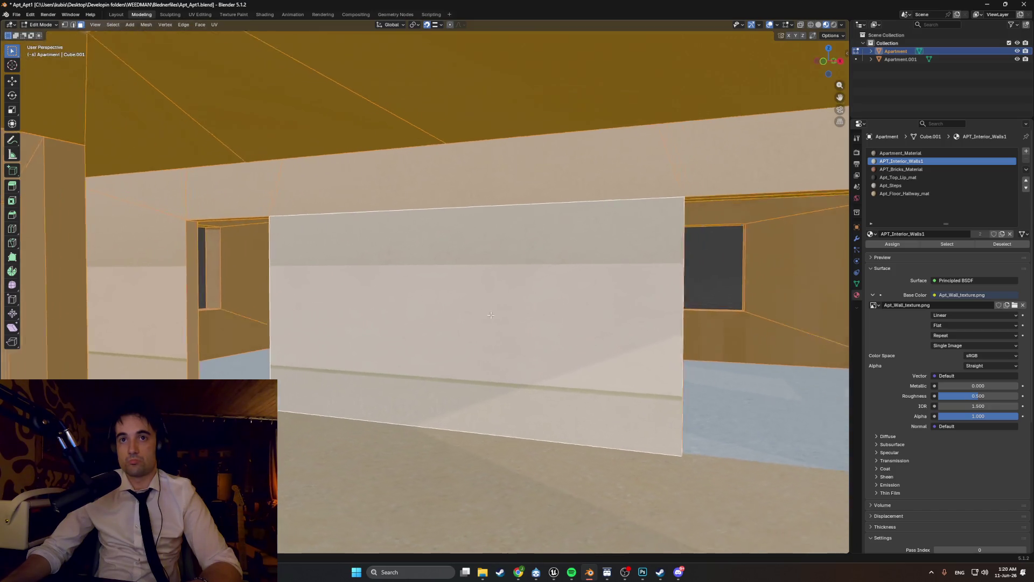
# Step: Select the wall face right of the doorway and its top-right corner vertex
pyautogui.moveTo(490, 315)
pyautogui.mouseDown(button='middle')
pyautogui.moveTo(518, 314)
pyautogui.moveTo(467, 330)
pyautogui.moveTo(546, 325)
pyautogui.mouseUp(button='middle')
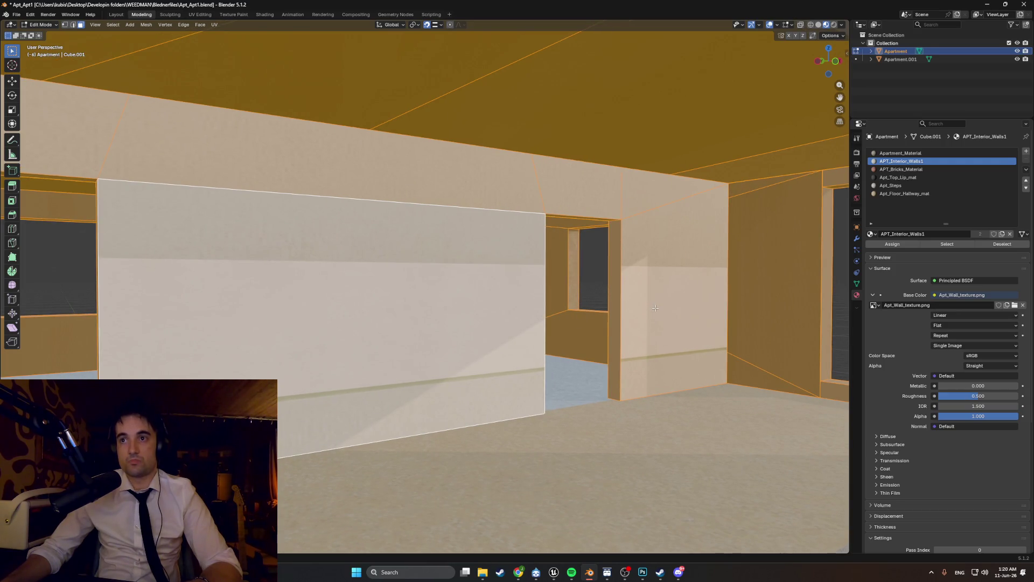
pyautogui.click(654, 278)
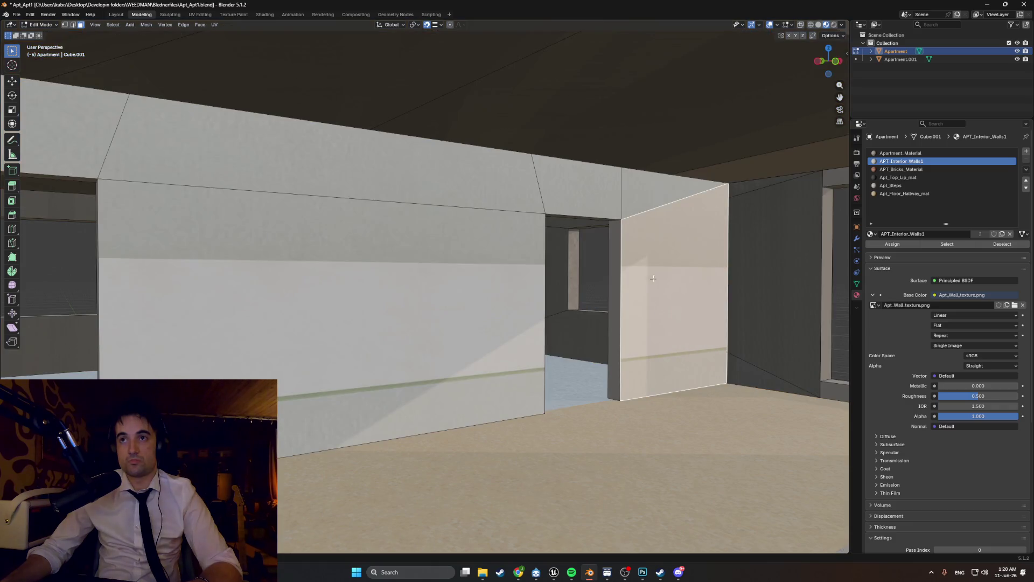
pyautogui.press('1')
pyautogui.moveTo(726, 185)
pyautogui.mouseDown()
pyautogui.moveTo(708, 210)
pyautogui.moveTo(703, 183)
pyautogui.moveTo(721, 188)
pyautogui.moveTo(732, 222)
pyautogui.mouseUp()
pyautogui.scroll(8, 732, 222)
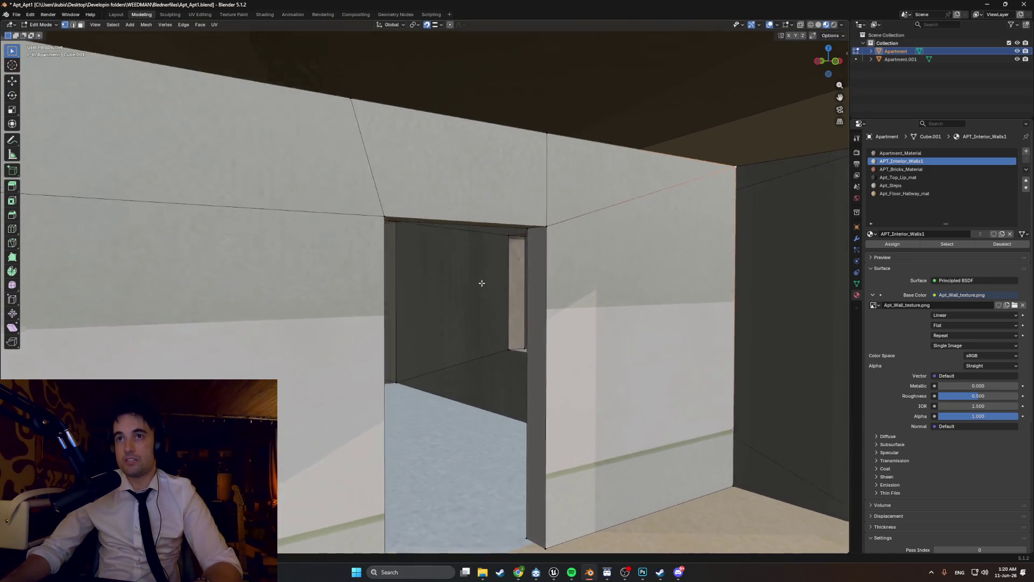
pyautogui.moveTo(531, 328); pyautogui.dragTo(469, 274, button='middle')
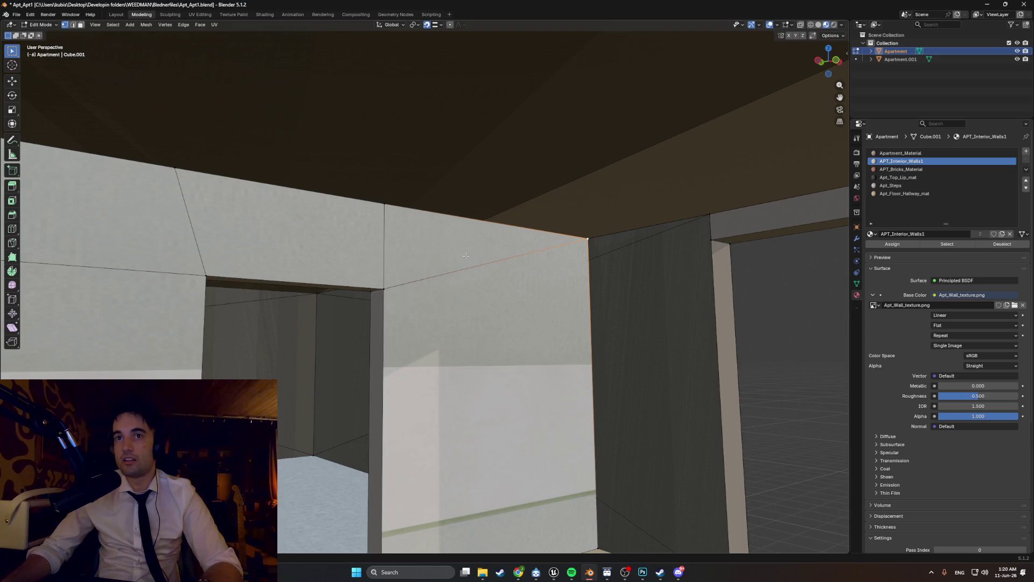
pyautogui.click(469, 273)
pyautogui.keyDown('shift'); pyautogui.click(588, 239); pyautogui.keyUp('shift')
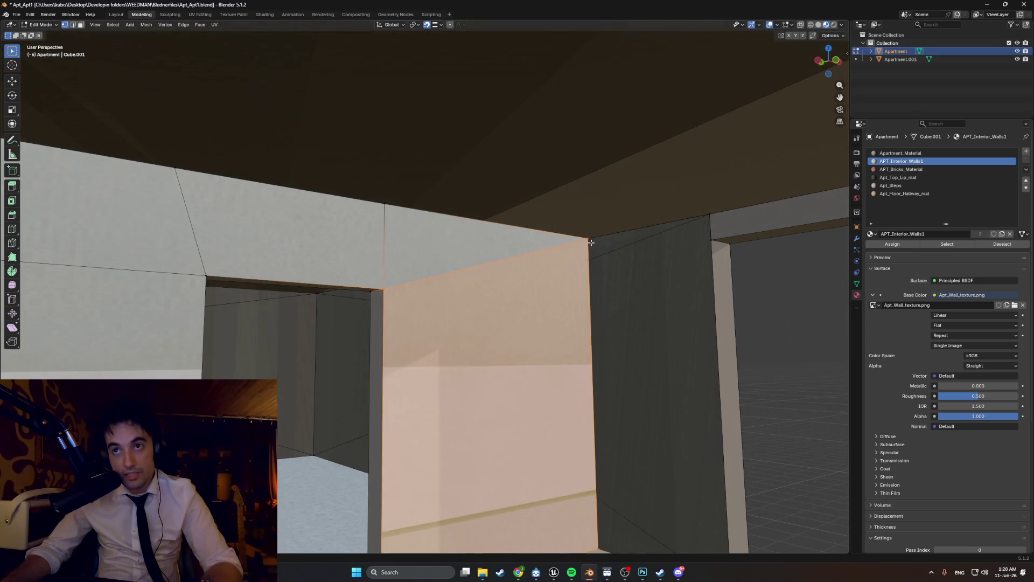
# Step: Try moving the corner vertex vertically along Z, then cancel the move
pyautogui.press('g')
pyautogui.press('z')
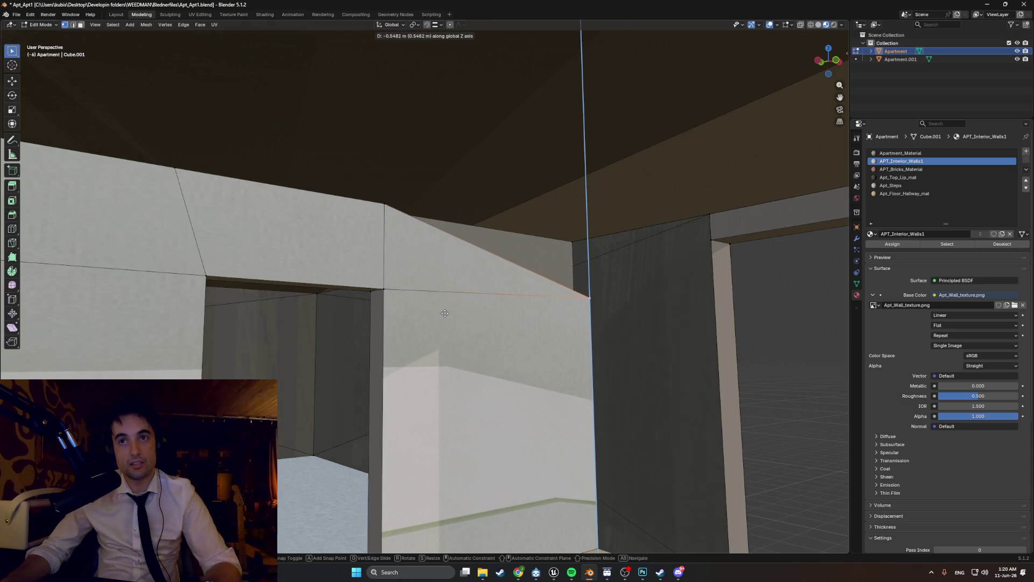
pyautogui.rightClick(398, 304)
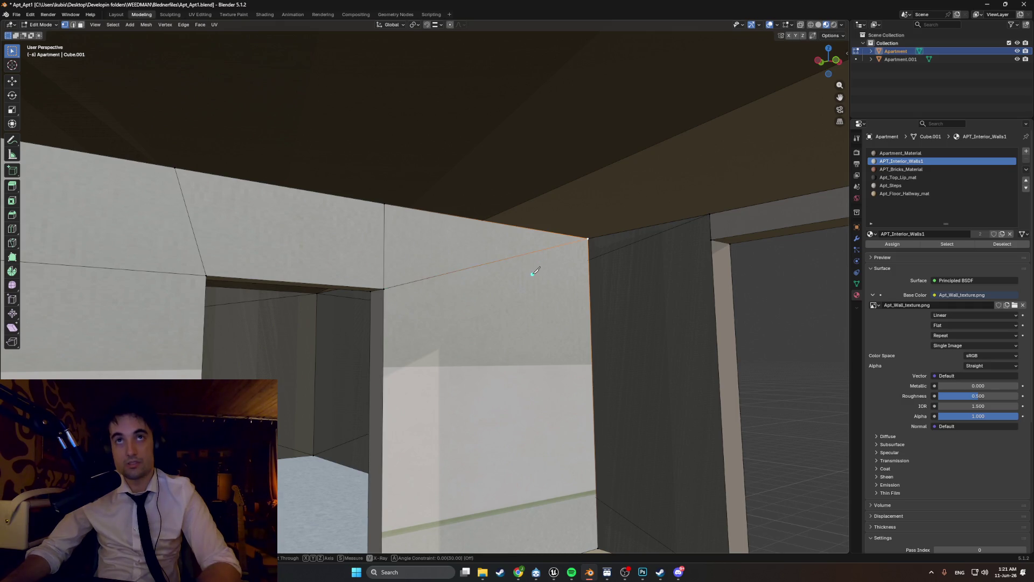
# Step: Set the snapping target to Vertex and orbit closer to the wall
pyautogui.click(439, 27)
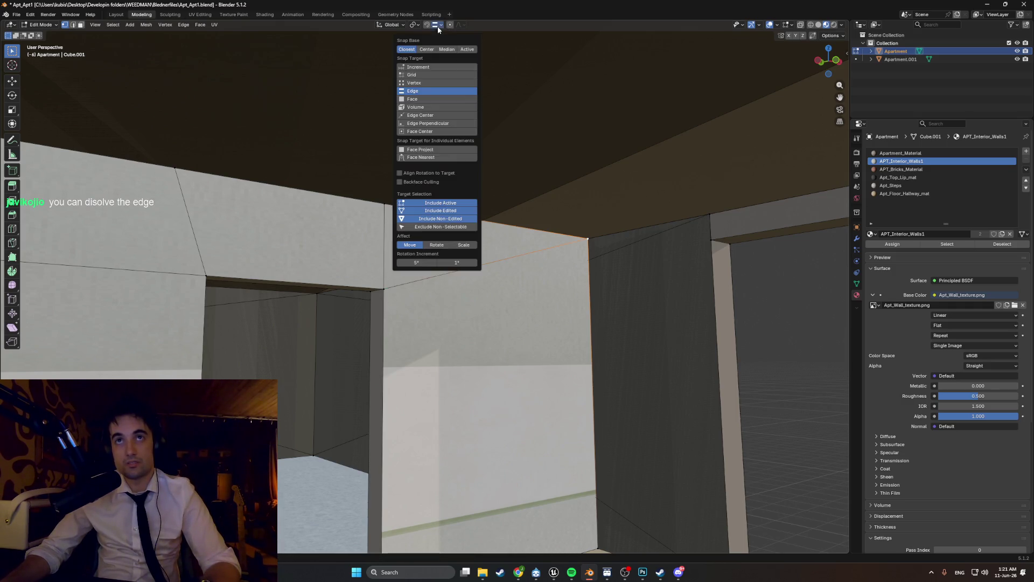
pyautogui.click(418, 82)
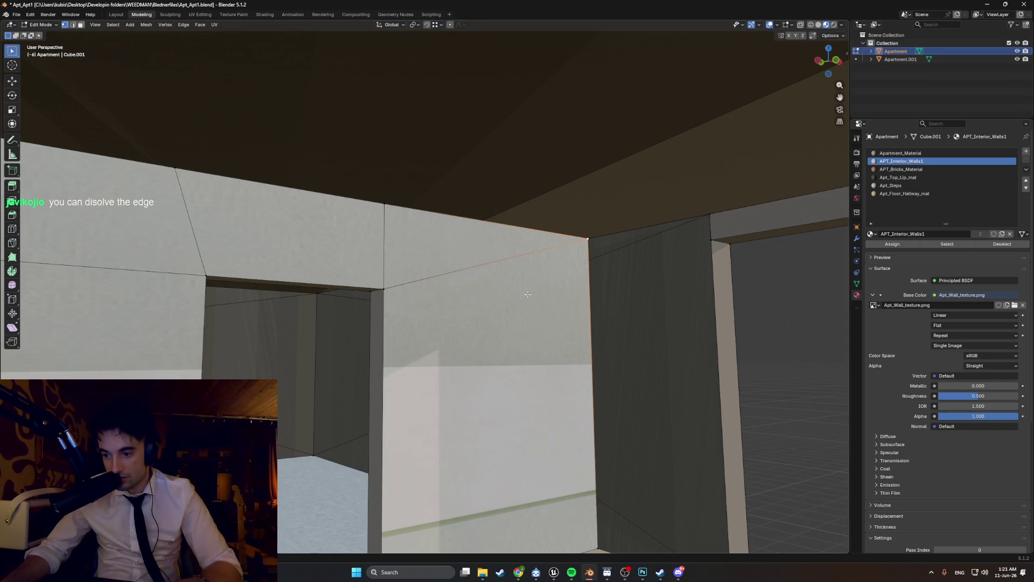
pyautogui.moveTo(528, 294)
pyautogui.mouseDown(button='middle')
pyautogui.moveTo(517, 240)
pyautogui.moveTo(560, 283)
pyautogui.mouseUp(button='middle')
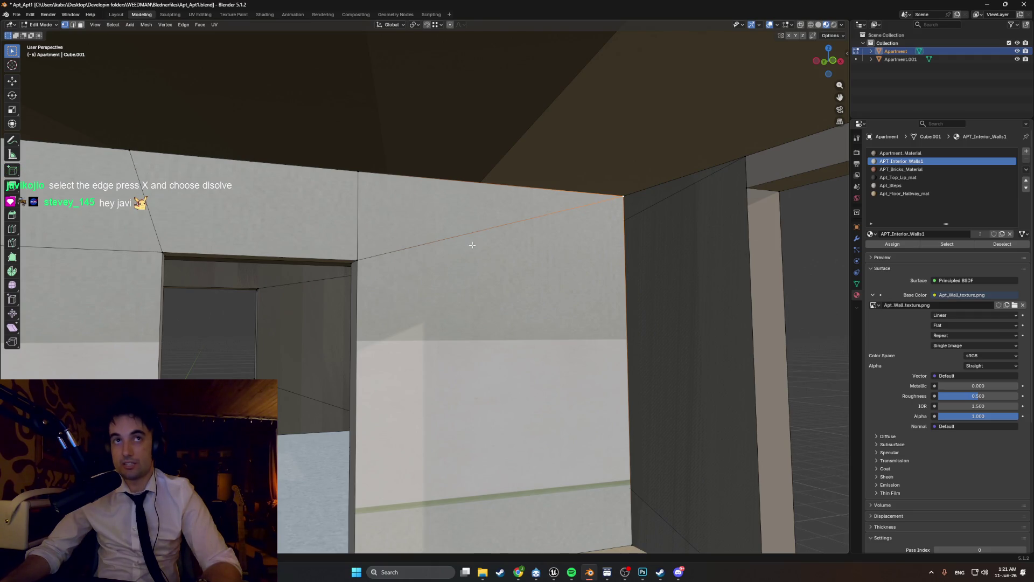
pyautogui.press('3')
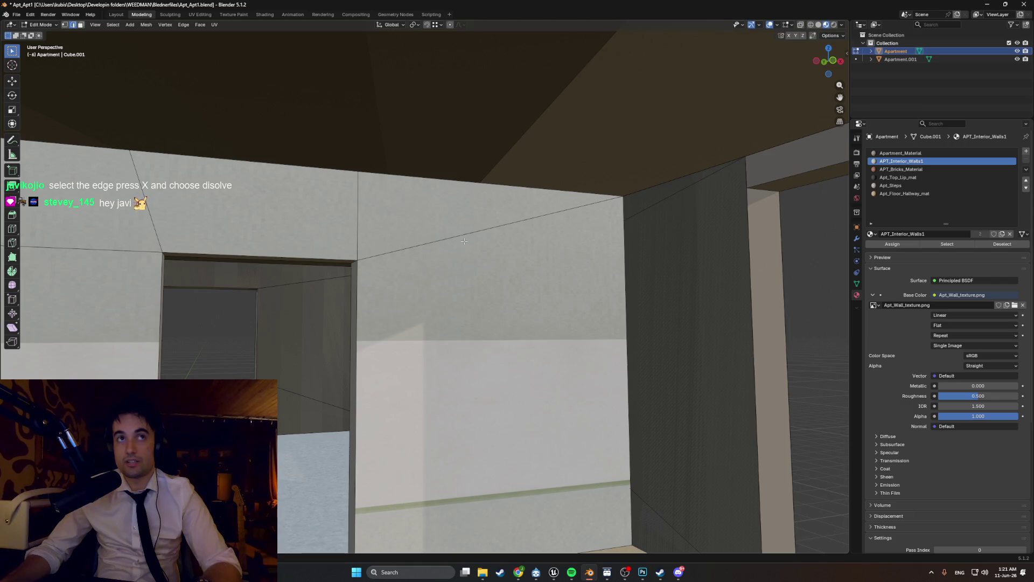
# Step: Dissolve the wall's selected top edge and upper geometry
pyautogui.click(567, 192)
pyautogui.press('x')
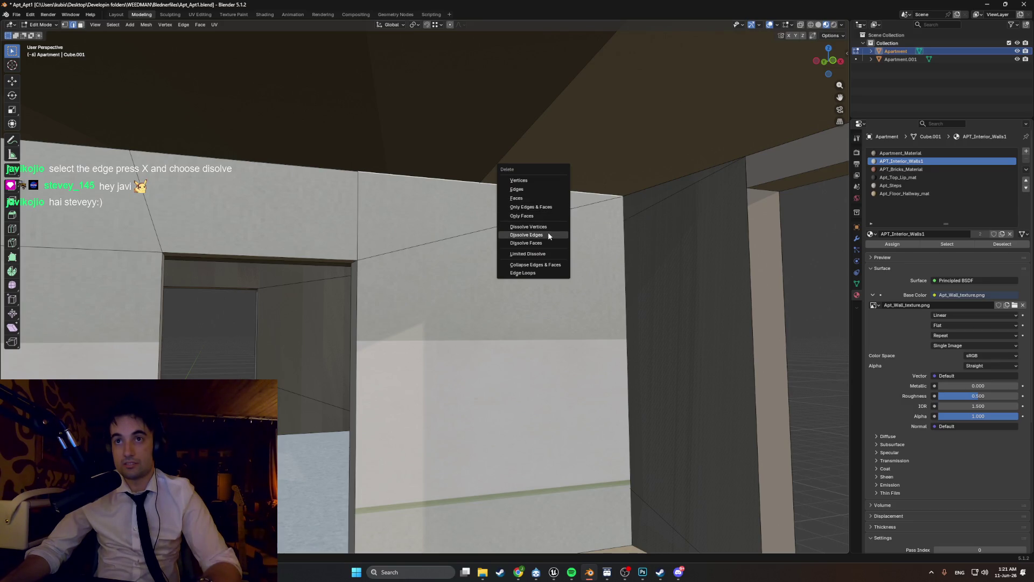
pyautogui.click(548, 232)
pyautogui.scroll(1, 531, 215)
pyautogui.scroll(1, 530, 215)
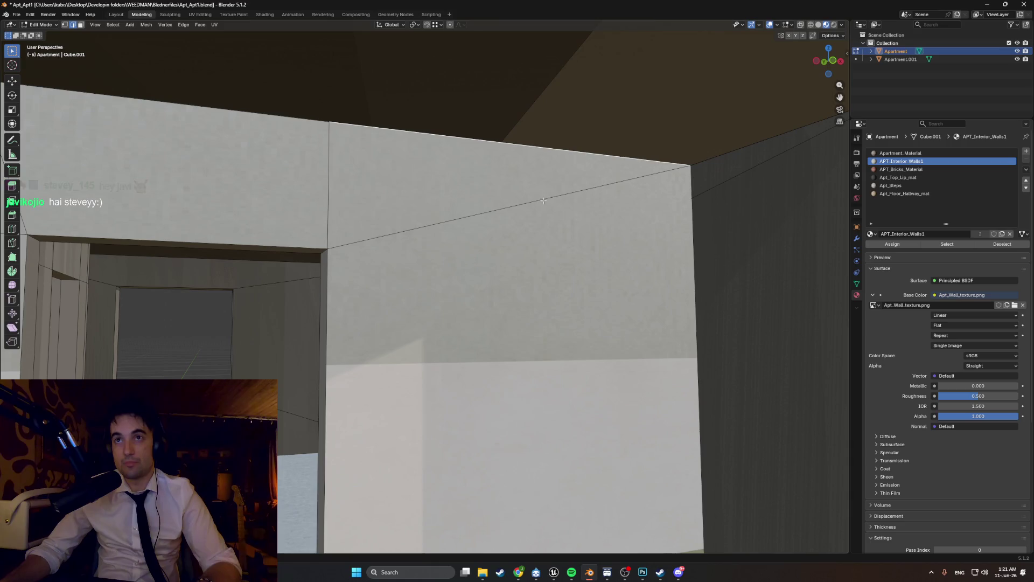
pyautogui.press('x')
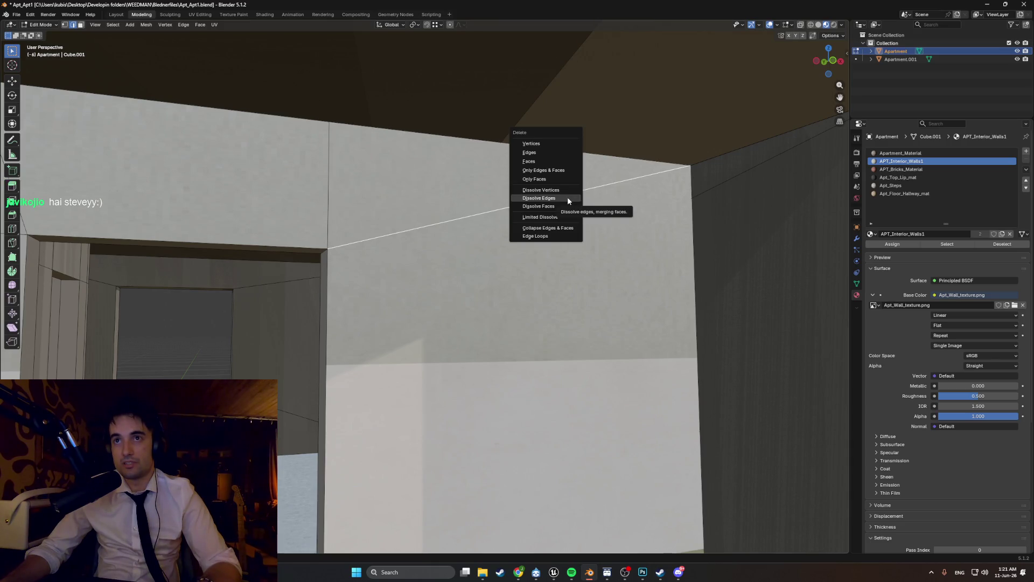
pyautogui.click(567, 196)
# Step: Dissolve the diagonal edge so the wall faces merge into one quad
pyautogui.moveTo(512, 250)
pyautogui.mouseDown(button='middle')
pyautogui.moveTo(533, 296)
pyautogui.moveTo(527, 280)
pyautogui.mouseUp(button='middle')
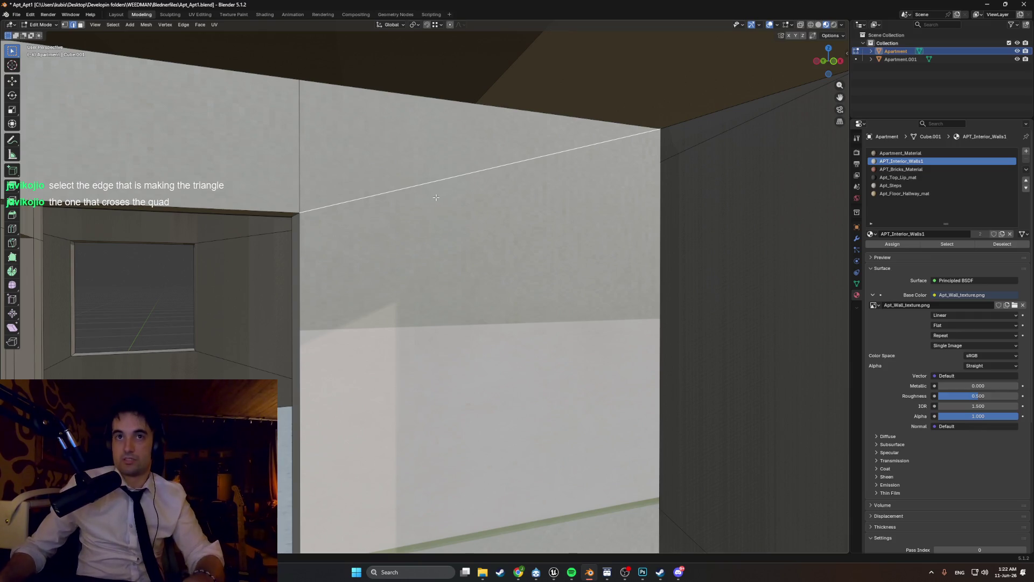
pyautogui.moveTo(428, 195)
pyautogui.mouseDown(button='middle')
pyautogui.moveTo(430, 221)
pyautogui.moveTo(416, 225)
pyautogui.moveTo(431, 225)
pyautogui.moveTo(413, 225)
pyautogui.moveTo(433, 204)
pyautogui.mouseUp(button='middle')
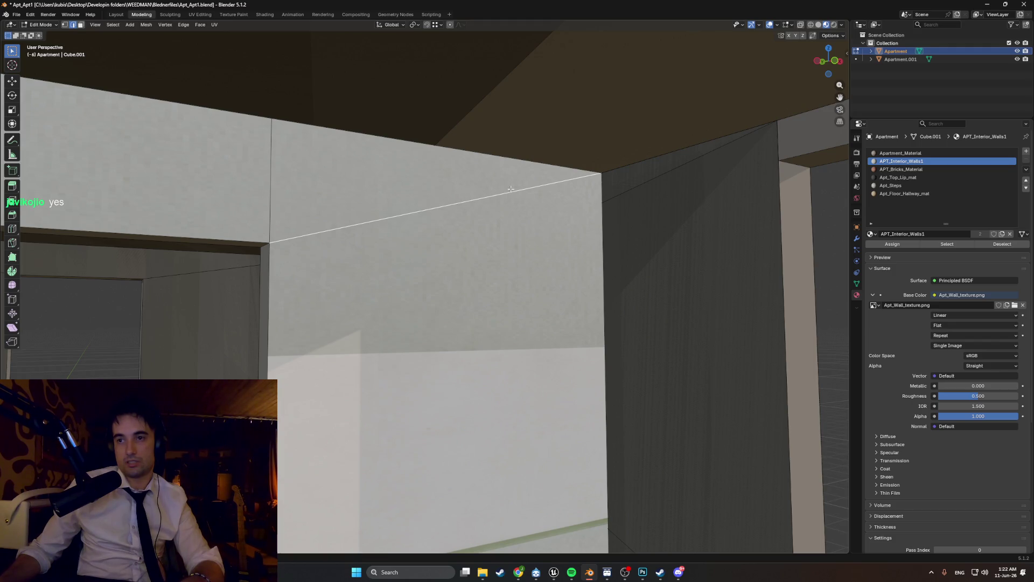
pyautogui.press('x')
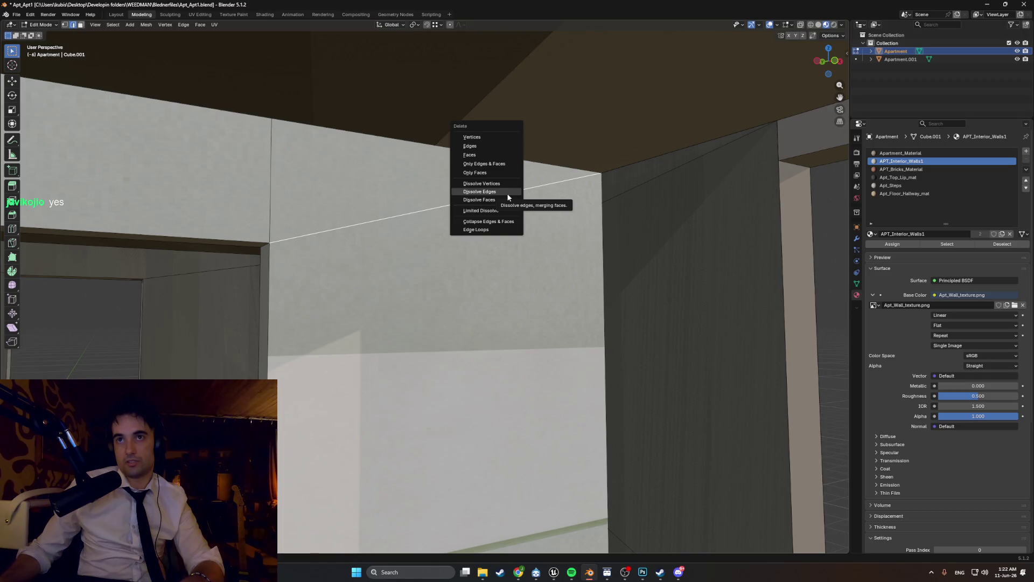
pyautogui.click(507, 193)
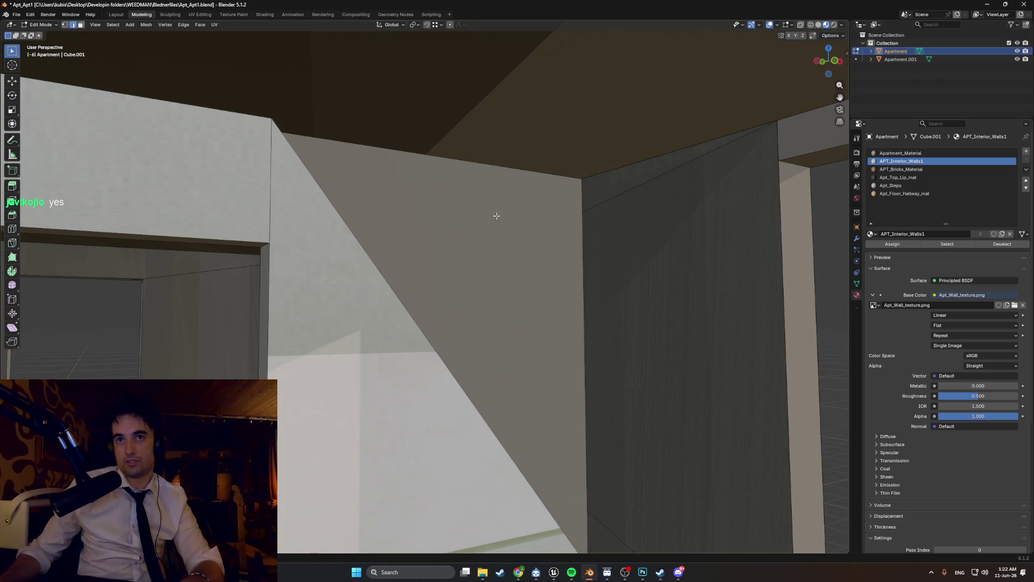
pyautogui.moveTo(496, 216); pyautogui.dragTo(482, 230, button='middle')
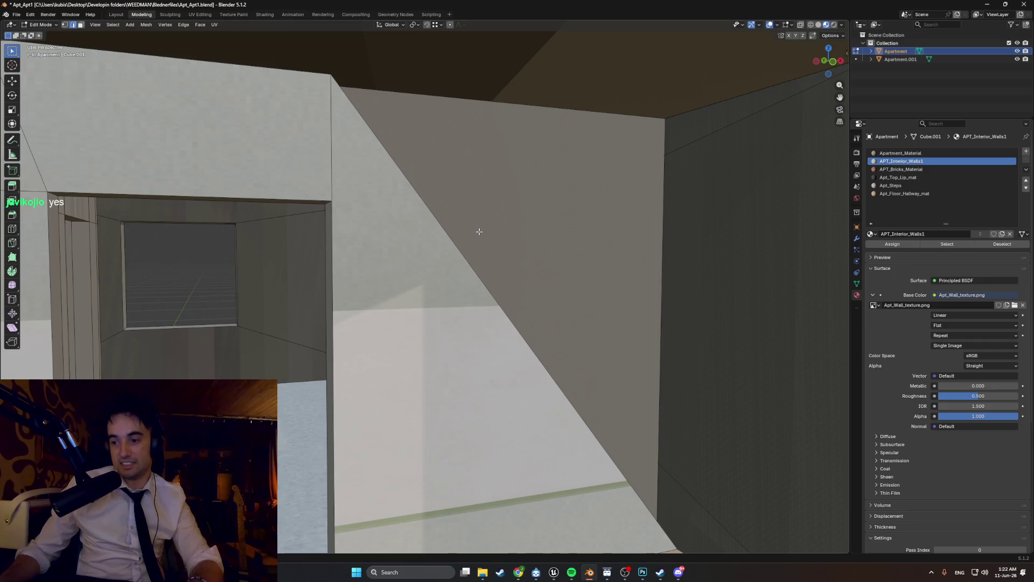
pyautogui.moveTo(449, 266); pyautogui.dragTo(461, 272, button='middle')
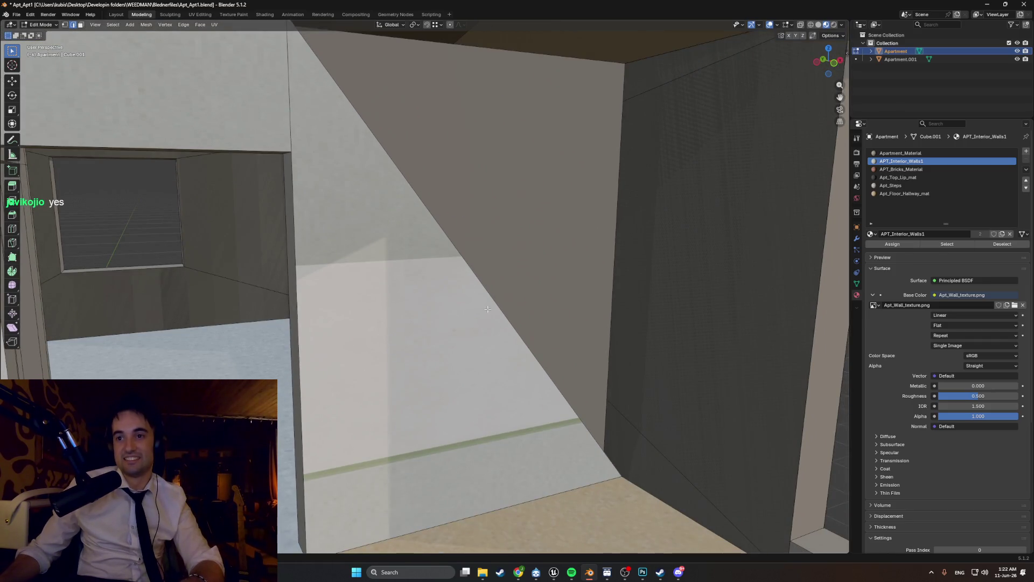
# Step: Test-move the wall-floor corner vertex along Z, then undo back to the flat quad
pyautogui.press('1')
pyautogui.click(621, 476)
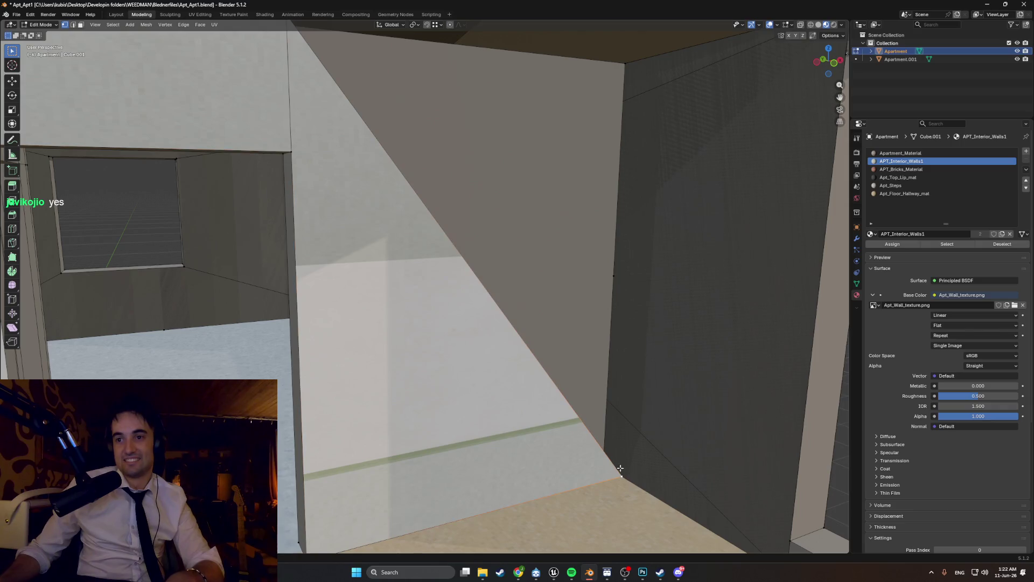
pyautogui.press('g')
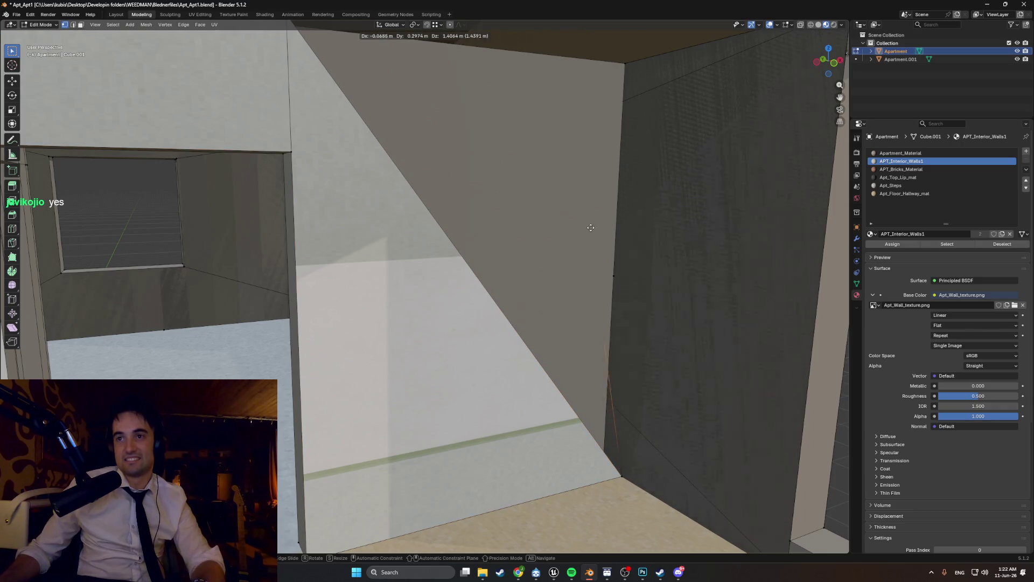
pyautogui.press('Escape')
pyautogui.press('g')
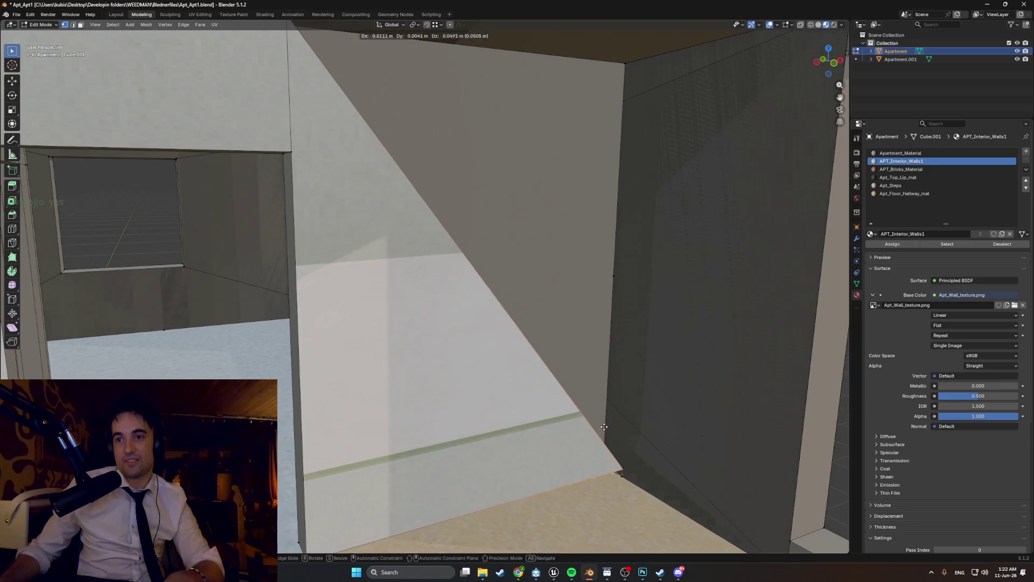
pyautogui.press('z')
pyautogui.click(575, 307)
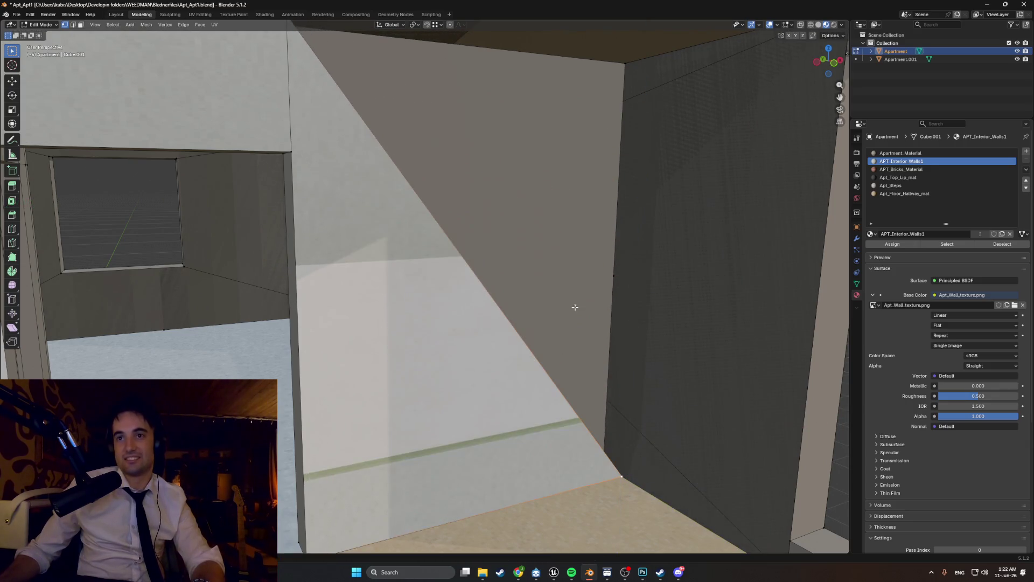
pyautogui.moveTo(561, 332)
pyautogui.mouseDown(button='middle')
pyautogui.moveTo(556, 272)
pyautogui.moveTo(579, 270)
pyautogui.mouseUp(button='middle')
pyautogui.press('2')
pyautogui.hotkey('ctrl', 'z')
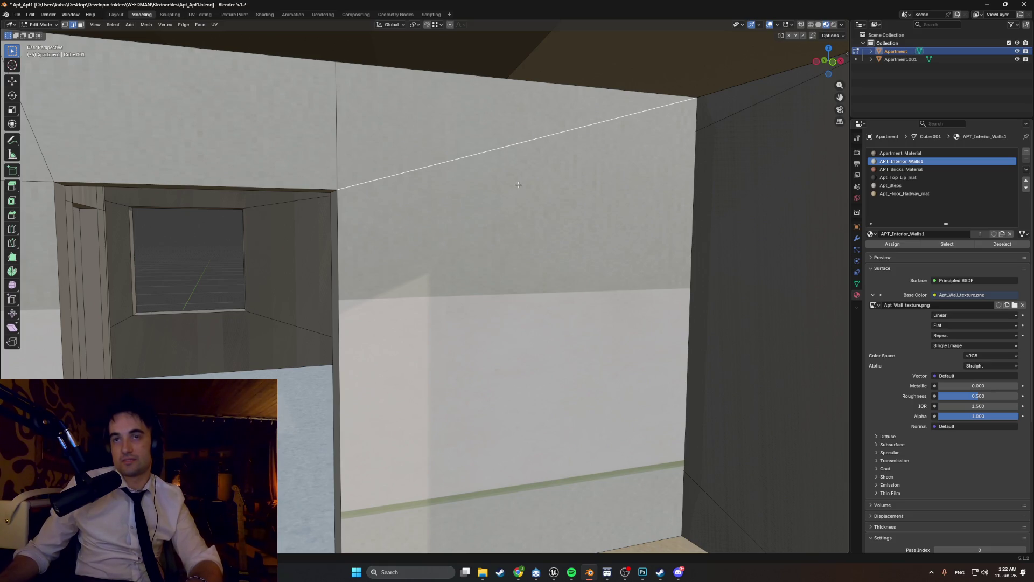
pyautogui.press('1')
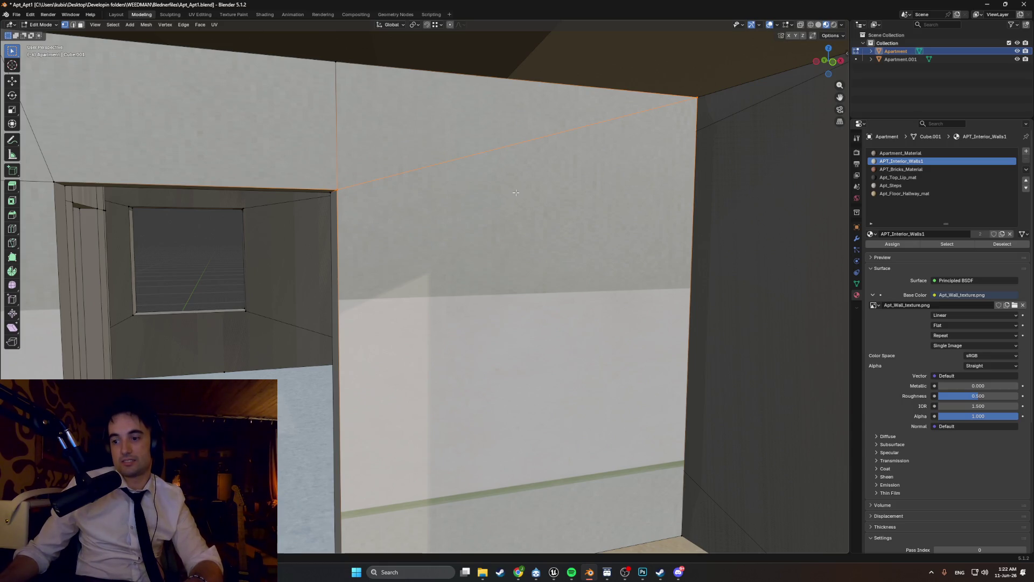
pyautogui.press('3')
pyautogui.click(476, 133)
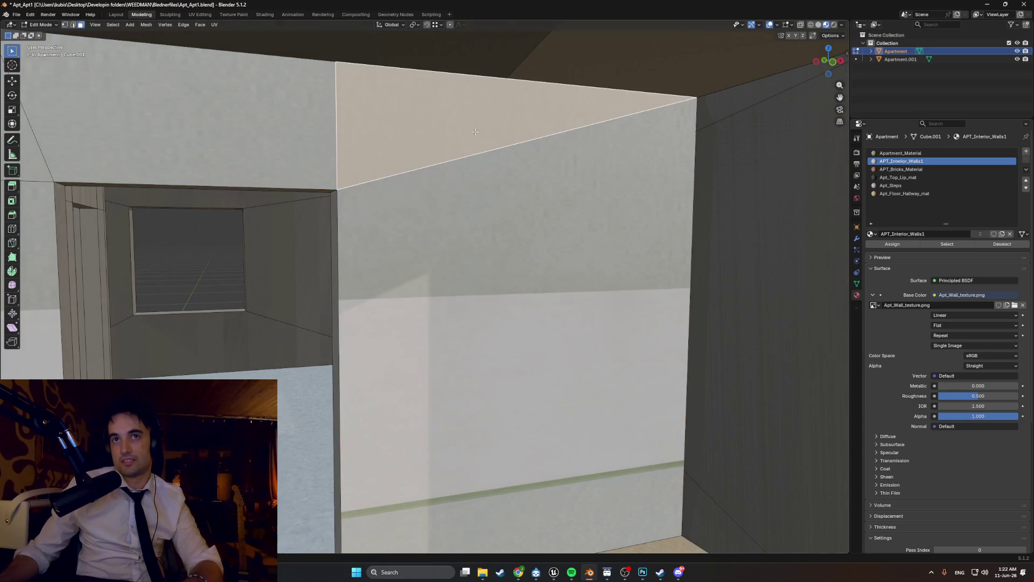
pyautogui.press('x')
pyautogui.click(459, 105)
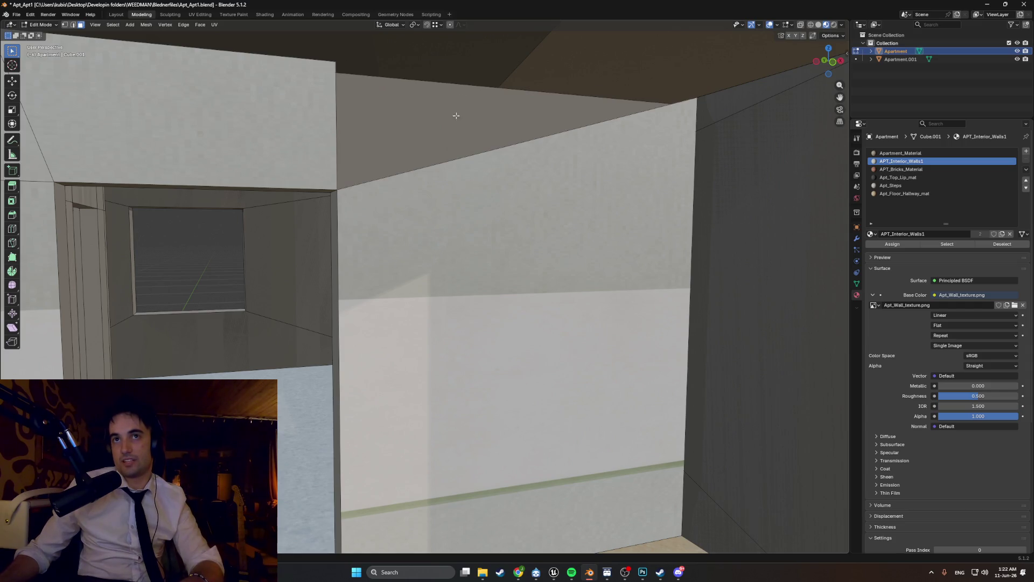
pyautogui.press('1')
pyautogui.click(335, 60)
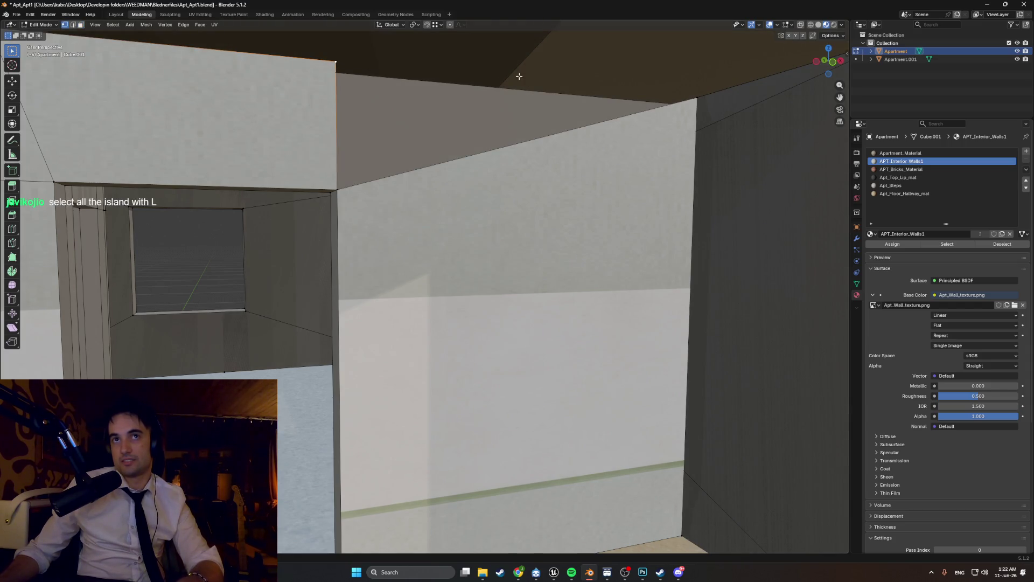
pyautogui.keyDown('shift'); pyautogui.click(696, 100); pyautogui.keyUp('shift')
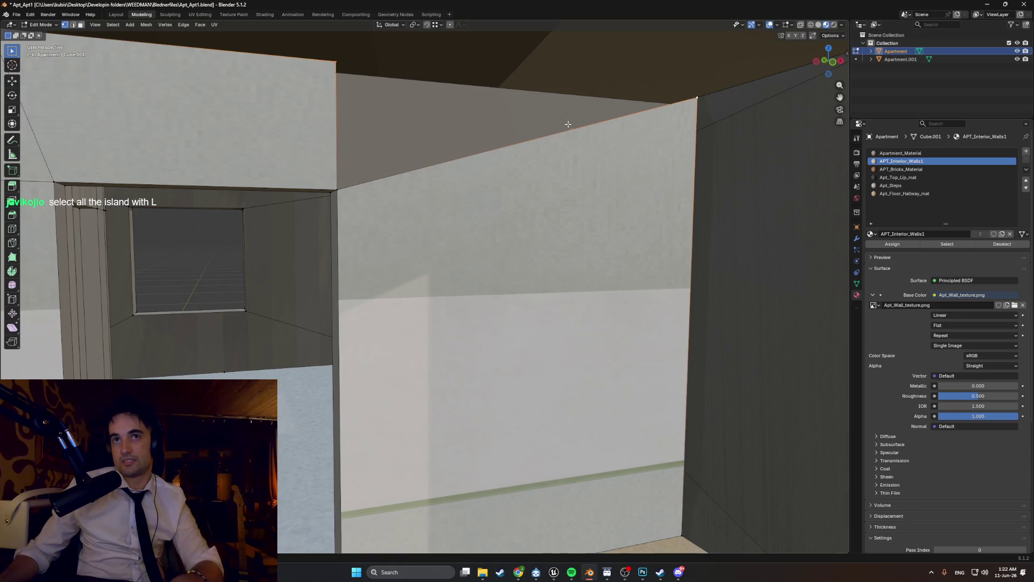
pyautogui.click(695, 101)
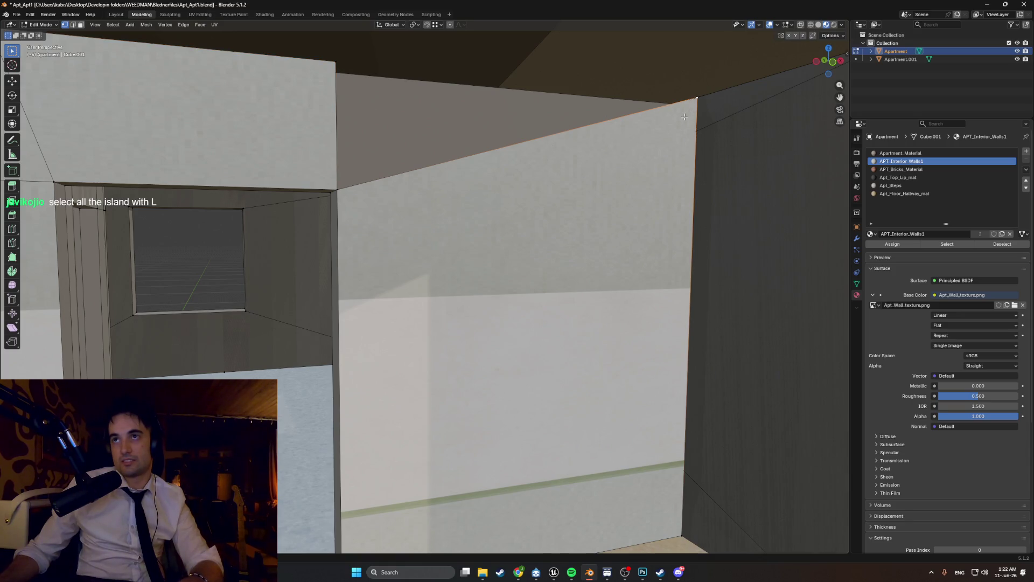
pyautogui.press('g')
pyautogui.press('z')
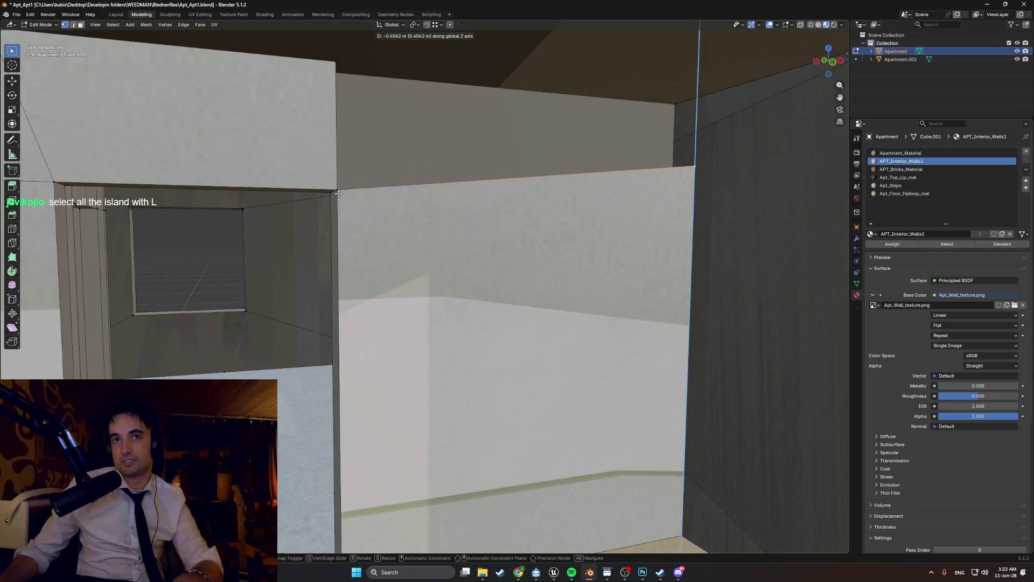
pyautogui.click(340, 185)
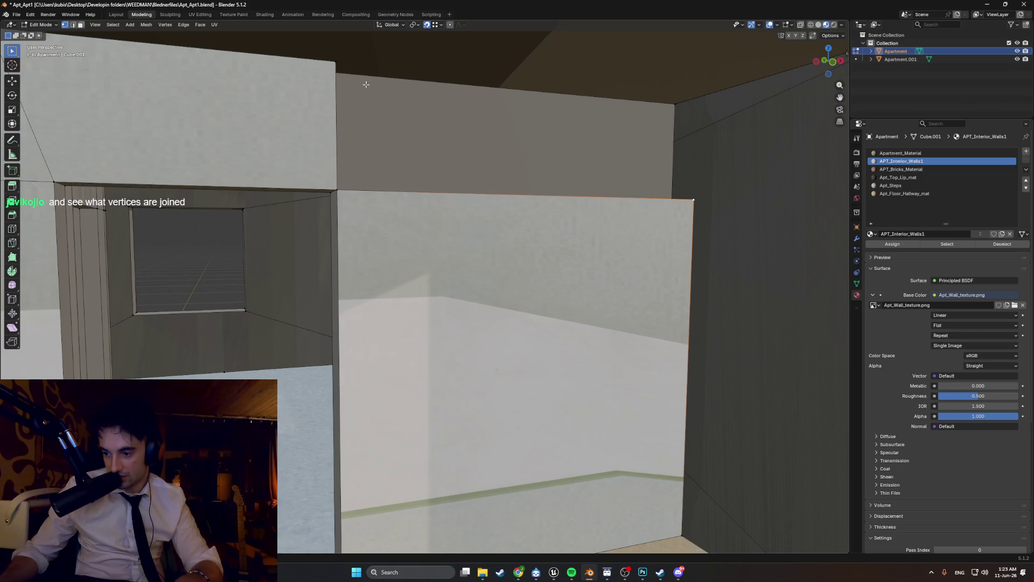
pyautogui.hotkey('ctrl', 'z')
pyautogui.press('3')
pyautogui.click(365, 85)
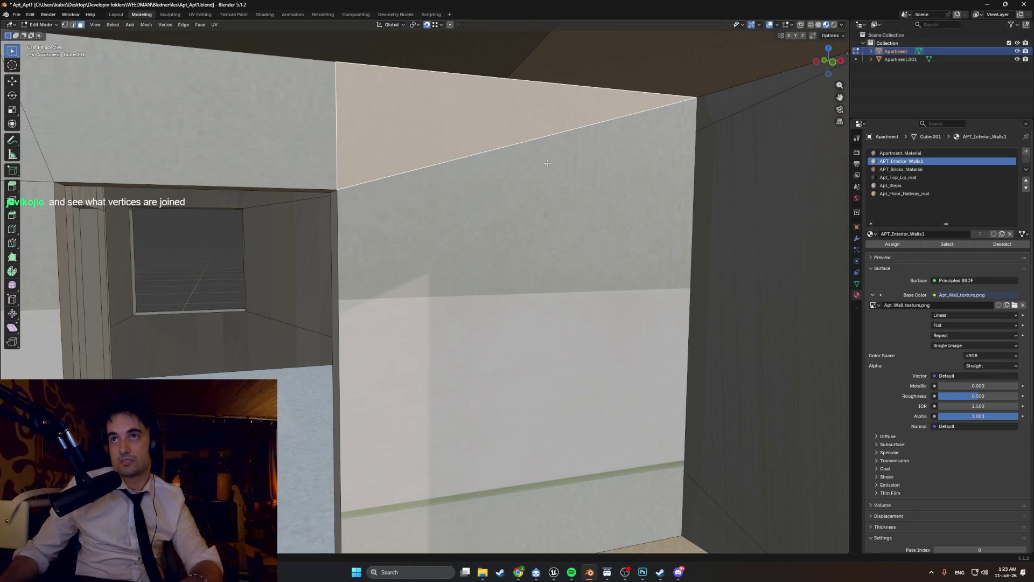
pyautogui.click(588, 158)
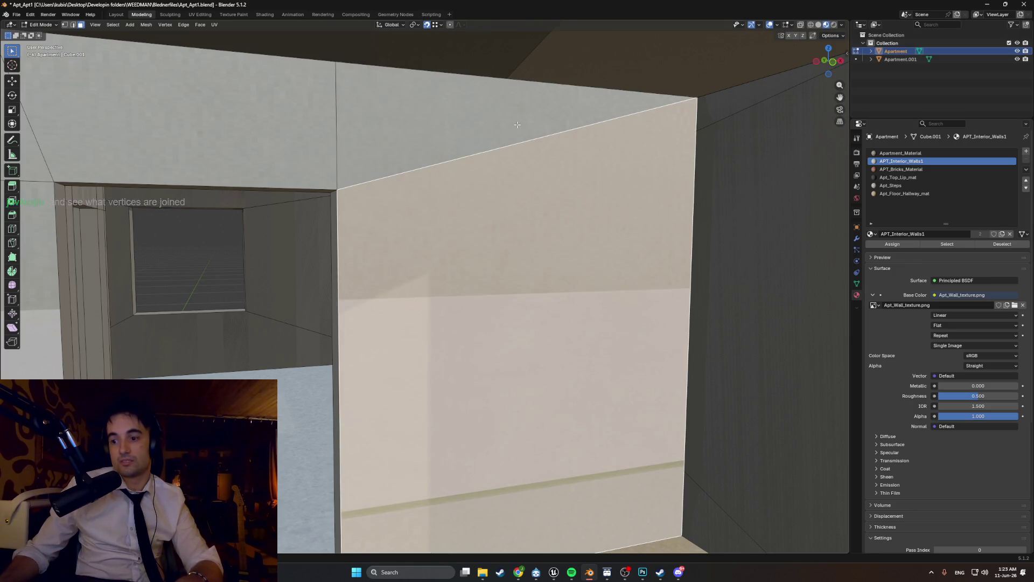
pyautogui.scroll(-6, 558, 161)
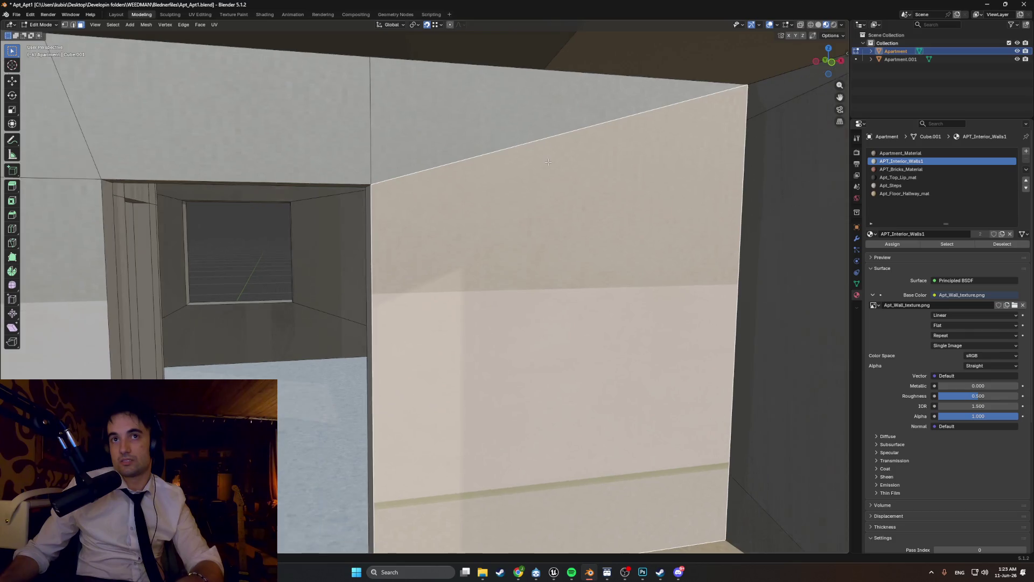
pyautogui.press('KP_Decimal')
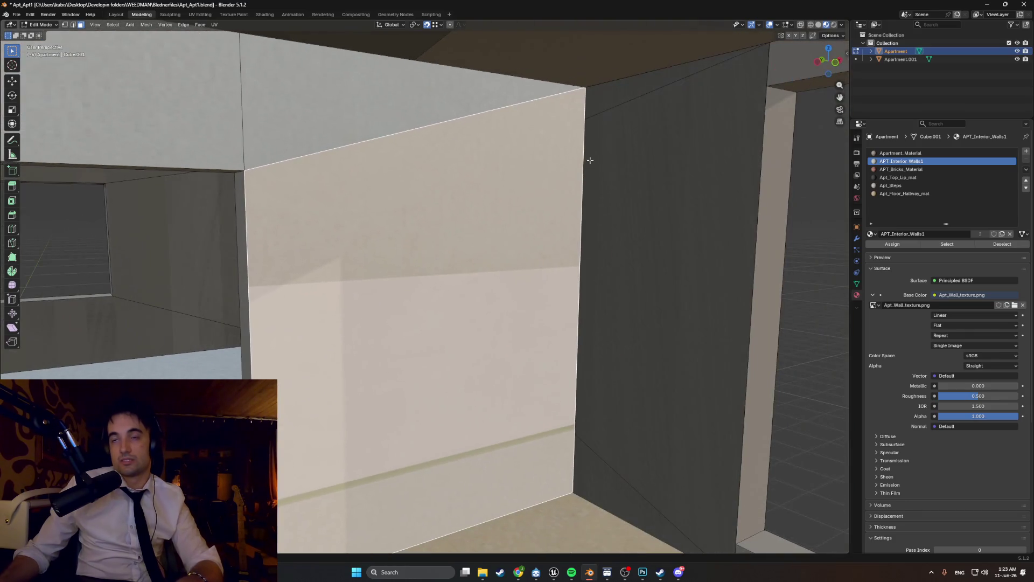
pyautogui.keyDown('shift'); pyautogui.click(458, 116); pyautogui.keyUp('shift')
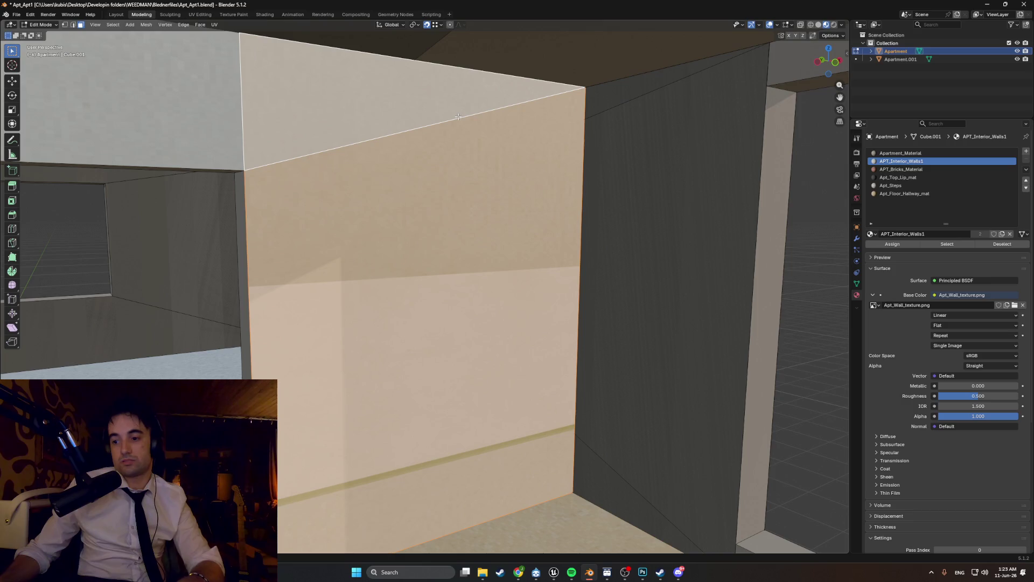
pyautogui.moveTo(499, 145)
pyautogui.mouseDown(button='middle')
pyautogui.moveTo(545, 156)
pyautogui.moveTo(476, 184)
pyautogui.moveTo(572, 210)
pyautogui.moveTo(434, 214)
pyautogui.moveTo(399, 179)
pyautogui.moveTo(434, 187)
pyautogui.moveTo(495, 236)
pyautogui.moveTo(453, 144)
pyautogui.mouseUp(button='middle')
pyautogui.click(449, 136)
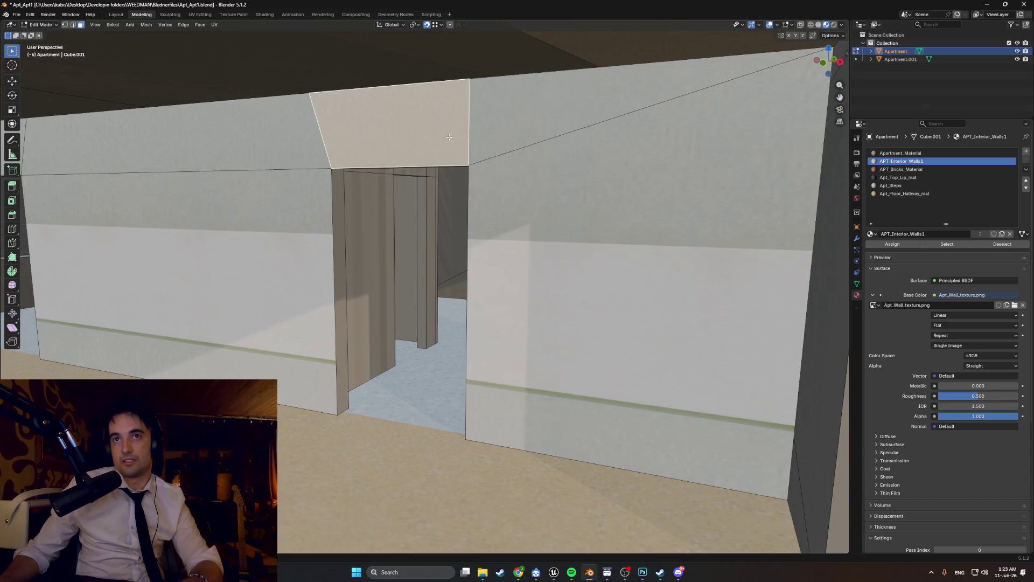
# Step: Add the left, right and upper-left strip wall faces to the selection
pyautogui.keyDown('shift'); pyautogui.click(584, 131); pyautogui.keyUp('shift')
pyautogui.keyDown('shift'); pyautogui.click(178, 226); pyautogui.keyUp('shift')
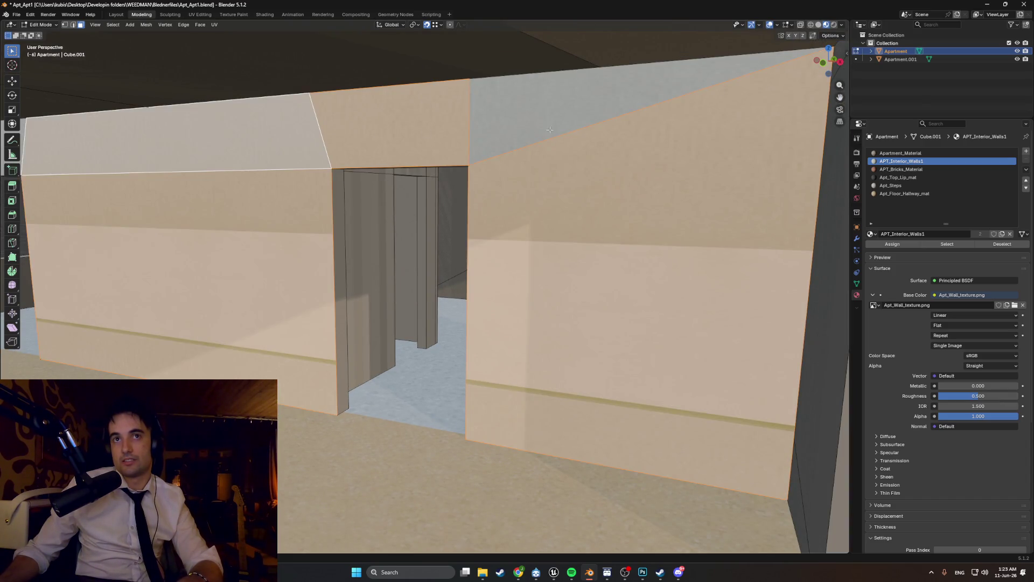
pyautogui.moveTo(431, 135); pyautogui.dragTo(478, 117, button='middle')
pyautogui.keyDown('shift'); pyautogui.click(264, 197); pyautogui.keyUp('shift')
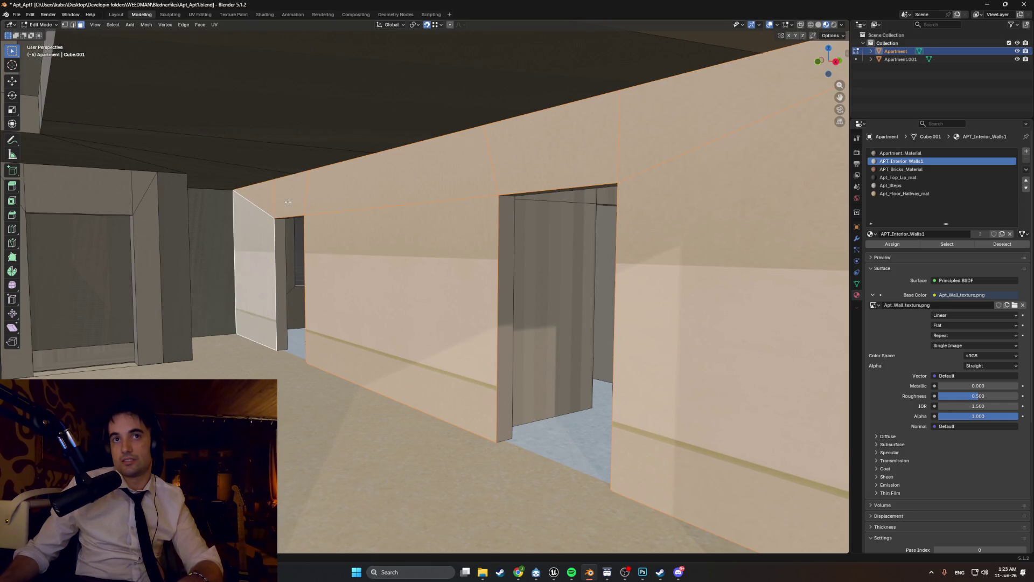
pyautogui.moveTo(321, 219)
pyautogui.mouseDown(button='middle')
pyautogui.moveTo(318, 231)
pyautogui.moveTo(348, 240)
pyautogui.moveTo(332, 249)
pyautogui.mouseUp(button='middle')
pyautogui.keyDown('shift'); pyautogui.click(473, 143); pyautogui.keyUp('shift')
pyautogui.keyDown('shift'); pyautogui.click(573, 138); pyautogui.keyUp('shift')
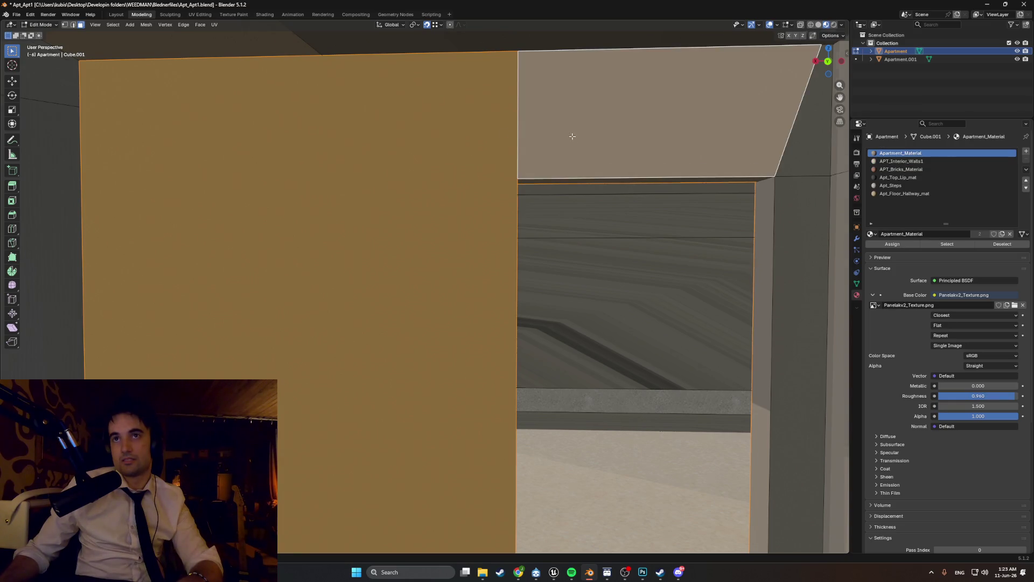
pyautogui.moveTo(573, 138)
pyautogui.mouseDown(button='middle')
pyautogui.moveTo(564, 128)
pyautogui.moveTo(557, 144)
pyautogui.moveTo(517, 144)
pyautogui.moveTo(530, 141)
pyautogui.moveTo(531, 152)
pyautogui.moveTo(668, 153)
pyautogui.mouseUp(button='middle')
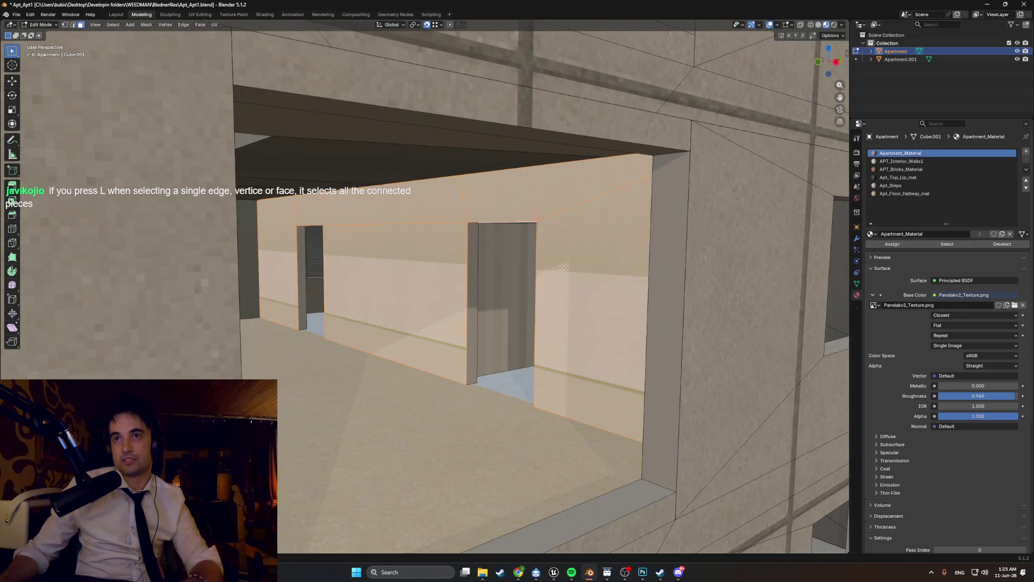
# Step: Select the single wall face and move it about -0.43 m along Y
pyautogui.click(561, 270)
pyautogui.press('KP_Decimal')
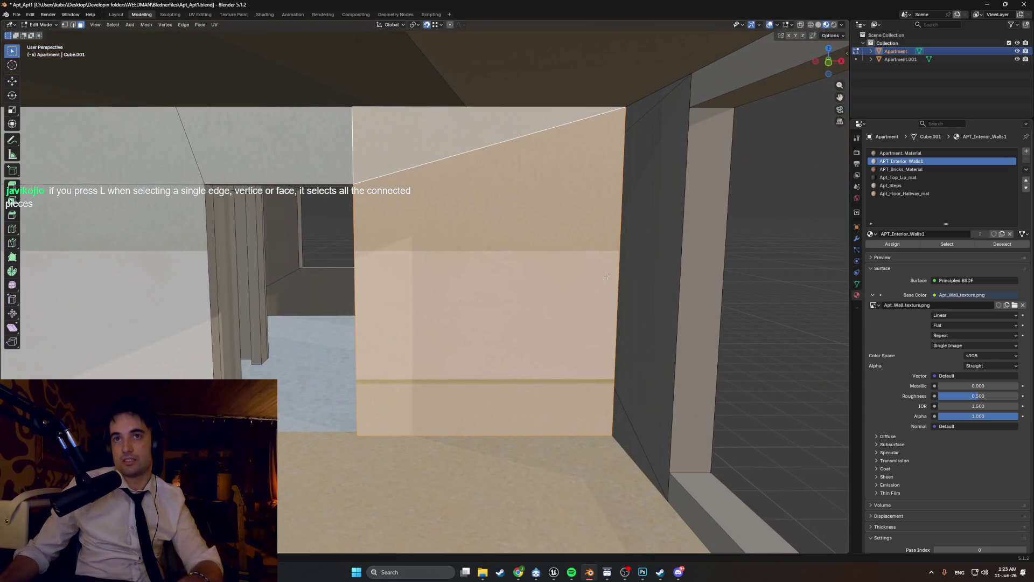
pyautogui.rightClick(580, 271)
pyautogui.click(580, 271)
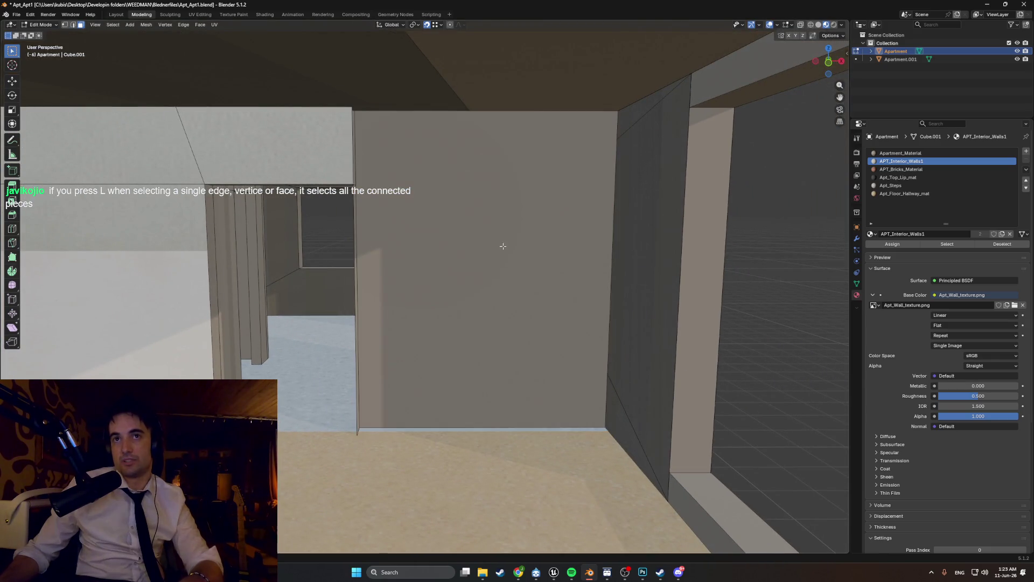
pyautogui.hotkey('ctrl', 'z')
pyautogui.moveTo(480, 245); pyautogui.dragTo(494, 250, button='middle')
pyautogui.press('g')
pyautogui.press('y')
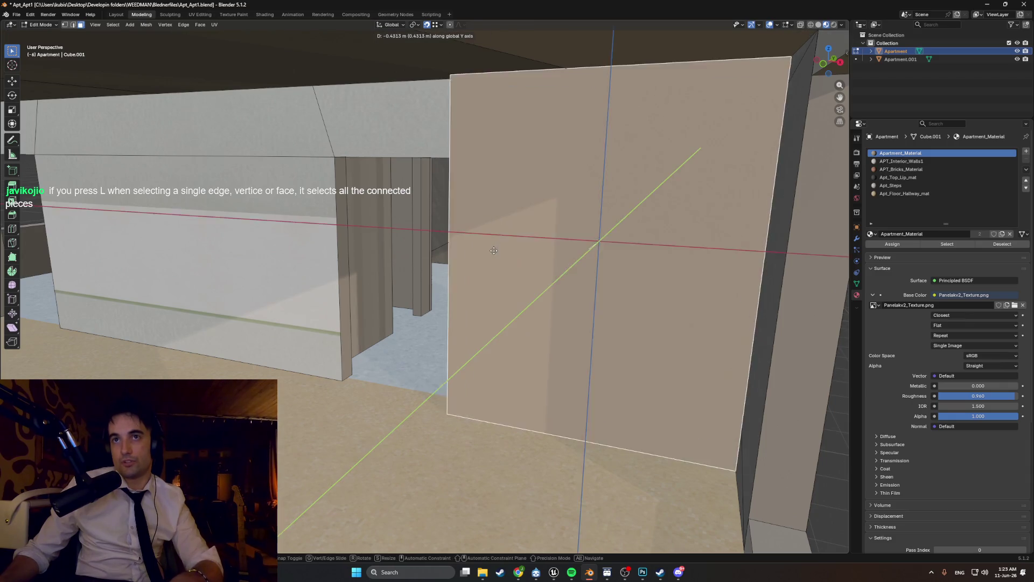
pyautogui.click(455, 103)
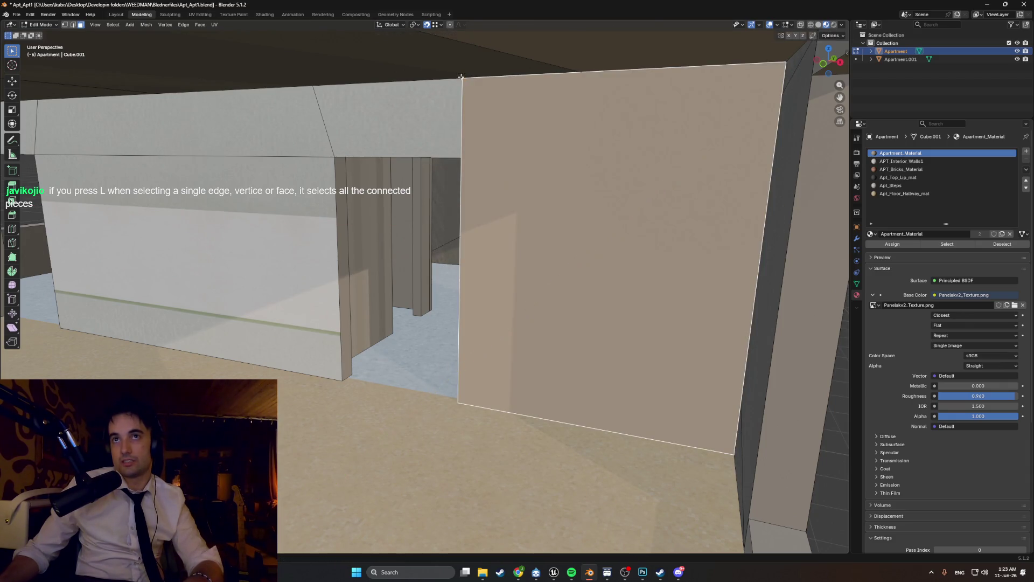
pyautogui.moveTo(455, 102)
pyautogui.mouseDown(button='middle')
pyautogui.moveTo(535, 156)
pyautogui.moveTo(283, 266)
pyautogui.moveTo(418, 249)
pyautogui.moveTo(395, 268)
pyautogui.moveTo(420, 261)
pyautogui.moveTo(361, 268)
pyautogui.mouseUp(button='middle')
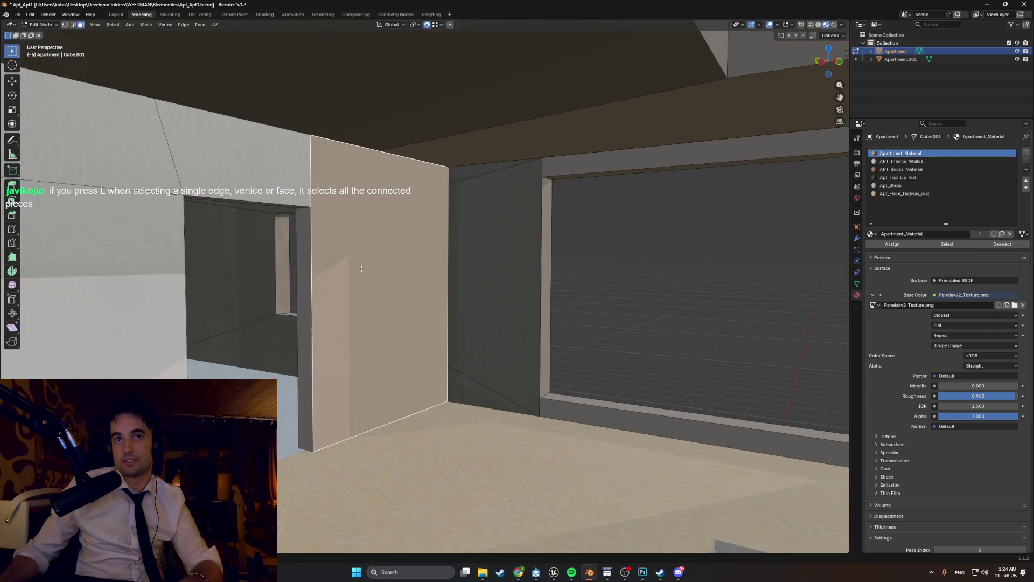
# Step: Assign the APT_Interior_Walls1 material to the selected wall face beside the doorway
pyautogui.click(900, 161)
pyautogui.click(893, 244)
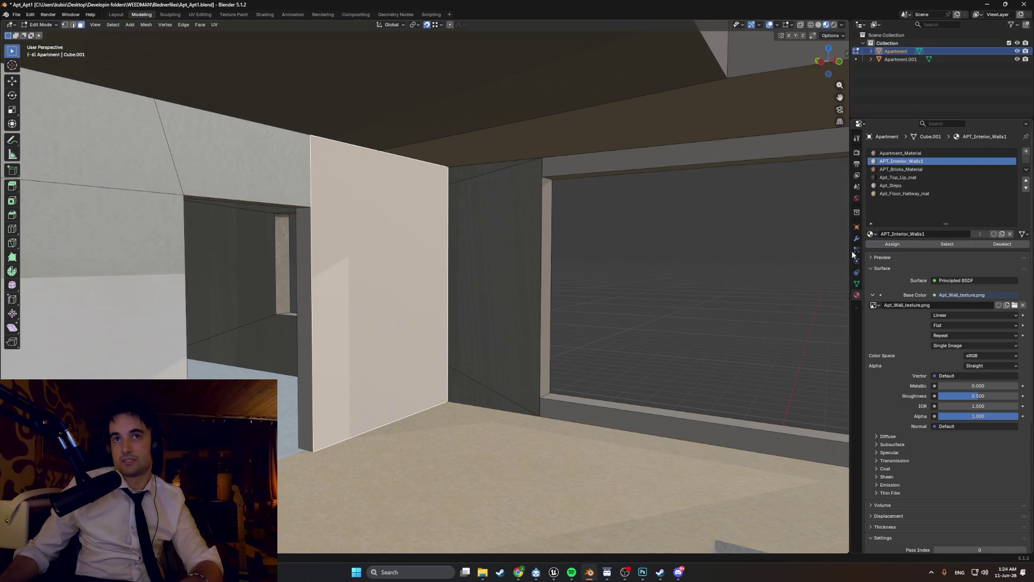
pyautogui.click(634, 267)
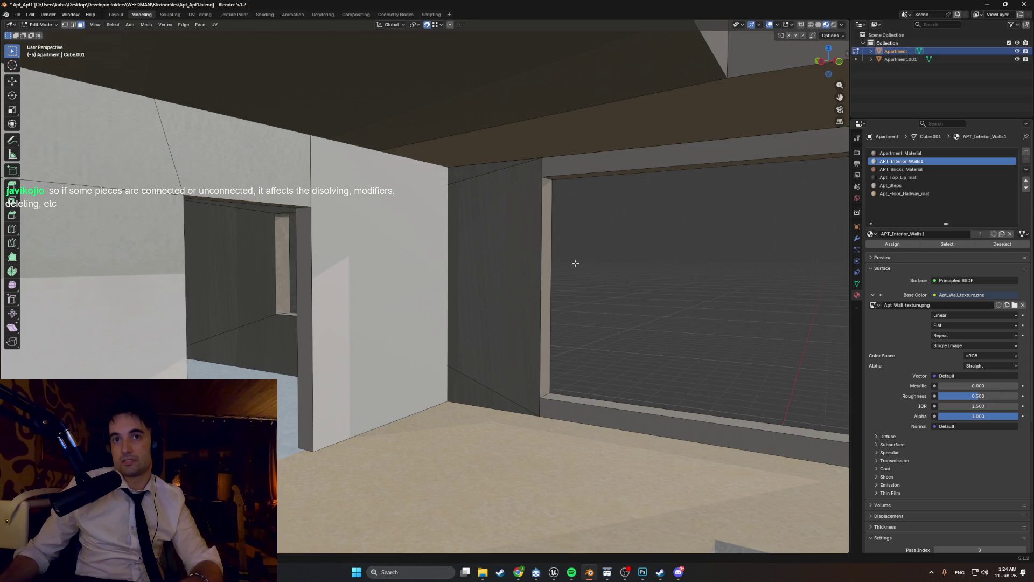
pyautogui.moveTo(575, 263); pyautogui.dragTo(553, 268, button='middle')
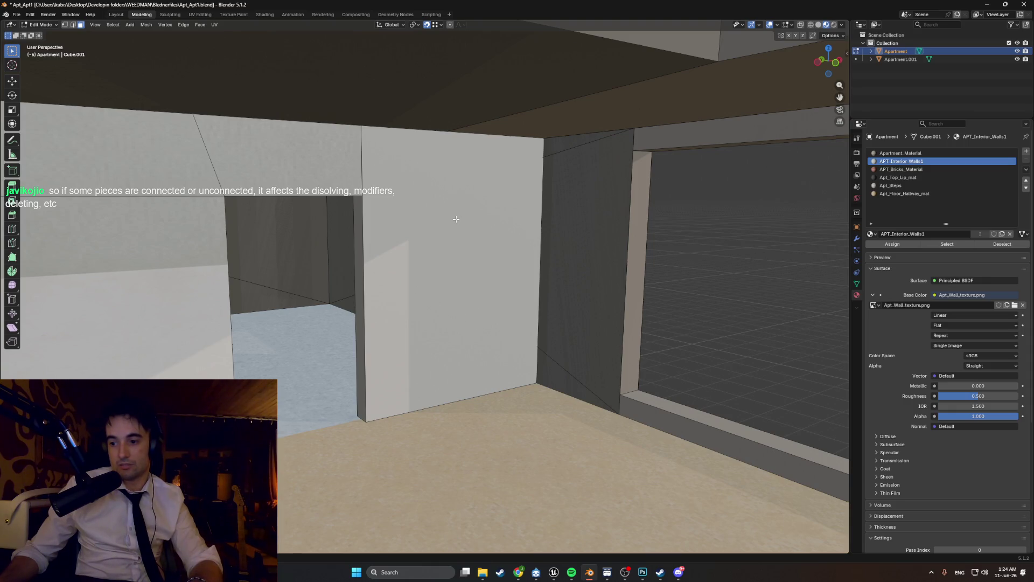
# Step: Check the wall's top-left corner vertex and face, then deselect everything
pyautogui.press('1')
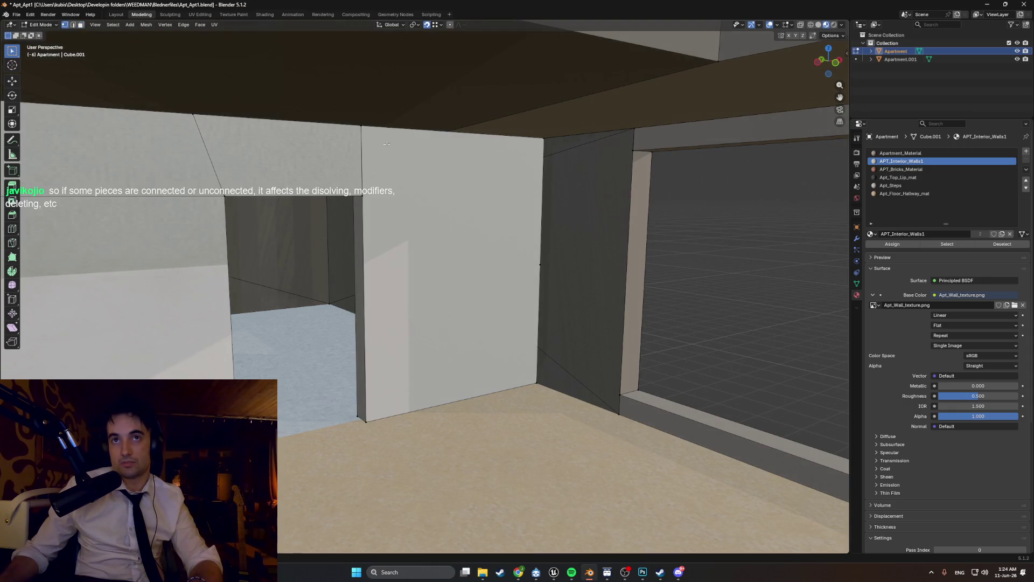
pyautogui.click(374, 124)
pyautogui.press('3')
pyautogui.click(408, 157)
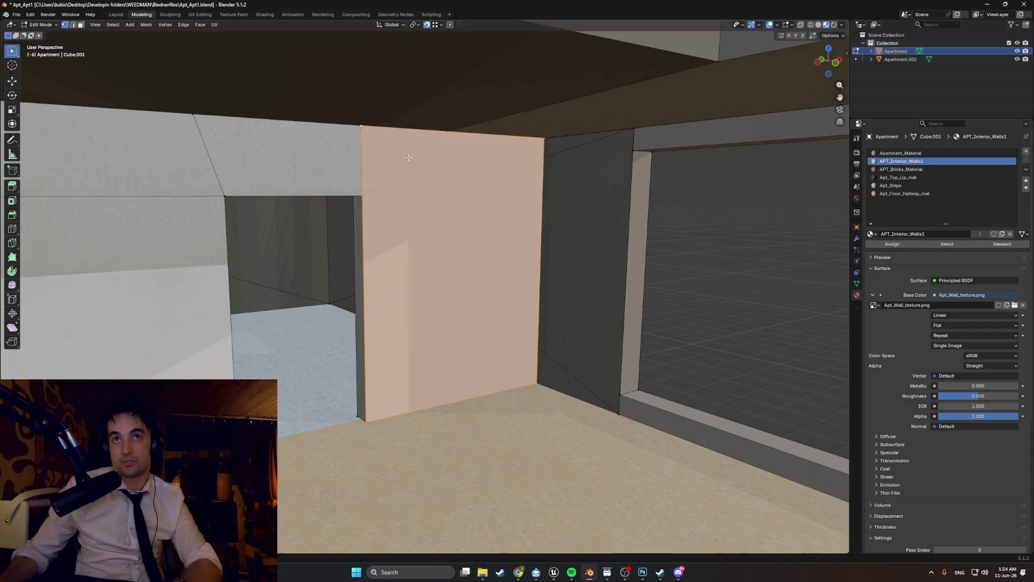
pyautogui.scroll(6, 421, 241)
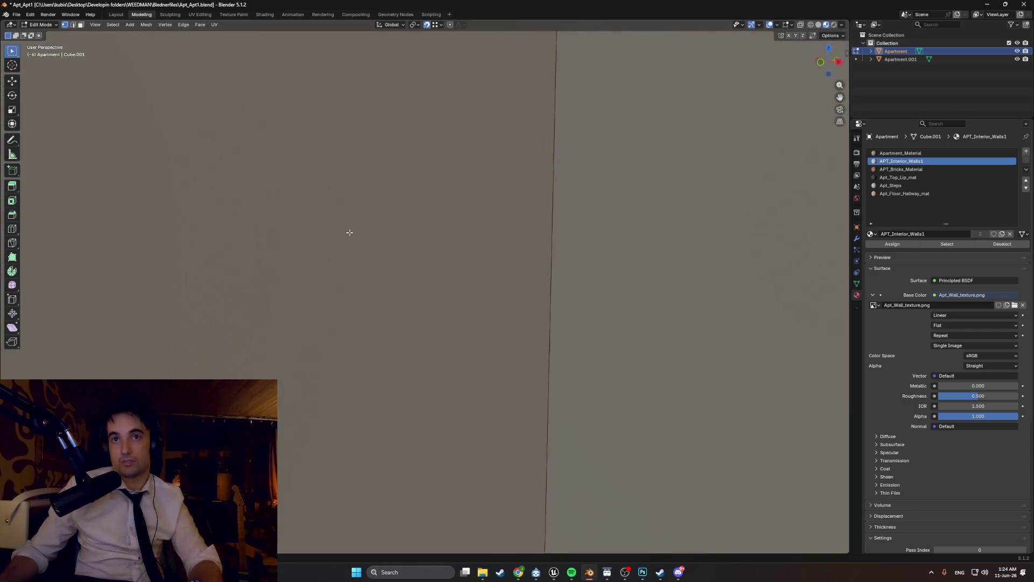
pyautogui.scroll(-5, 348, 230)
pyautogui.hotkey('alt', 'a')
# Step: Select the right wall, lintel and upper-left wall faces around the doorway
pyautogui.moveTo(343, 184)
pyautogui.mouseDown(button='middle')
pyautogui.moveTo(471, 221)
pyautogui.moveTo(571, 210)
pyautogui.moveTo(581, 229)
pyautogui.moveTo(386, 227)
pyautogui.moveTo(551, 270)
pyautogui.mouseUp(button='middle')
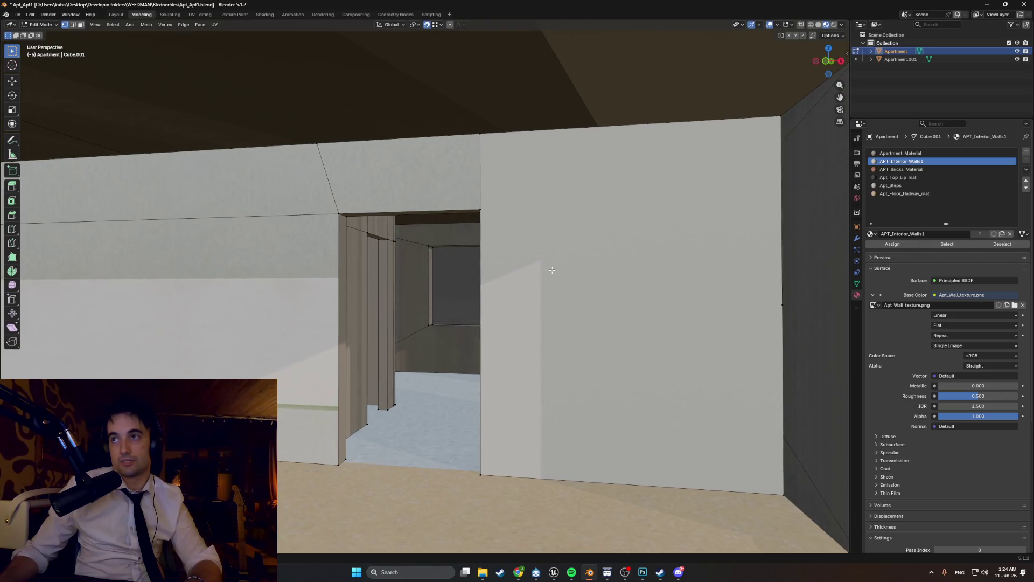
pyautogui.click(593, 278)
pyautogui.click(439, 171)
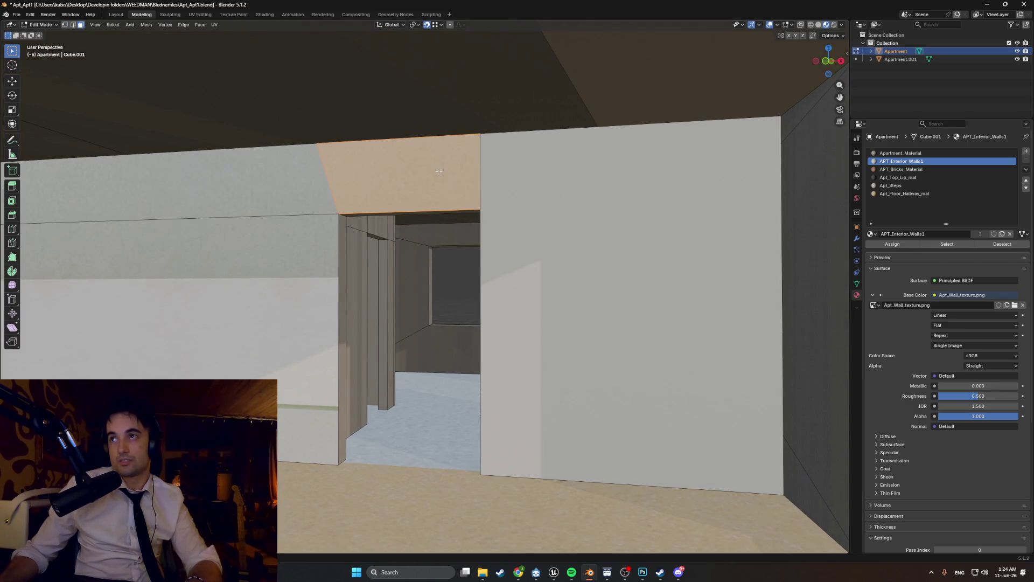
pyautogui.click(309, 193)
pyautogui.scroll(5, 463, 246)
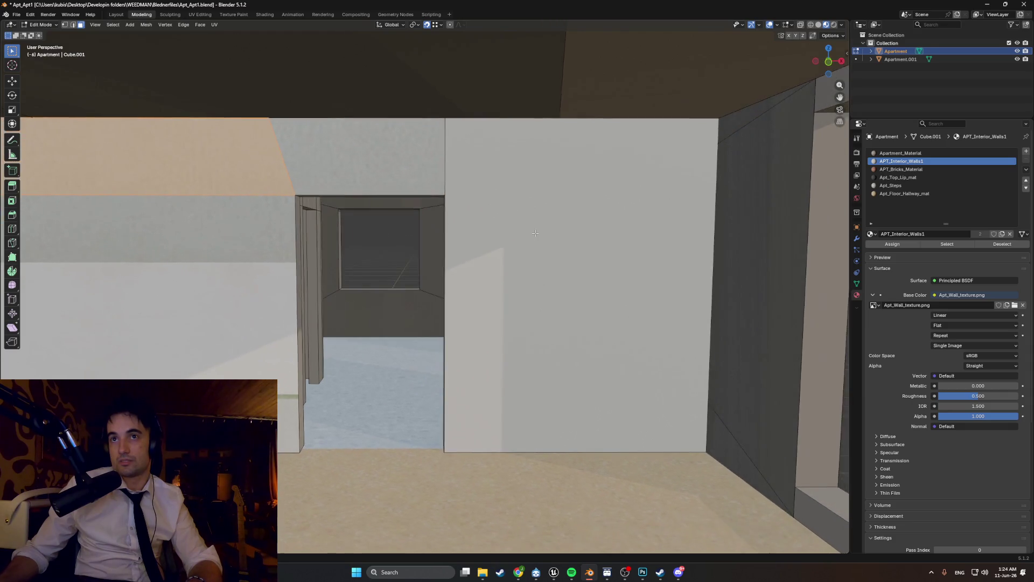
pyautogui.scroll(-5, 462, 245)
pyautogui.scroll(-4, 462, 246)
pyautogui.scroll(2, 432, 240)
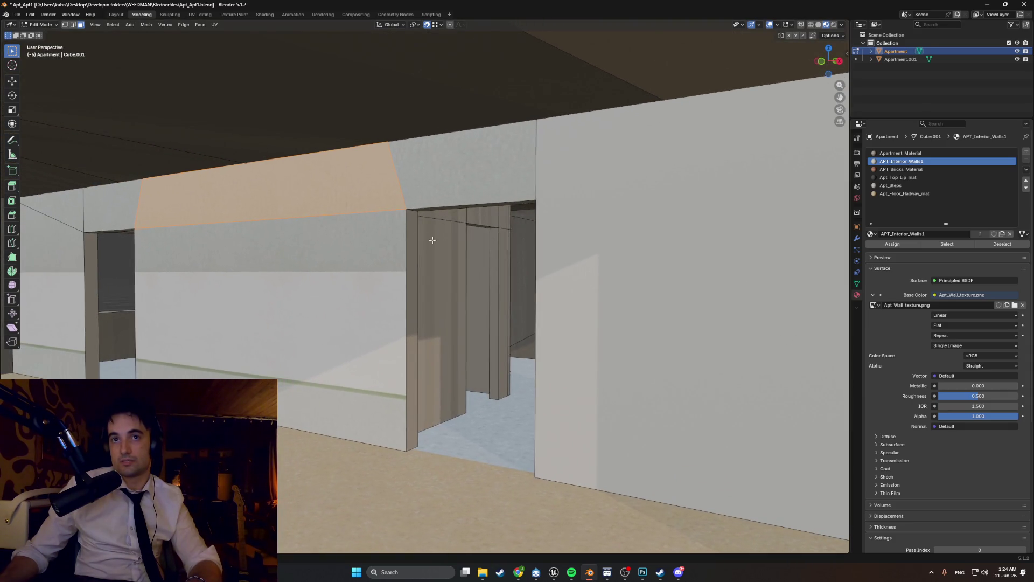
# Step: Delete the small triangular face and select the left wall face
pyautogui.click(65, 206)
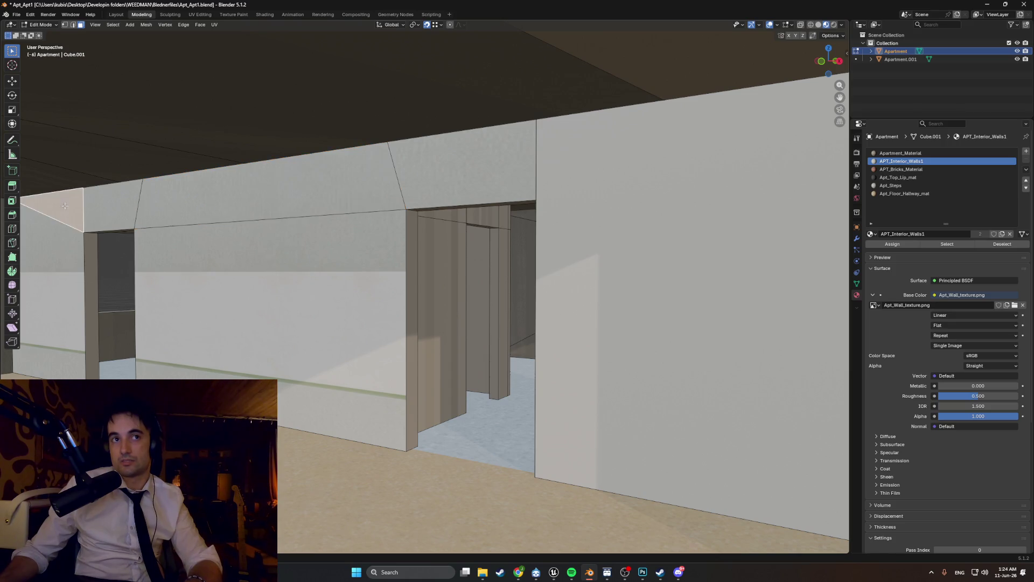
pyautogui.press('x')
pyautogui.click(73, 253)
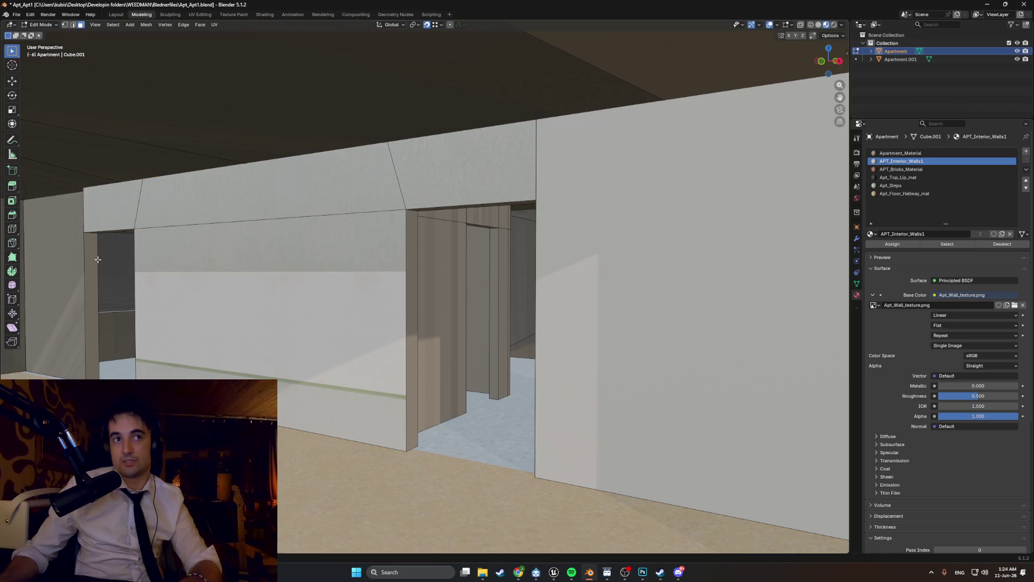
pyautogui.keyDown('shift'); pyautogui.moveTo(73, 253); pyautogui.dragTo(320, 277, button='middle'); pyautogui.keyUp('shift')
pyautogui.click(149, 278)
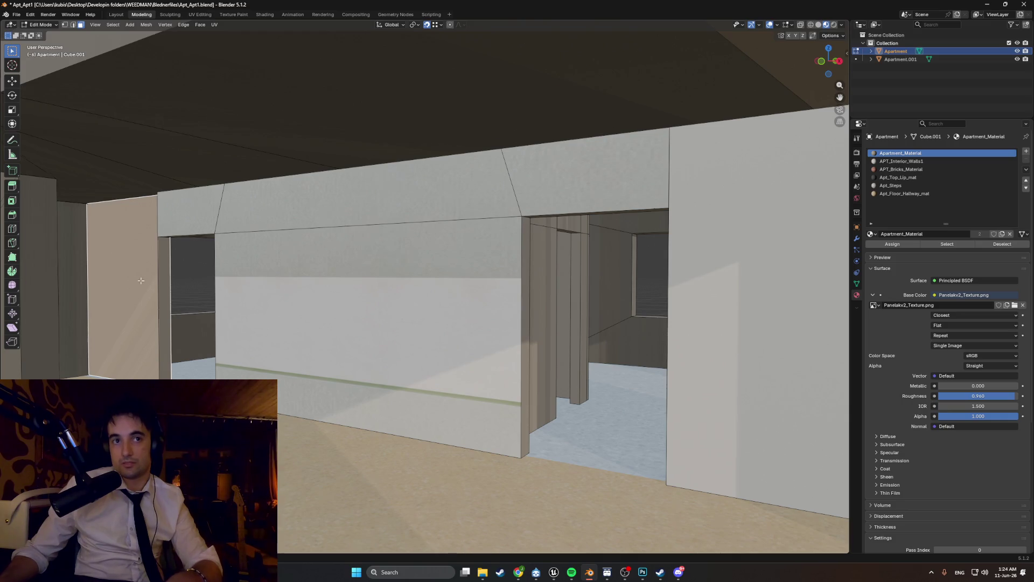
# Step: Shift the left wall face along the Y axis and confirm its new position
pyautogui.keyDown('shift'); pyautogui.moveTo(141, 280); pyautogui.dragTo(159, 283, button='middle'); pyautogui.keyUp('shift')
pyautogui.press('g')
pyautogui.press('y')
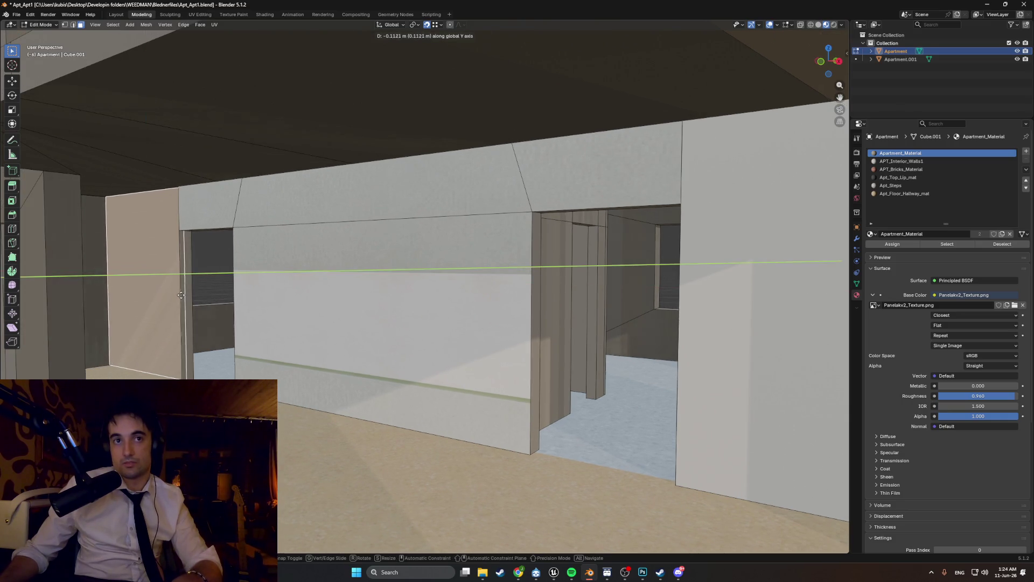
pyautogui.rightClick(181, 295)
pyautogui.click(178, 290)
pyautogui.click(165, 279)
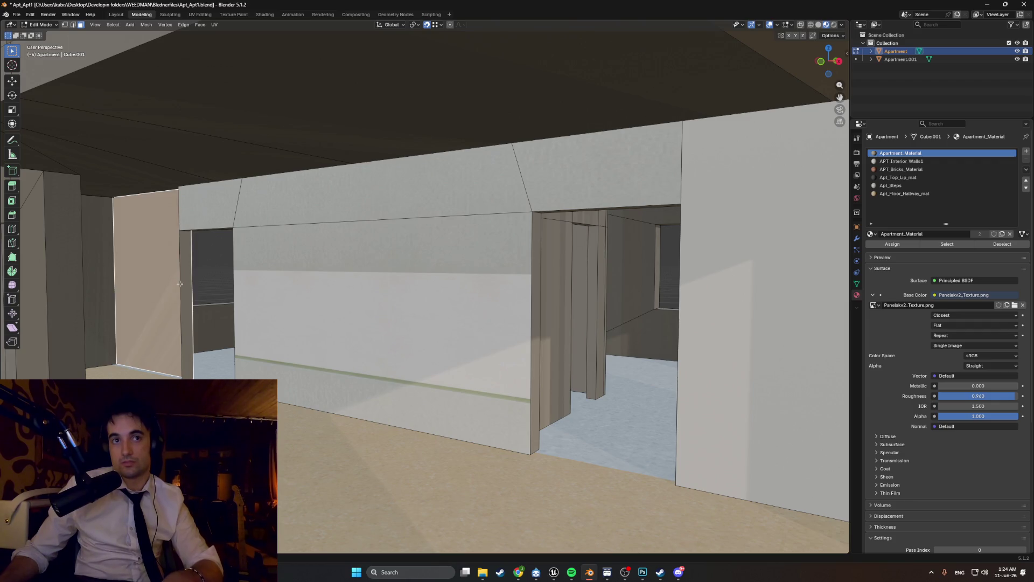
pyautogui.press('g')
pyautogui.press('y')
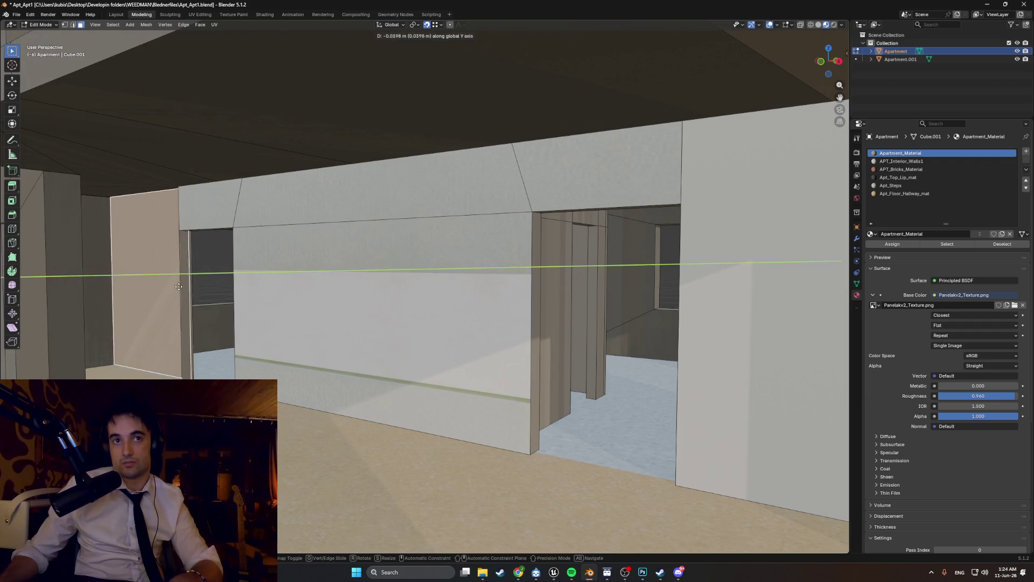
pyautogui.press('Return')
pyautogui.keyDown('shift'); pyautogui.moveTo(233, 344); pyautogui.dragTo(218, 345, button='middle'); pyautogui.keyUp('shift')
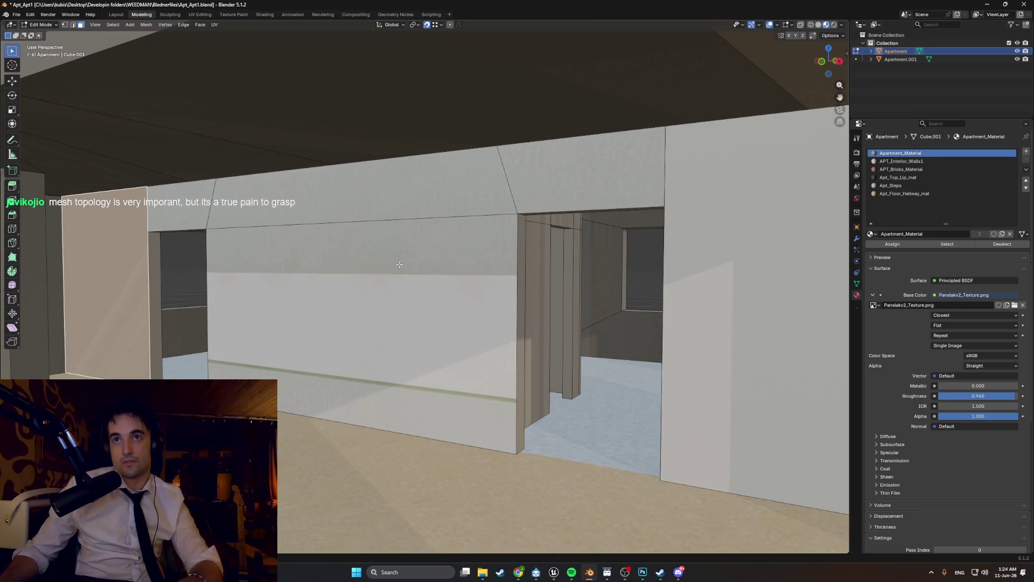
pyautogui.keyDown('shift'); pyautogui.moveTo(397, 265); pyautogui.dragTo(413, 260, button='middle'); pyautogui.keyUp('shift')
# Step: Move the upper strip's top vertices along X to line up with the corners below
pyautogui.press('1')
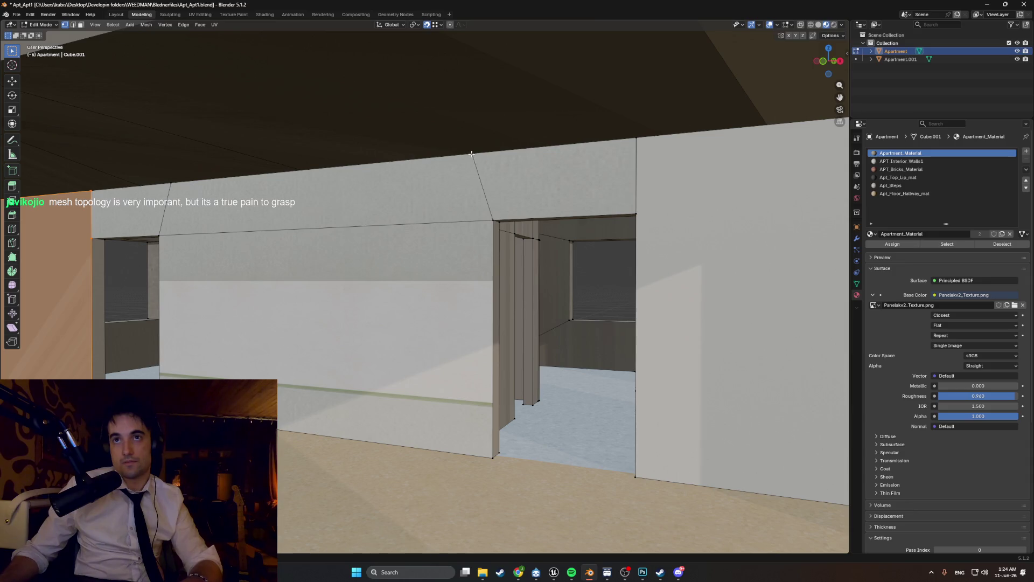
pyautogui.click(474, 157)
pyautogui.press('g')
pyautogui.press('x')
pyautogui.click(494, 220)
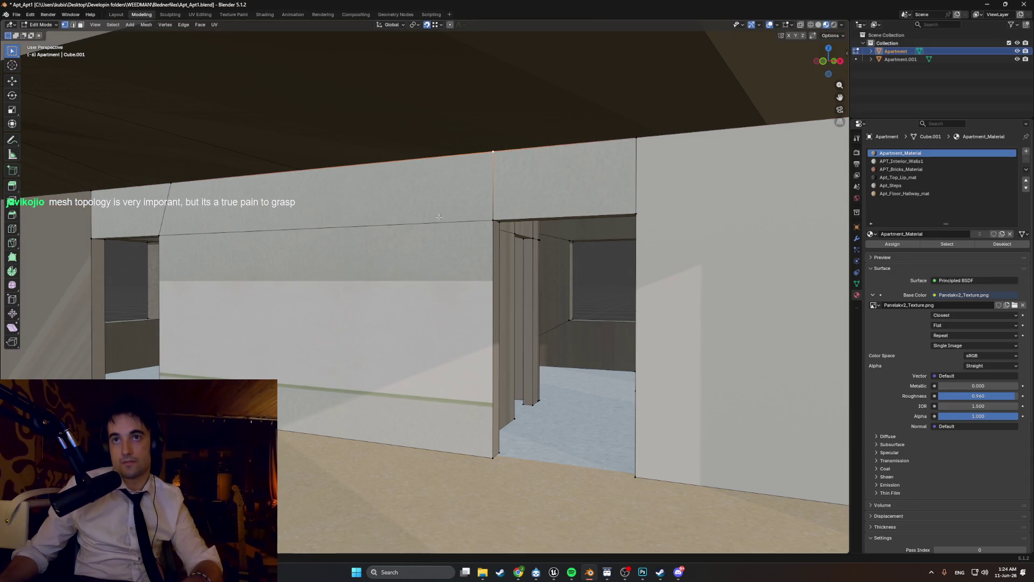
pyautogui.click(171, 184)
pyautogui.press('g')
pyautogui.press('y')
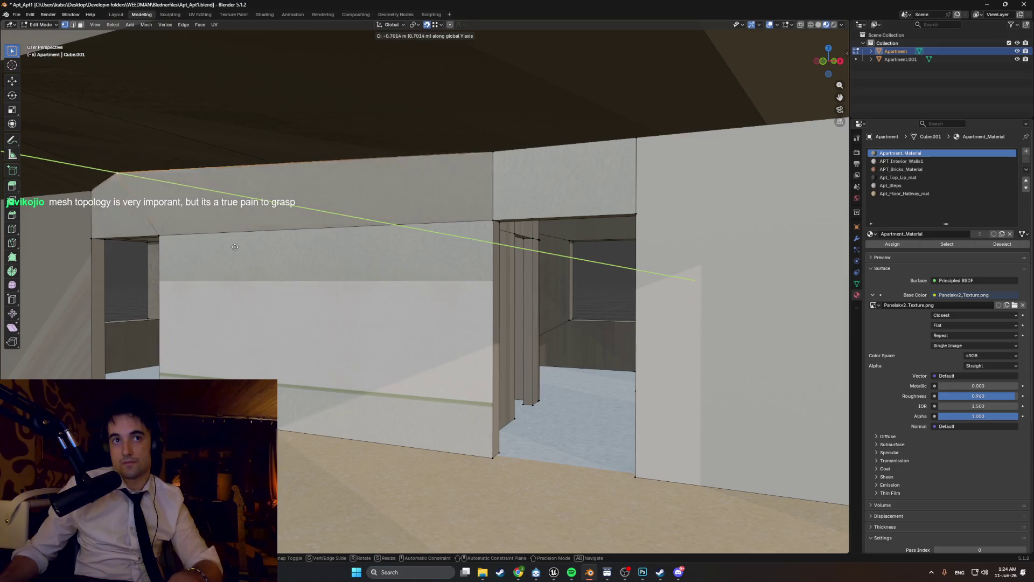
pyautogui.press('x')
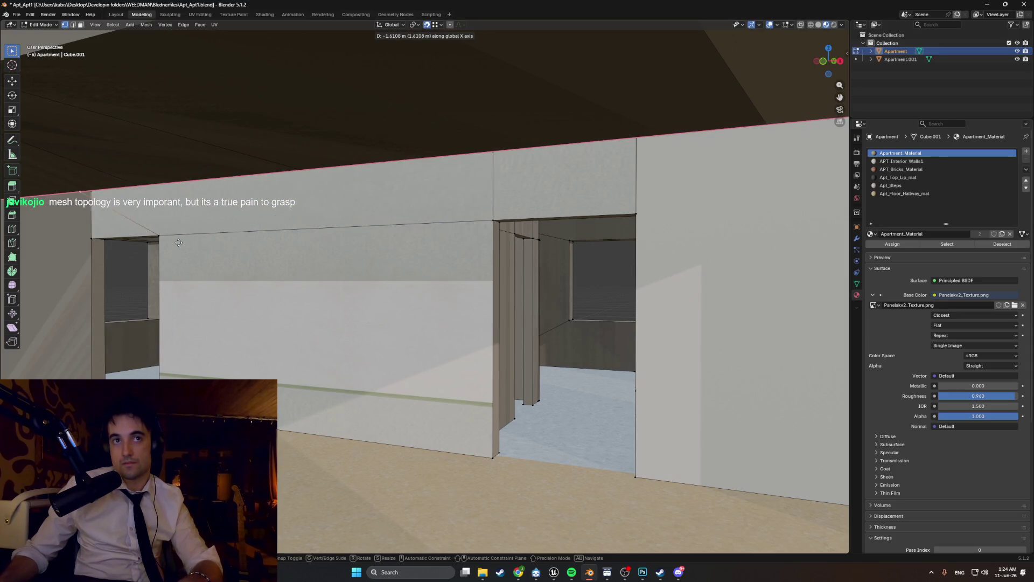
pyautogui.click(165, 234)
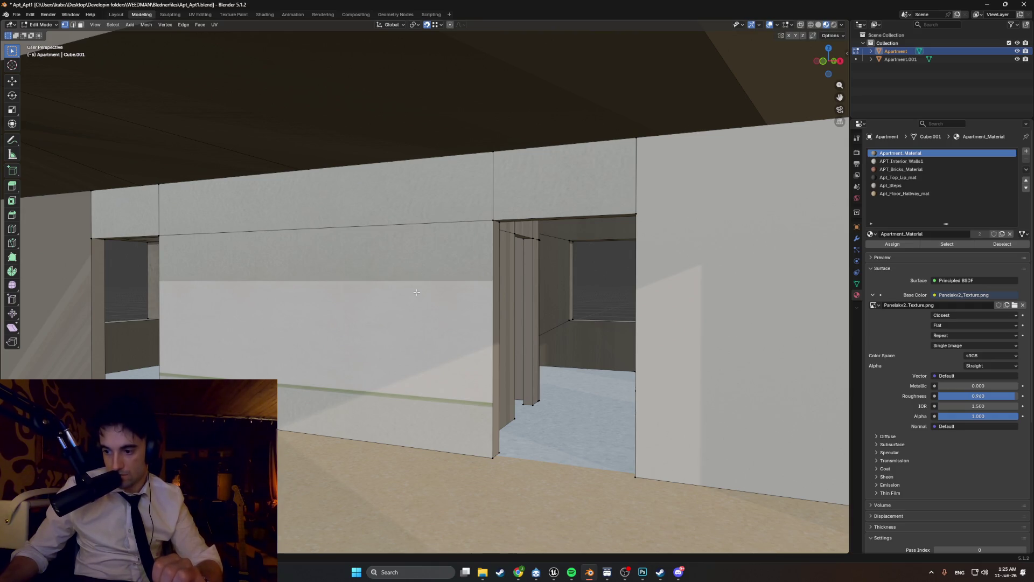
# Step: Zoom and orbit through the facade toward the doorway wall inside the apartment
pyautogui.scroll(-10, 417, 292)
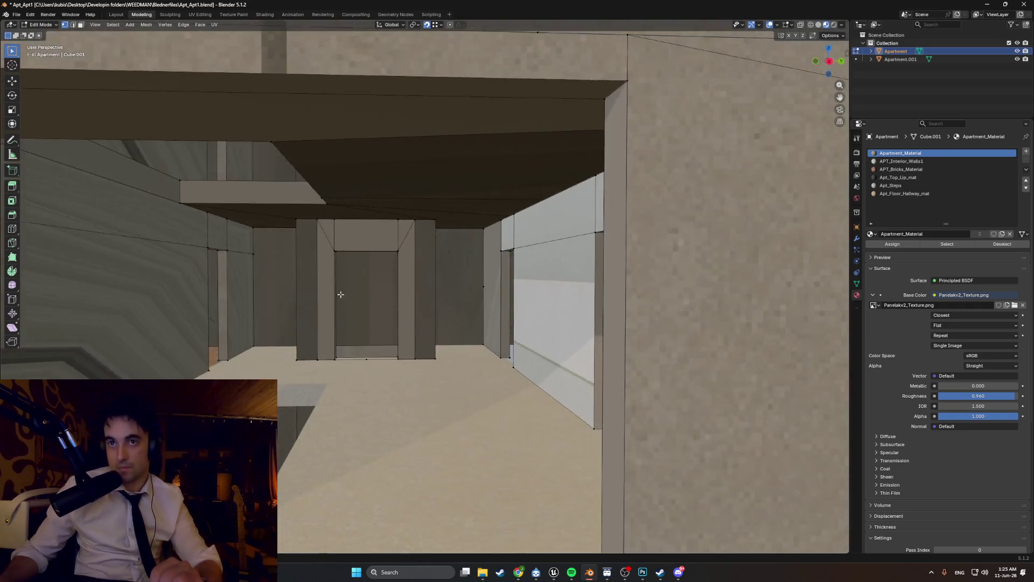
pyautogui.scroll(10, 343, 293)
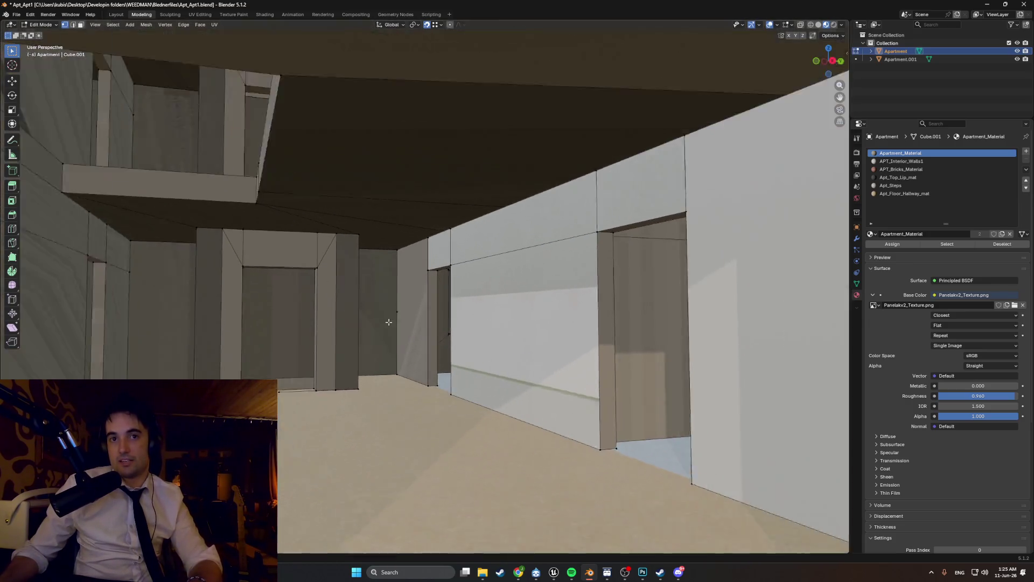
pyautogui.moveTo(388, 321); pyautogui.dragTo(415, 310, button='middle')
pyautogui.scroll(-4, 427, 301)
pyautogui.scroll(8, 455, 301)
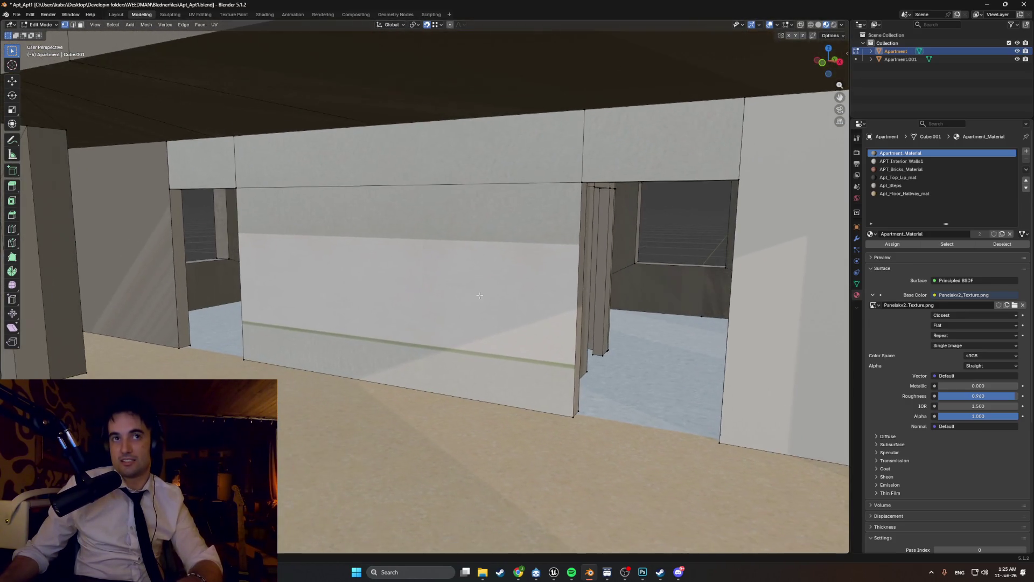
pyautogui.scroll(-5, 456, 300)
pyautogui.scroll(10, 221, 279)
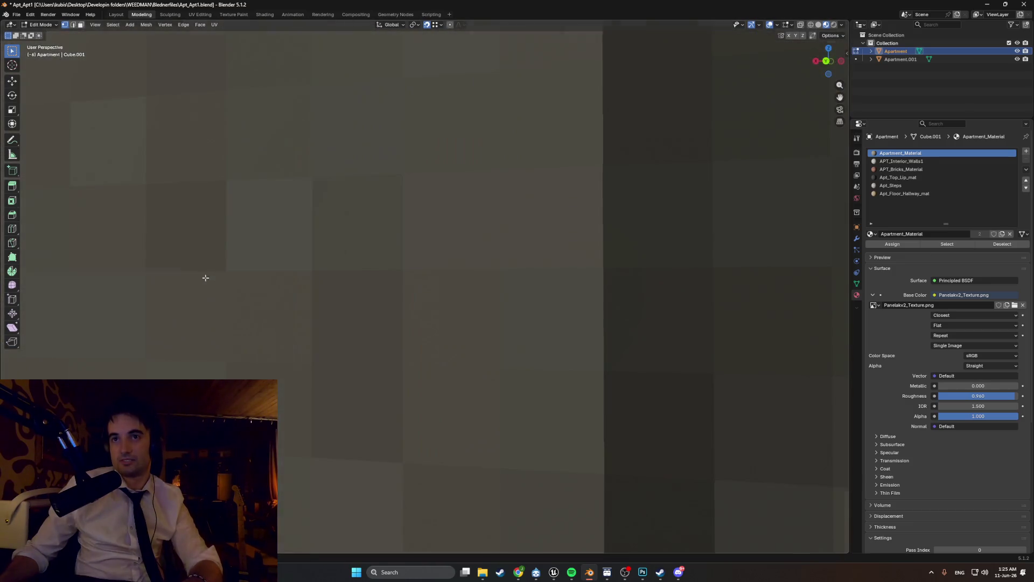
pyautogui.scroll(3, 205, 277)
pyautogui.scroll(-3, 234, 298)
# Step: Widen the interior view and select the right-hand wall face beside the doorway
pyautogui.moveTo(233, 298)
pyautogui.mouseDown(button='middle')
pyautogui.moveTo(314, 307)
pyautogui.moveTo(400, 294)
pyautogui.moveTo(499, 318)
pyautogui.moveTo(431, 315)
pyautogui.moveTo(447, 323)
pyautogui.moveTo(472, 292)
pyautogui.moveTo(604, 258)
pyautogui.mouseUp(button='middle')
pyautogui.scroll(-5, 346, 312)
pyautogui.scroll(5, 345, 312)
pyautogui.scroll(-5, 321, 295)
pyautogui.scroll(-3, 431, 315)
pyautogui.scroll(3, 431, 315)
pyautogui.press('3')
pyautogui.click(615, 254)
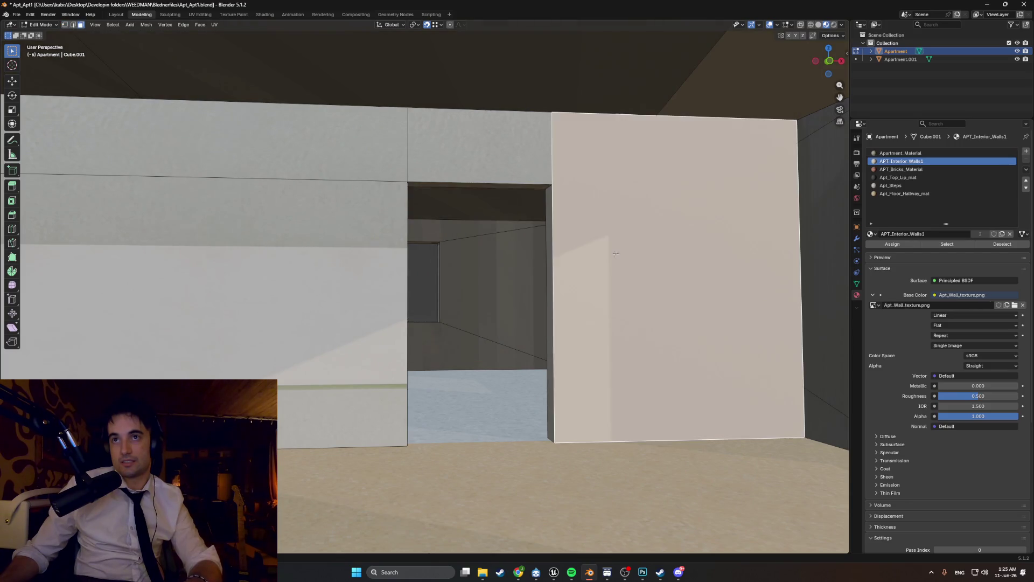
# Step: Select the wall faces around both doorways, including the lintels, upper strip and long wall
pyautogui.keyDown('shift'); pyautogui.click(522, 179); pyautogui.keyUp('shift')
pyautogui.moveTo(380, 189); pyautogui.dragTo(371, 186, button='middle')
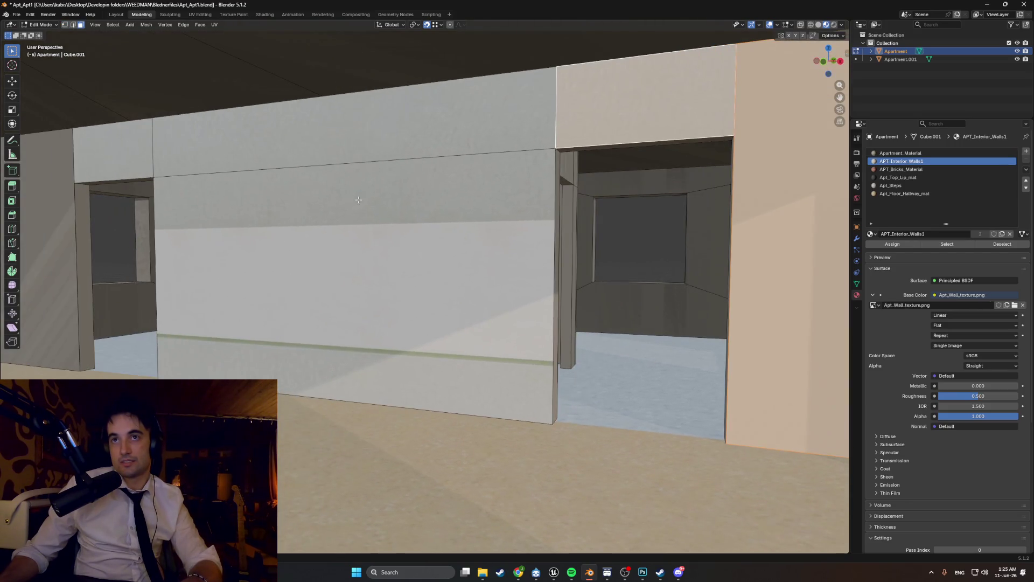
pyautogui.keyDown('shift'); pyautogui.click(372, 216); pyautogui.keyUp('shift')
pyautogui.keyDown('shift'); pyautogui.click(352, 150); pyautogui.keyUp('shift')
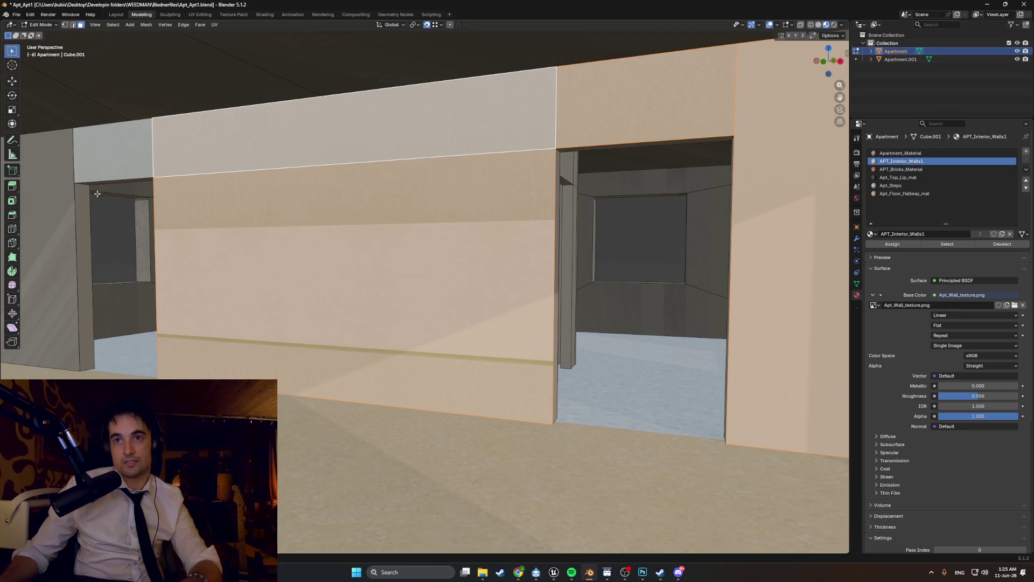
pyautogui.keyDown('shift'); pyautogui.click(54, 242); pyautogui.keyUp('shift')
pyautogui.keyDown('shift'); pyautogui.click(84, 170); pyautogui.keyUp('shift')
pyautogui.moveTo(105, 185); pyautogui.dragTo(91, 191, button='middle')
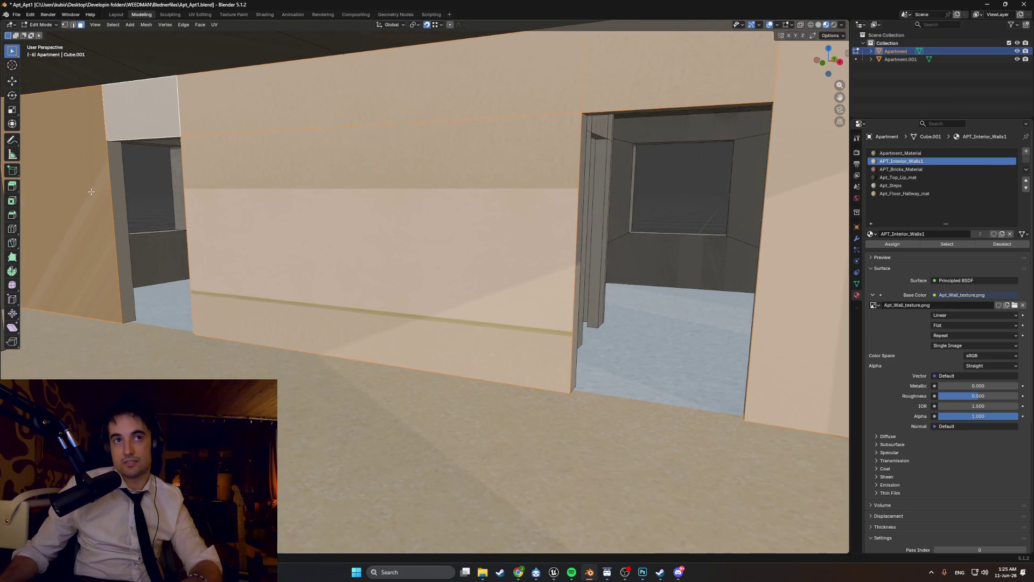
pyautogui.click(117, 201)
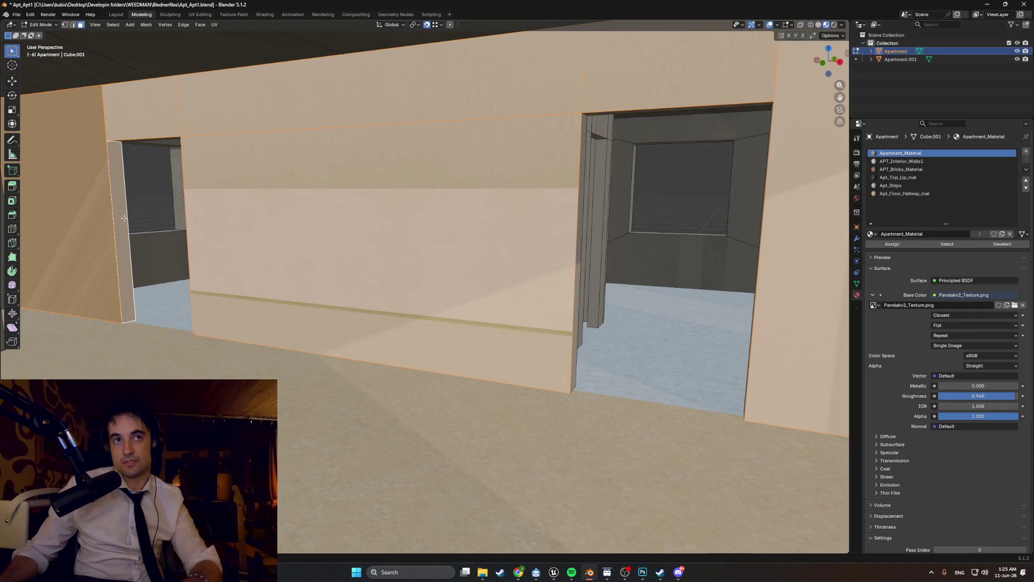
pyautogui.moveTo(165, 236); pyautogui.dragTo(234, 269, button='middle')
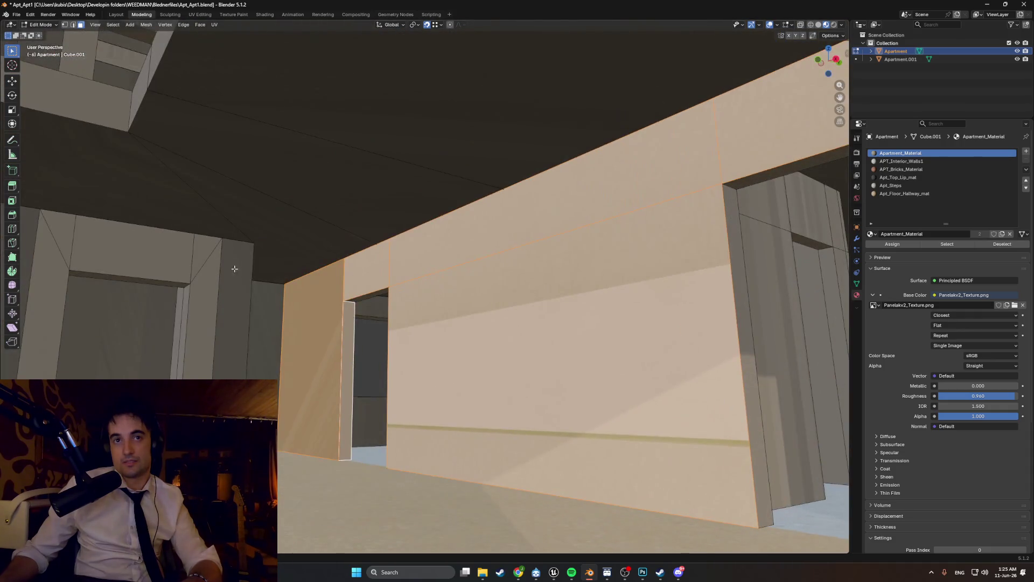
pyautogui.keyDown('shift'); pyautogui.click(350, 321); pyautogui.keyUp('shift')
pyautogui.moveTo(350, 321); pyautogui.dragTo(399, 309, button='middle')
# Step: Re-unwrap the selected doorway wall faces with Smart UV Project
pyautogui.press('u')
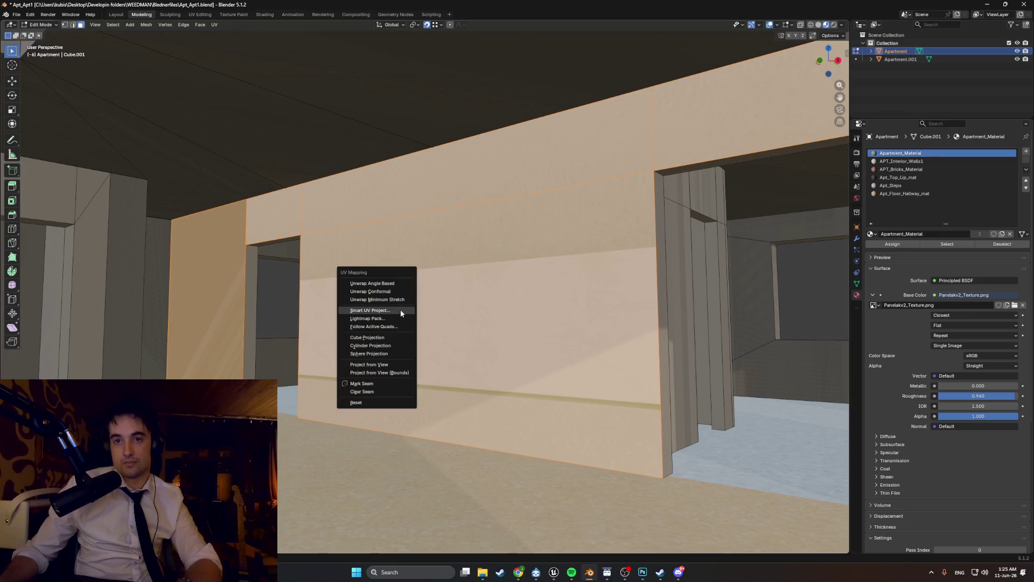
pyautogui.click(398, 310)
pyautogui.click(380, 388)
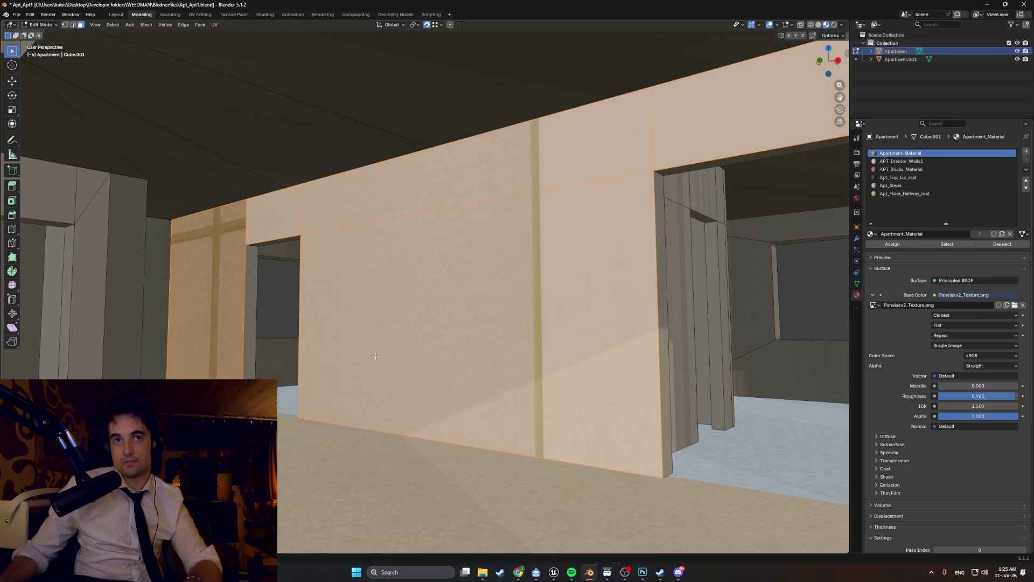
pyautogui.moveTo(460, 284); pyautogui.dragTo(412, 265, button='middle')
pyautogui.moveTo(530, 251); pyautogui.dragTo(514, 234, button='middle')
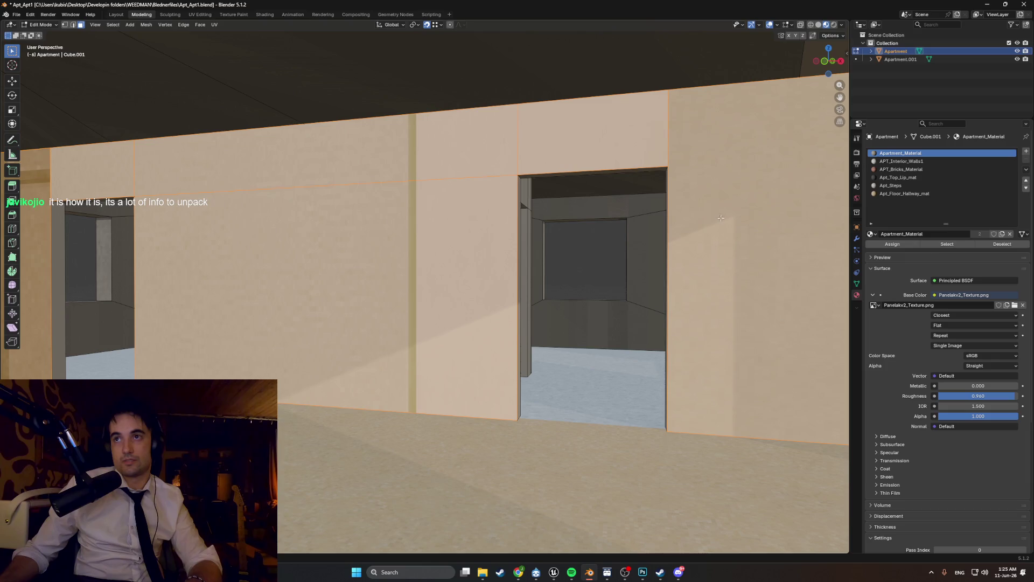
# Step: Select the left wall face and make the APT_Interior_Walls1 material slot active
pyautogui.press('Tab')
pyautogui.moveTo(623, 209)
pyautogui.mouseDown(button='middle')
pyautogui.moveTo(634, 208)
pyautogui.moveTo(305, 215)
pyautogui.mouseUp(button='middle')
pyautogui.press('Tab')
pyautogui.click(184, 198)
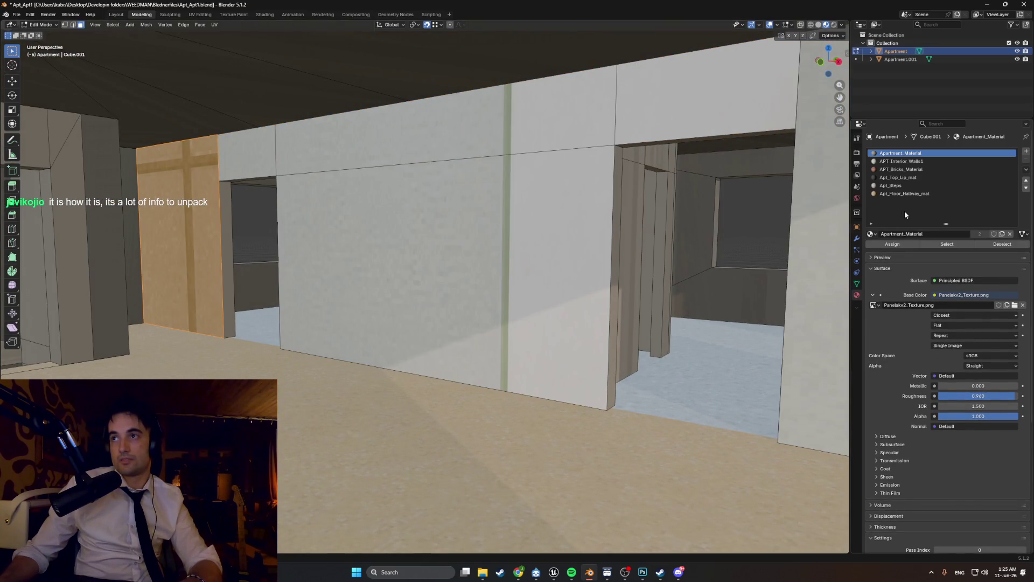
pyautogui.click(901, 161)
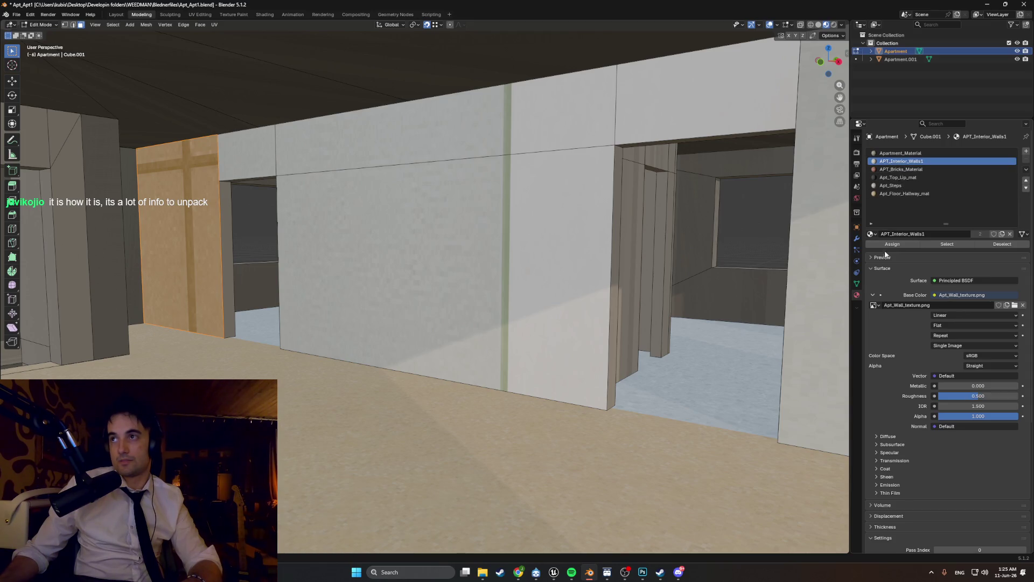
# Step: Assign APT_Interior_Walls1 to the left wall face, then clear the selection
pyautogui.click(890, 247)
pyautogui.moveTo(592, 242); pyautogui.dragTo(516, 241, button='middle')
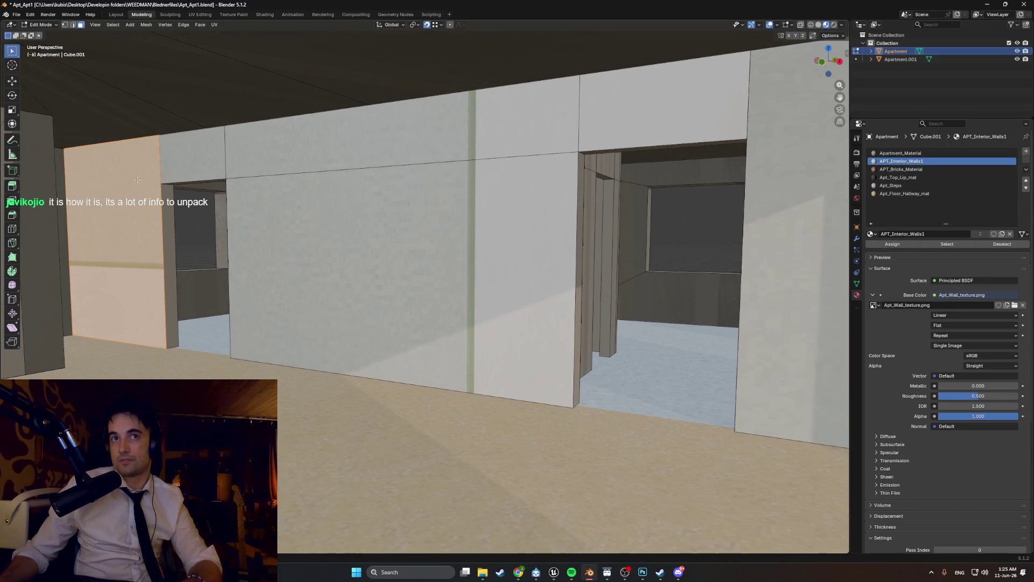
pyautogui.hotkey('alt', 'a')
# Step: Select the hallway wall faces: left and right walls, upper band, lintel and centre wall
pyautogui.keyDown('shift'); pyautogui.click(346, 167); pyautogui.keyUp('shift')
pyautogui.keyDown('shift'); pyautogui.click(346, 167); pyautogui.keyUp('shift')
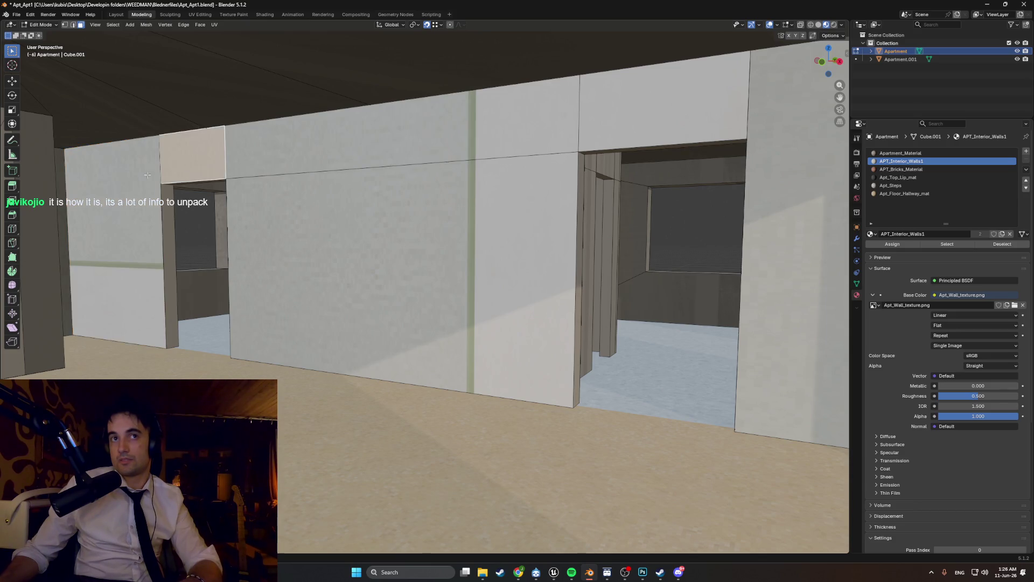
pyautogui.keyDown('shift'); pyautogui.click(346, 167); pyautogui.keyUp('shift')
pyautogui.keyDown('shift'); pyautogui.click(738, 145); pyautogui.keyUp('shift')
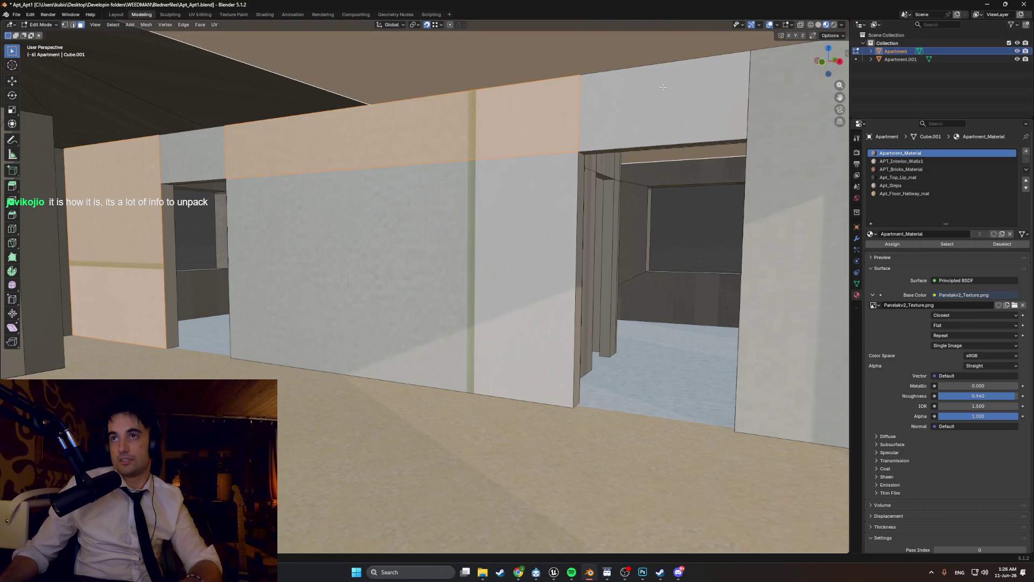
pyautogui.click(662, 86)
pyautogui.keyDown('shift'); pyautogui.click(518, 159); pyautogui.keyUp('shift')
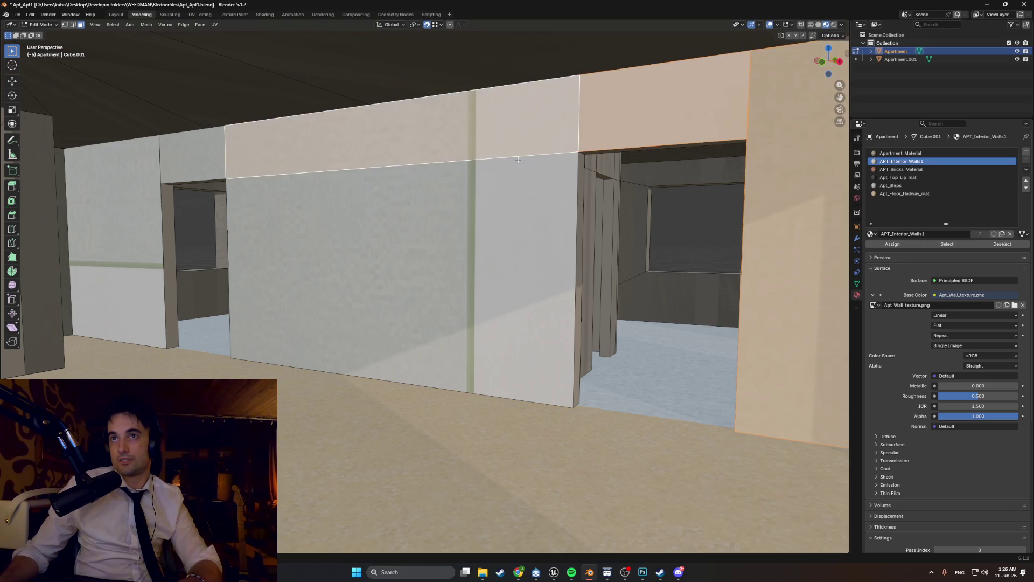
pyautogui.keyDown('shift'); pyautogui.click(517, 161); pyautogui.keyUp('shift')
pyautogui.keyDown('shift'); pyautogui.click(150, 163); pyautogui.keyUp('shift')
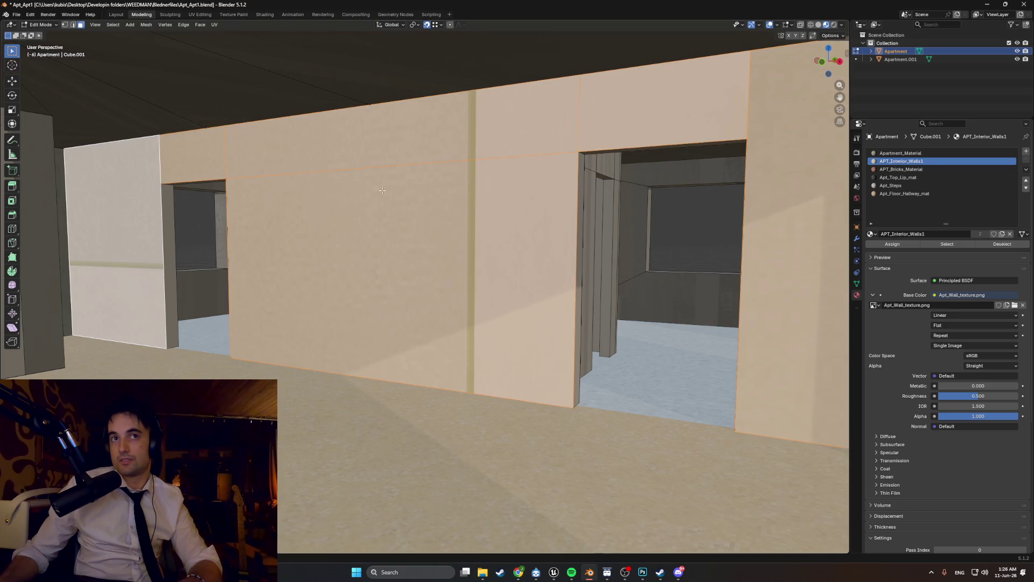
pyautogui.moveTo(383, 190); pyautogui.dragTo(388, 196, button='middle')
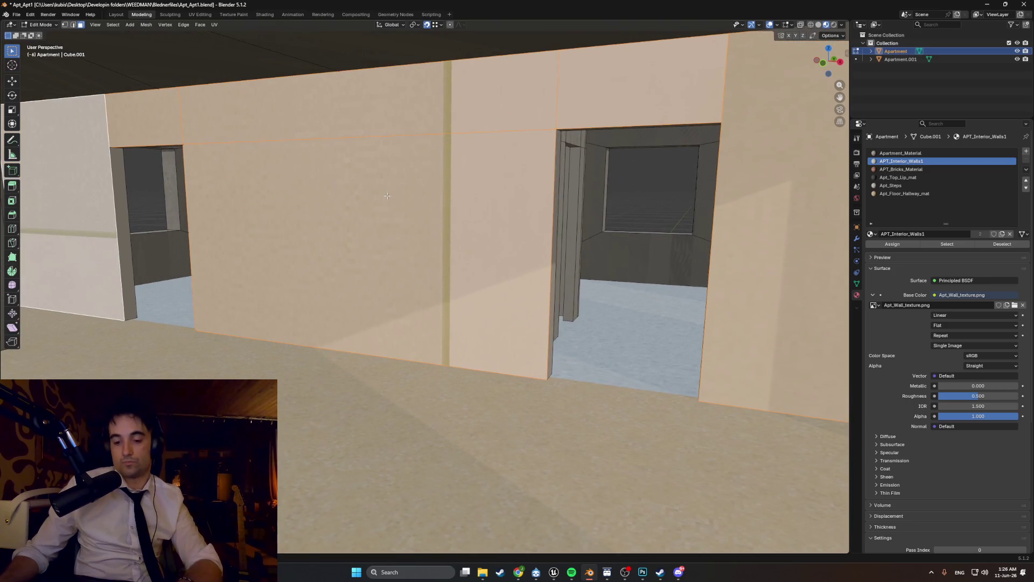
# Step: Unwrap the selected wall faces and view their UVs in the UV Editing workspace
pyautogui.press('u')
pyautogui.click(418, 201)
pyautogui.click(412, 277)
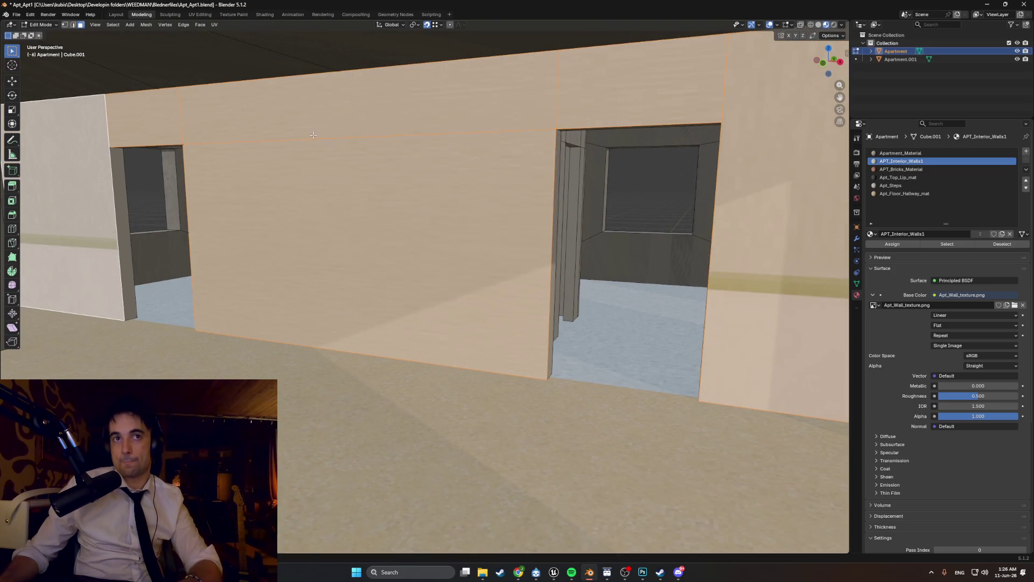
pyautogui.click(200, 15)
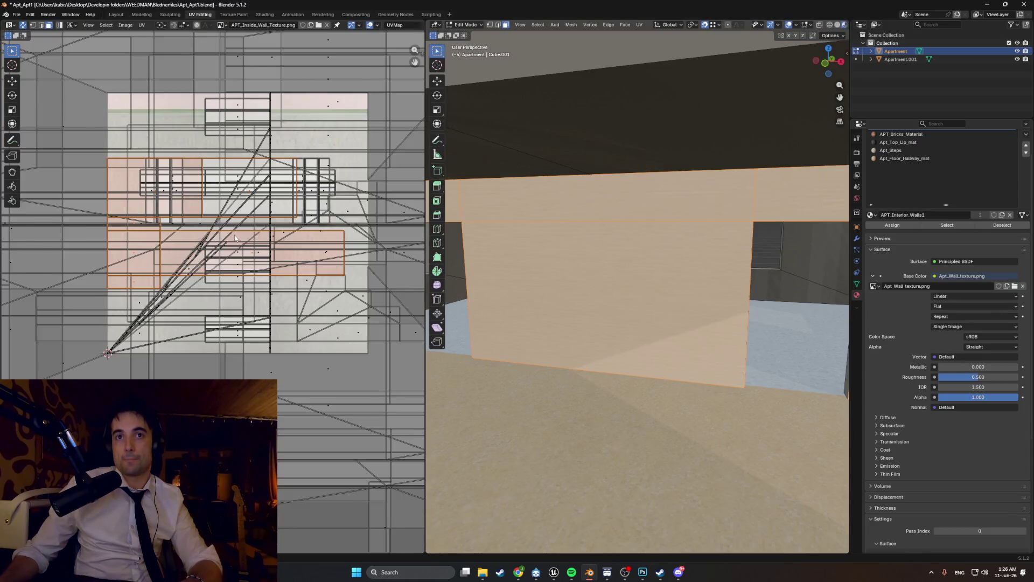
pyautogui.scroll(-5, 286, 228)
pyautogui.moveTo(755, 256); pyautogui.dragTo(700, 254, button='middle')
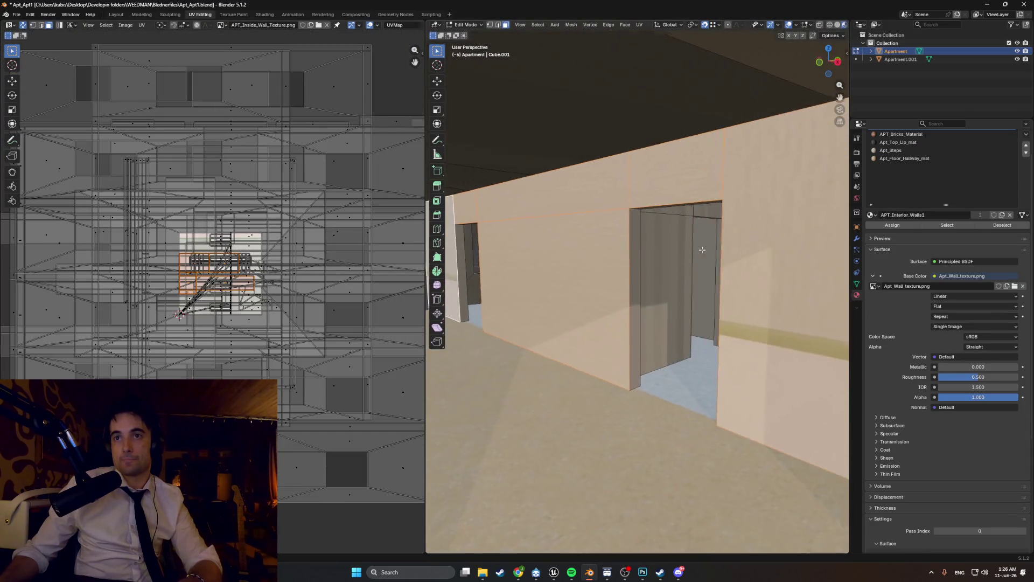
pyautogui.press('r')
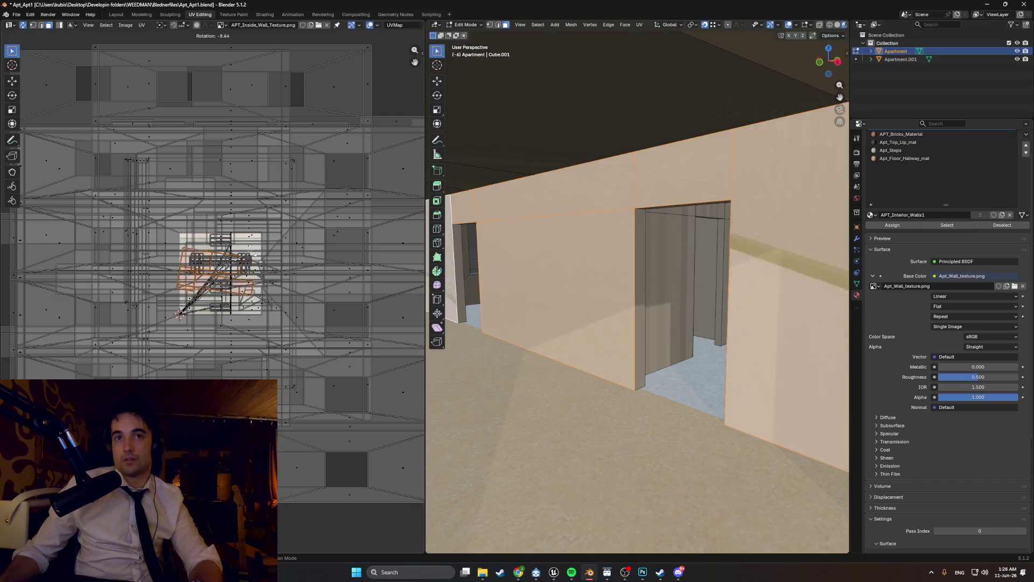
pyautogui.rightClick(358, 406)
pyautogui.scroll(10, 616, 289)
pyautogui.scroll(-10, 615, 289)
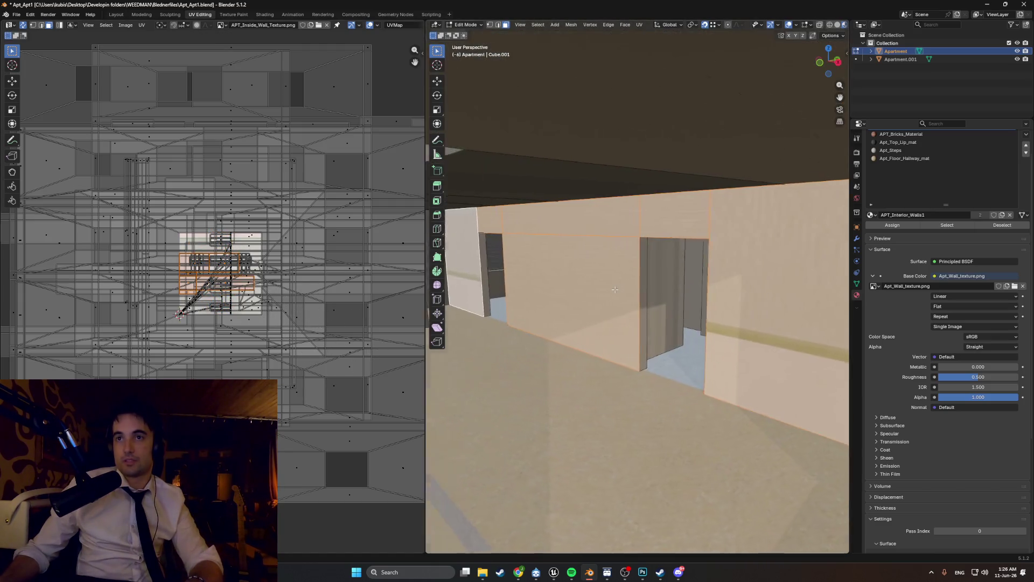
# Step: Navigate to the doorway and select the wall's vertical corner edge
pyautogui.scroll(2, 603, 291)
pyautogui.scroll(-2, 596, 293)
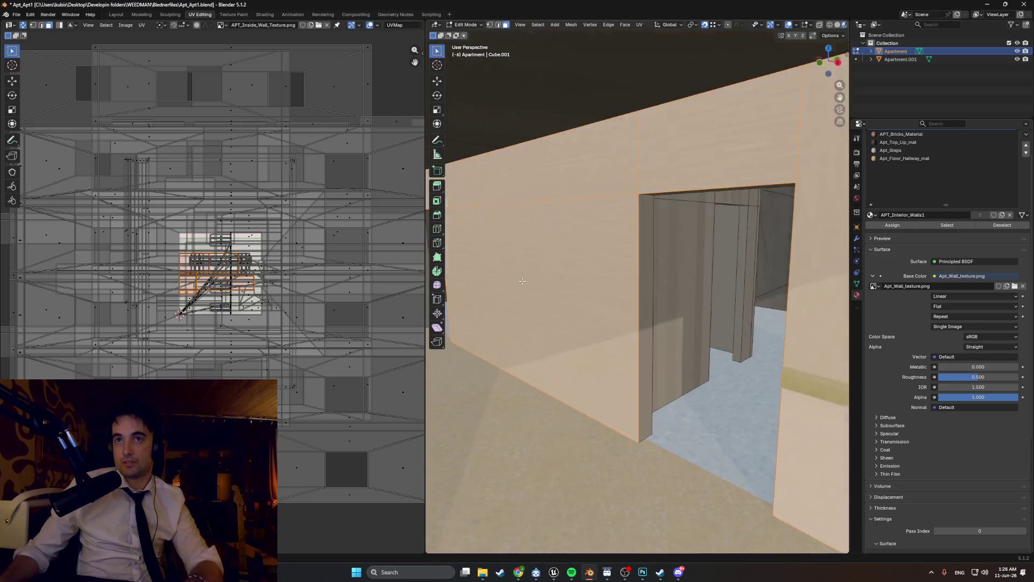
pyautogui.scroll(5, 621, 293)
pyautogui.scroll(-5, 621, 293)
pyautogui.moveTo(621, 293)
pyautogui.mouseDown(button='middle')
pyautogui.moveTo(664, 268)
pyautogui.moveTo(600, 230)
pyautogui.moveTo(629, 206)
pyautogui.moveTo(641, 213)
pyautogui.moveTo(588, 207)
pyautogui.mouseUp(button='middle')
pyautogui.keyDown('shift'); pyautogui.click(587, 206); pyautogui.keyUp('shift')
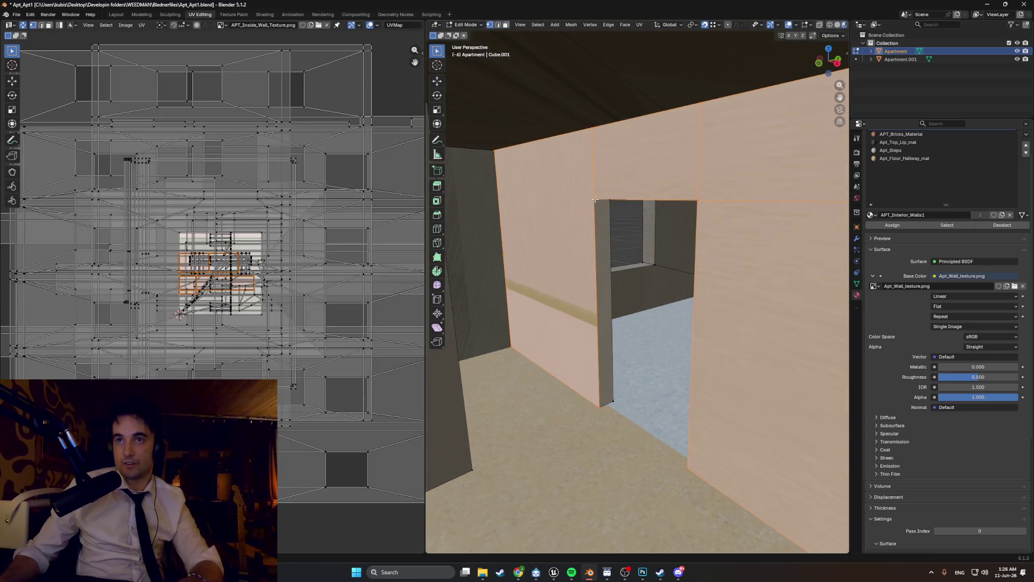
pyautogui.scroll(10, 595, 200)
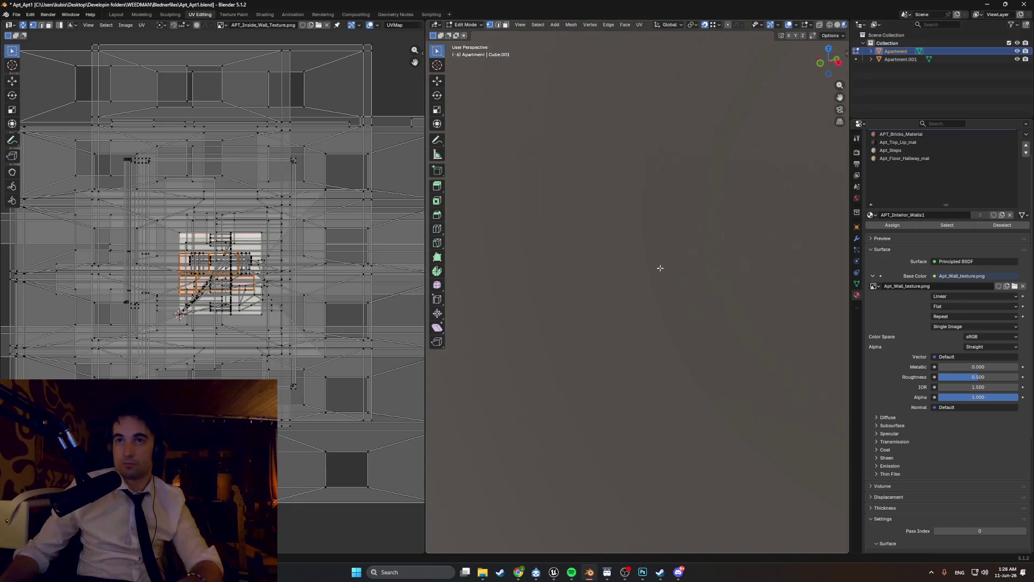
pyautogui.scroll(-5, 660, 267)
pyautogui.click(552, 214)
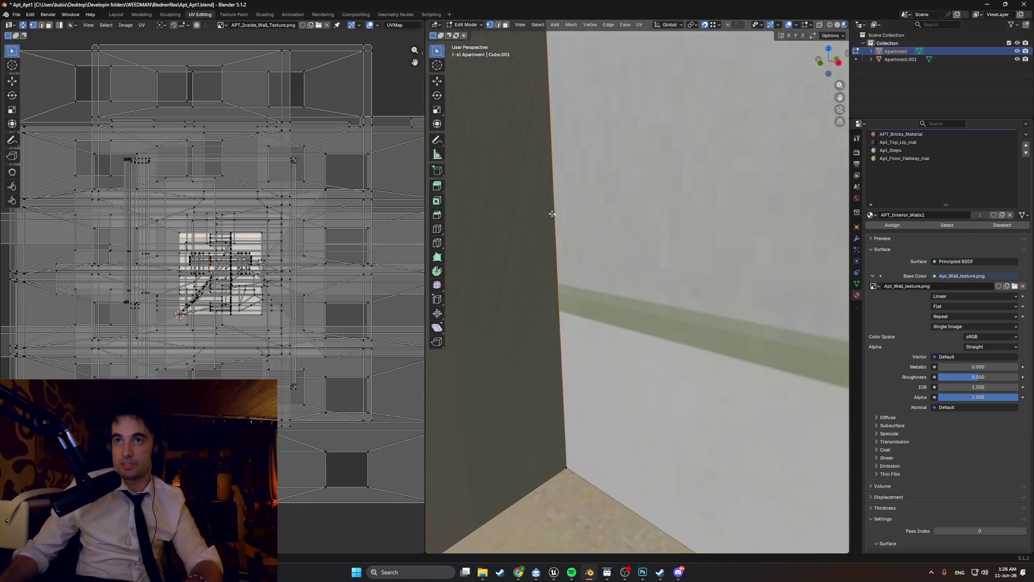
pyautogui.moveTo(558, 215)
pyautogui.mouseDown(button='middle')
pyautogui.moveTo(565, 224)
pyautogui.moveTo(522, 235)
pyautogui.moveTo(500, 228)
pyautogui.moveTo(549, 233)
pyautogui.mouseUp(button='middle')
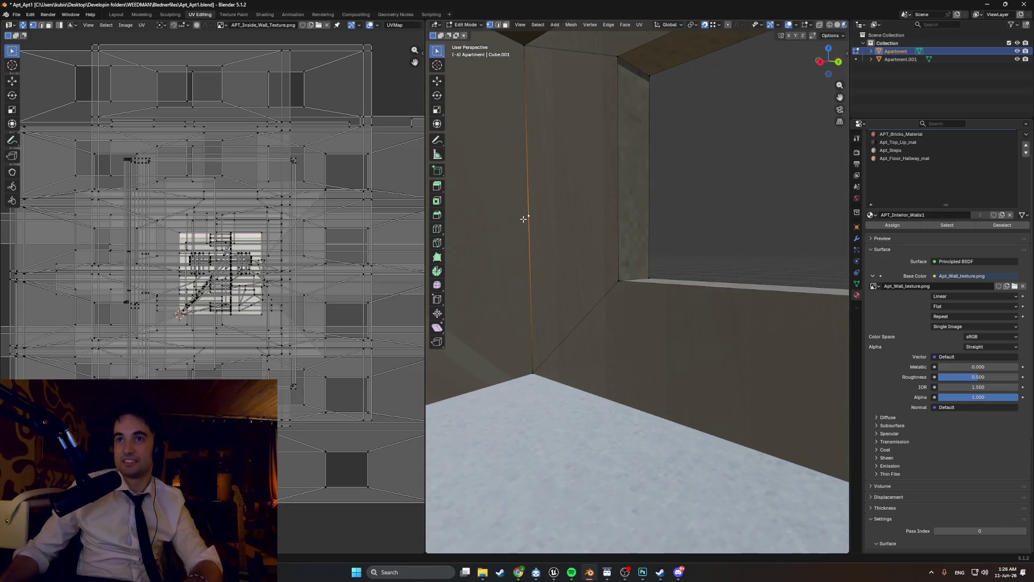
# Step: Dissolve the stray vertex on the wall's vertical corner edge
pyautogui.press('3')
pyautogui.click(503, 207)
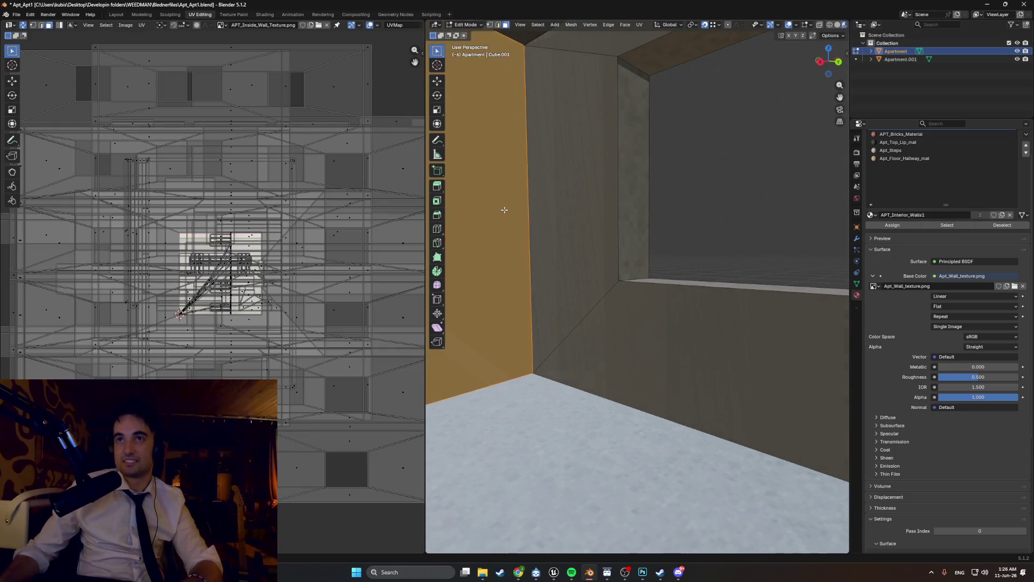
pyautogui.moveTo(503, 208)
pyautogui.mouseDown(button='middle')
pyautogui.moveTo(568, 226)
pyautogui.moveTo(610, 224)
pyautogui.moveTo(500, 250)
pyautogui.moveTo(547, 217)
pyautogui.mouseUp(button='middle')
pyautogui.click(541, 233)
pyautogui.keyDown('shift'); pyautogui.click(531, 212); pyautogui.keyUp('shift')
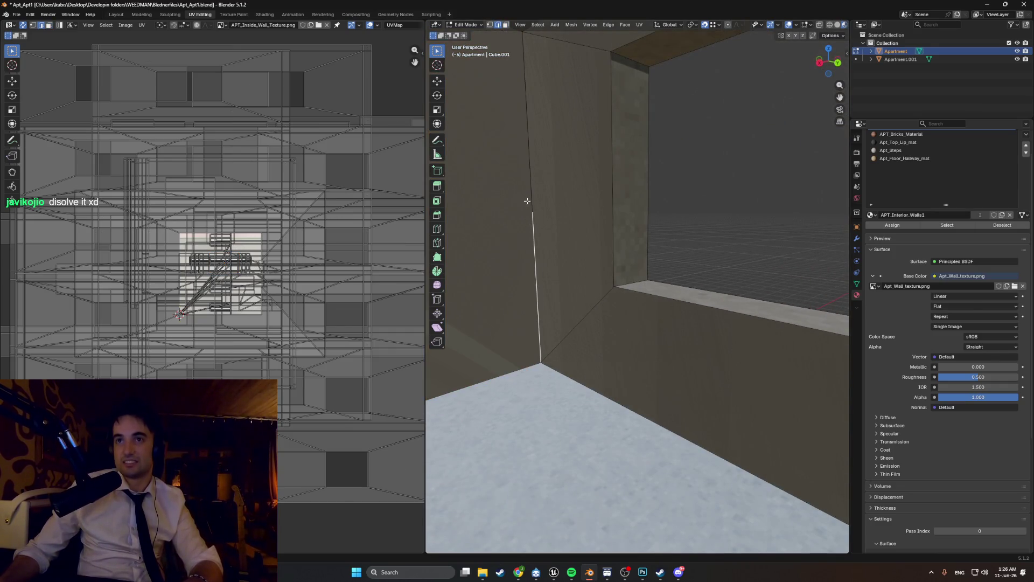
pyautogui.moveTo(496, 208); pyautogui.dragTo(555, 228, button='middle')
pyautogui.keyDown('alt'); pyautogui.click(558, 226); pyautogui.keyUp('alt')
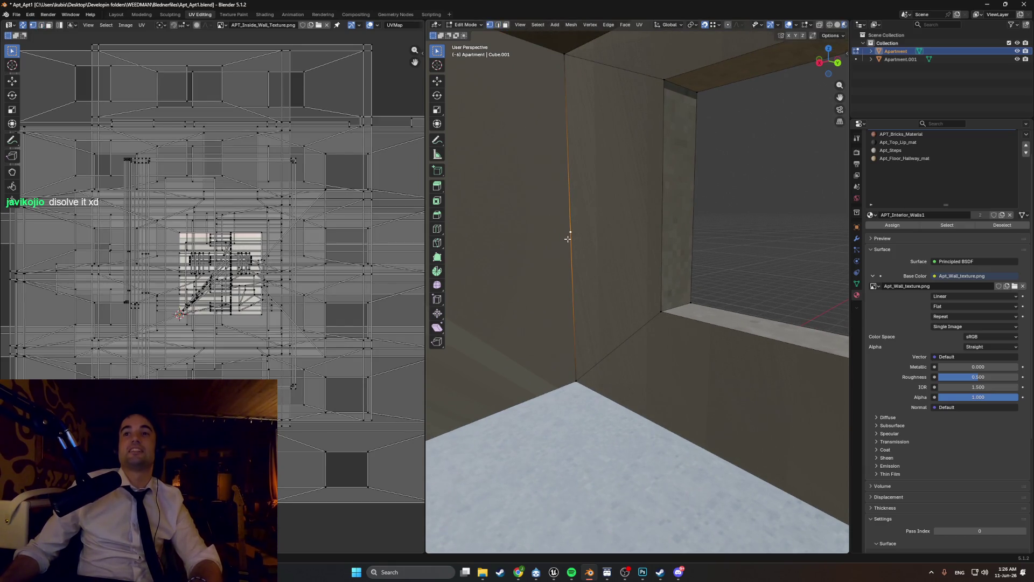
pyautogui.rightClick(559, 240)
pyautogui.press('Escape')
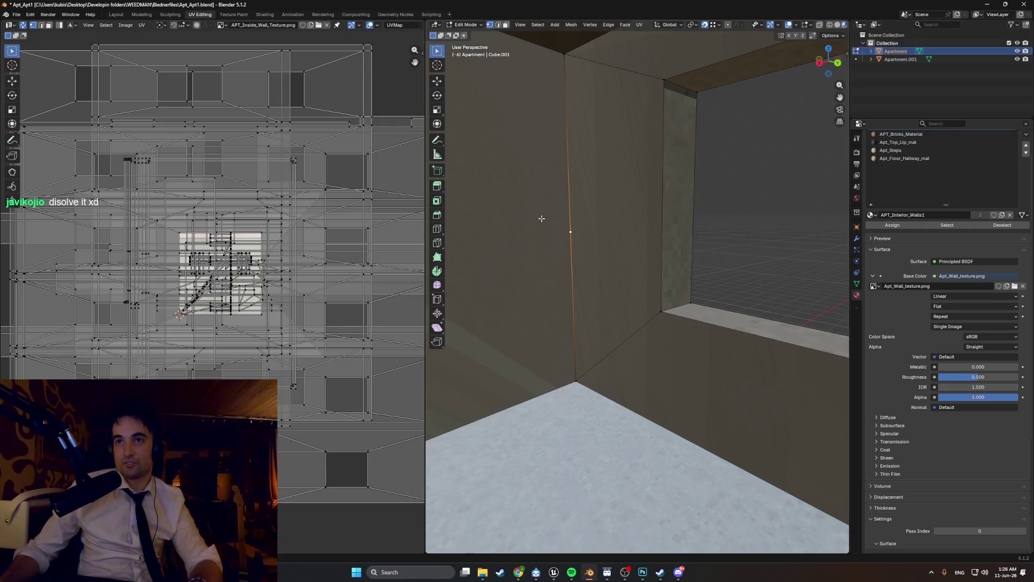
pyautogui.press('x')
pyautogui.click(540, 248)
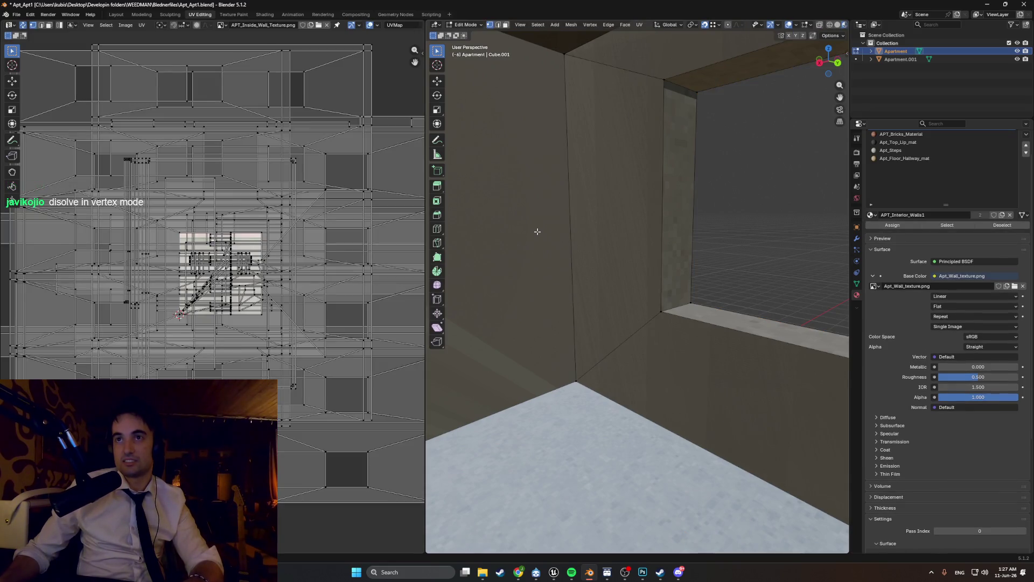
# Step: Frame the left wall face and select the stray vertex on the green-striped wall's edge
pyautogui.press('3')
pyautogui.click(536, 231)
pyautogui.moveTo(537, 232); pyautogui.dragTo(599, 233, button='middle')
pyautogui.press('Tab')
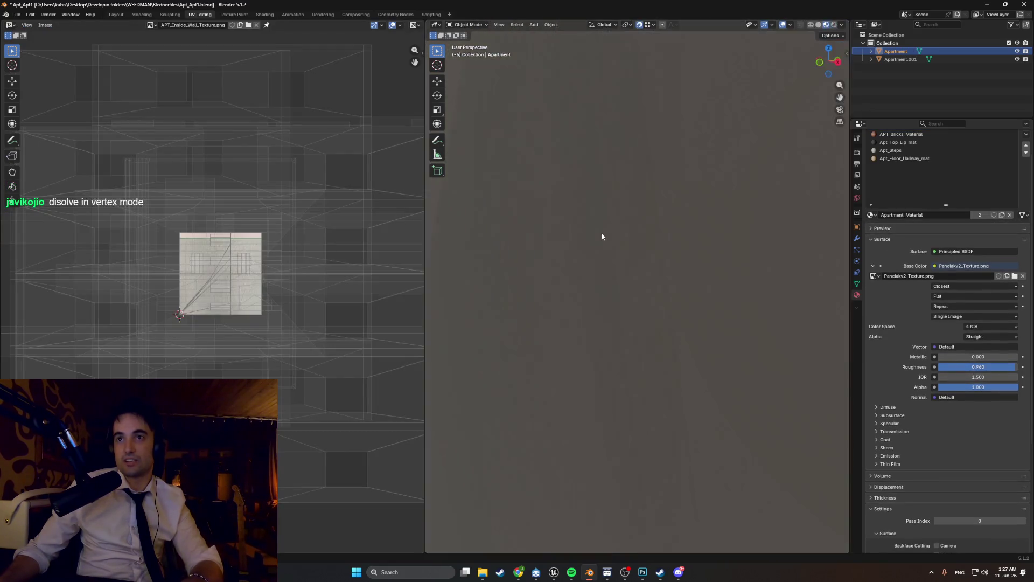
pyautogui.press('Tab')
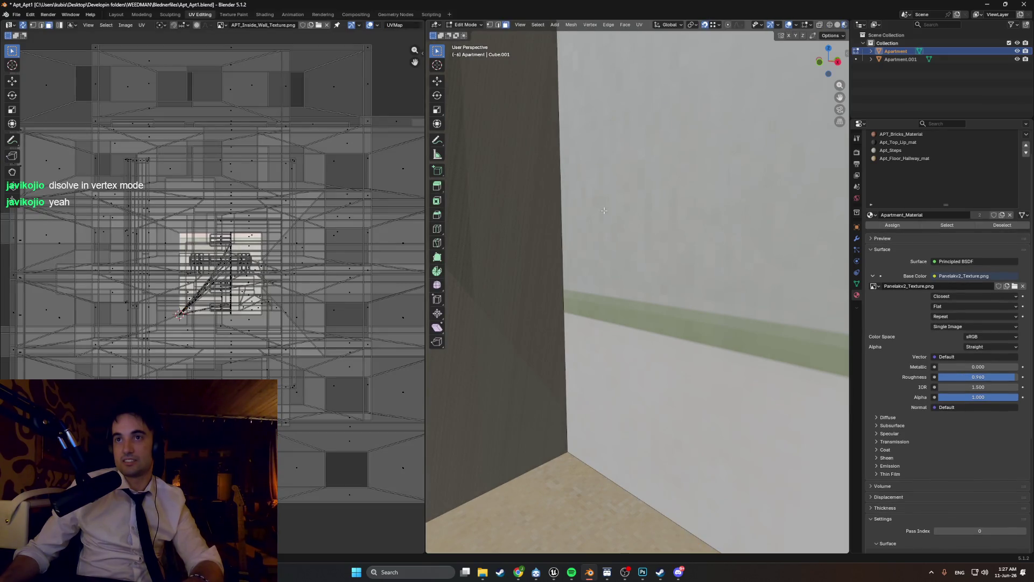
pyautogui.press('KP_Decimal')
pyautogui.moveTo(665, 258); pyautogui.dragTo(645, 208, button='middle')
pyautogui.scroll(-8, 645, 209)
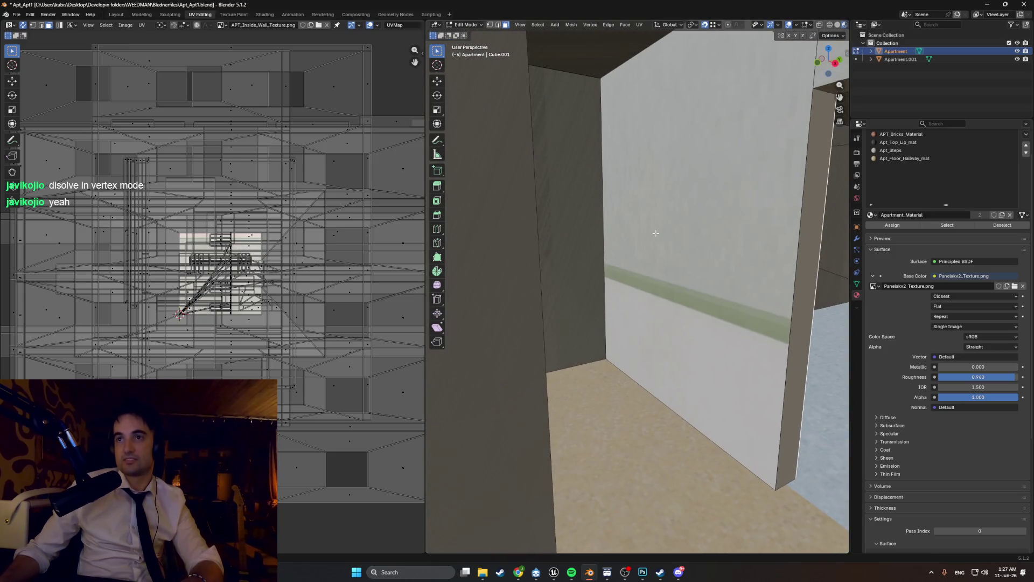
pyautogui.scroll(-3, 638, 232)
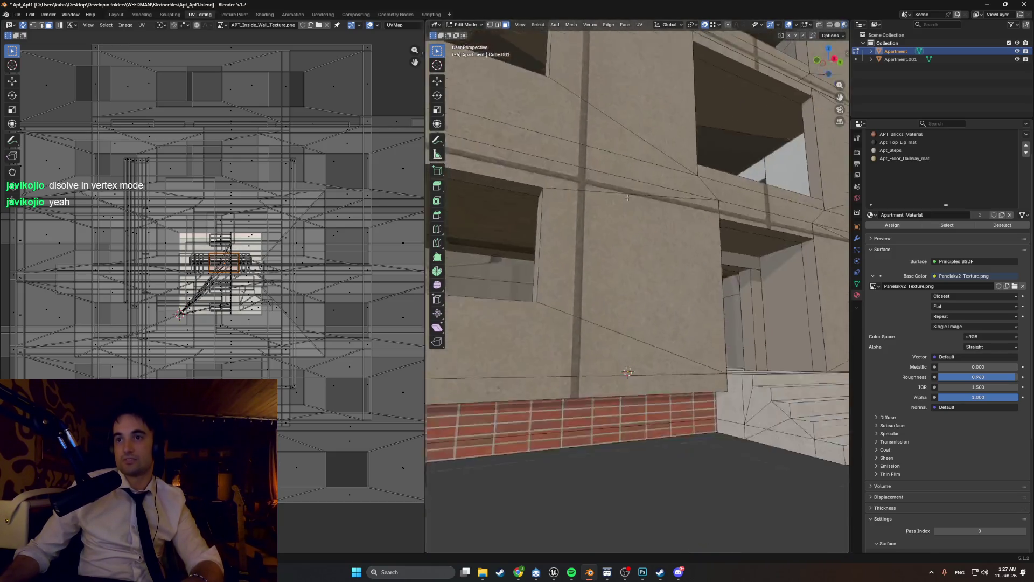
pyautogui.scroll(10, 638, 253)
pyautogui.scroll(3, 620, 254)
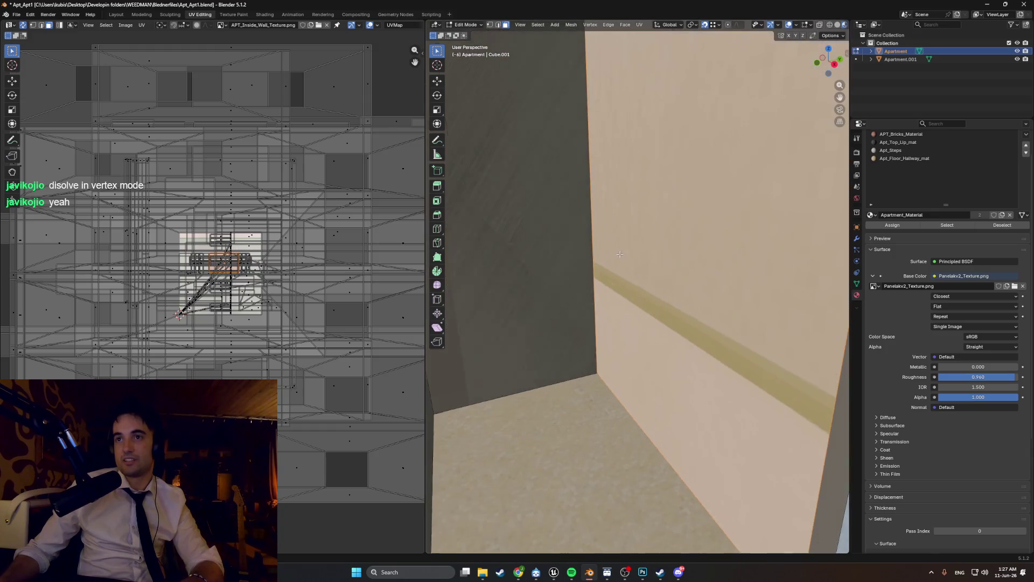
pyautogui.press('1')
pyautogui.click(597, 227)
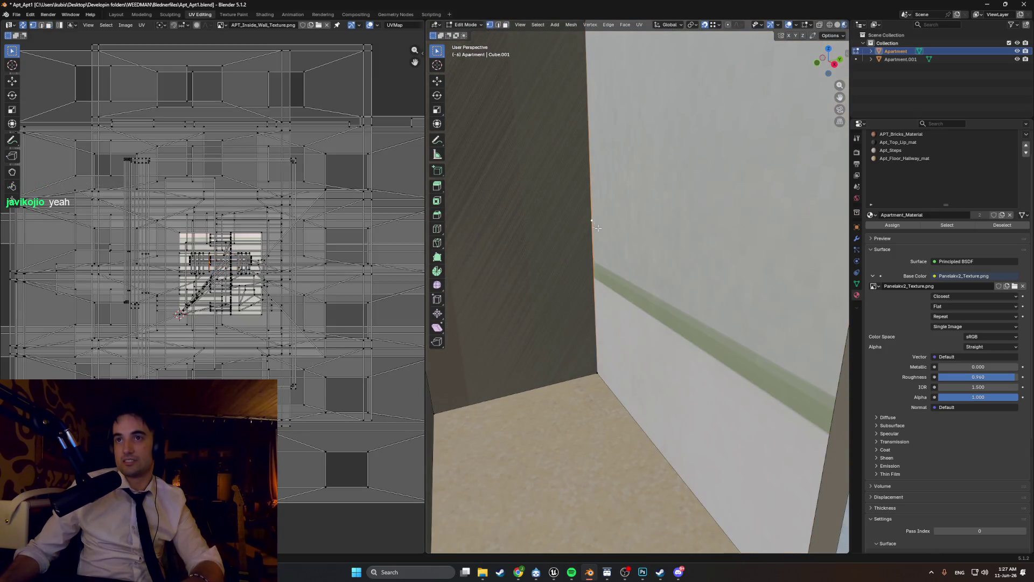
# Step: Dissolve the selected stray vertex on the striped wall's edge
pyautogui.press('x')
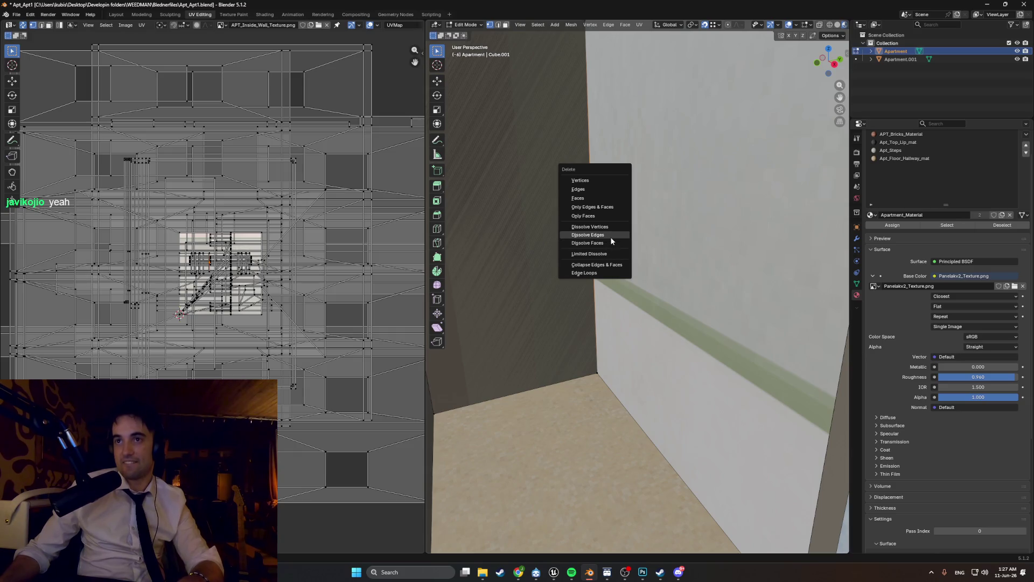
pyautogui.click(609, 226)
pyautogui.scroll(-5, 620, 229)
pyautogui.moveTo(621, 229); pyautogui.dragTo(606, 220, button='middle')
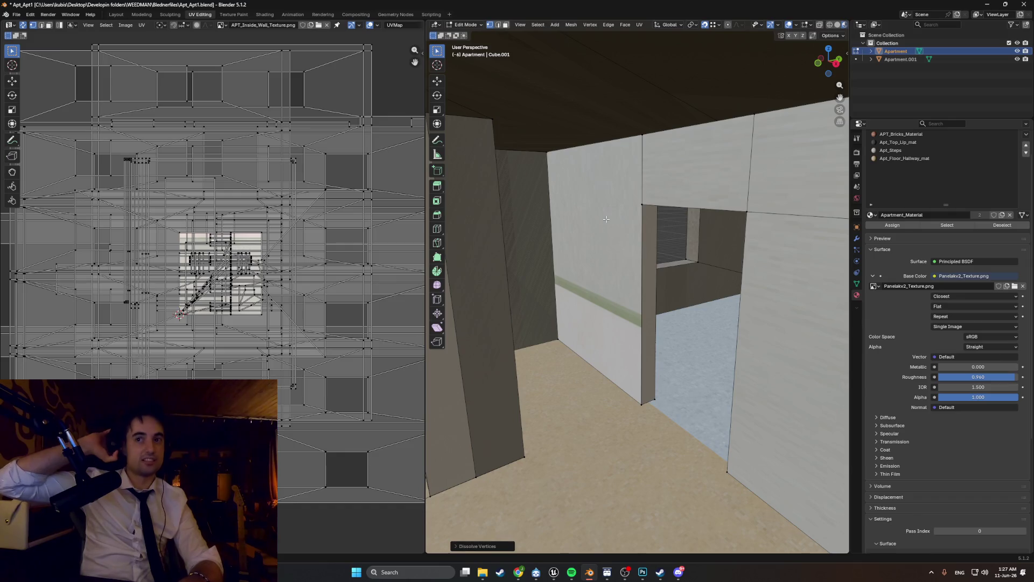
# Step: Select the striped wall face left of the doorway, then the vertex on its left edge
pyautogui.press('3')
pyautogui.click(606, 219)
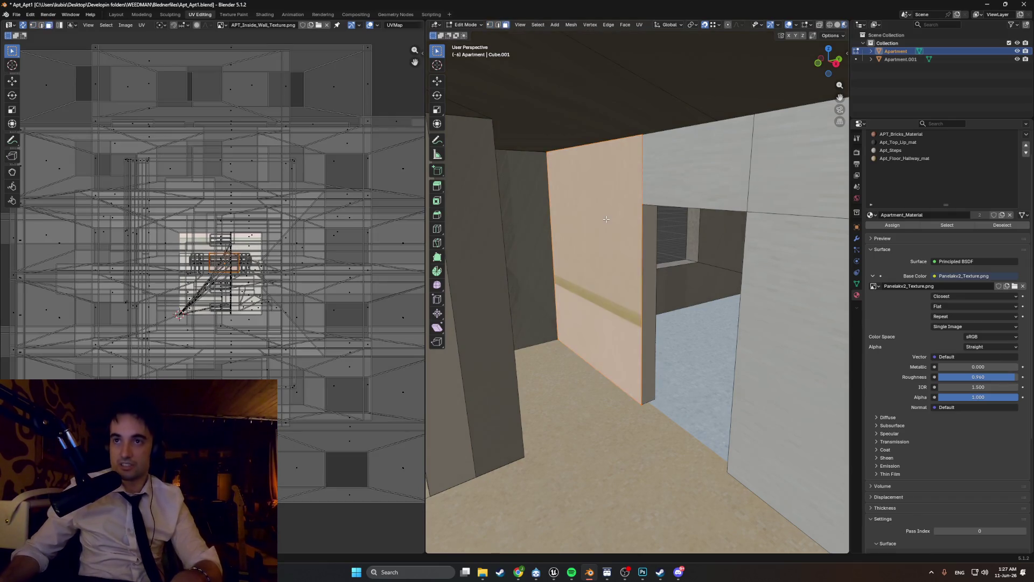
pyautogui.press('Tab')
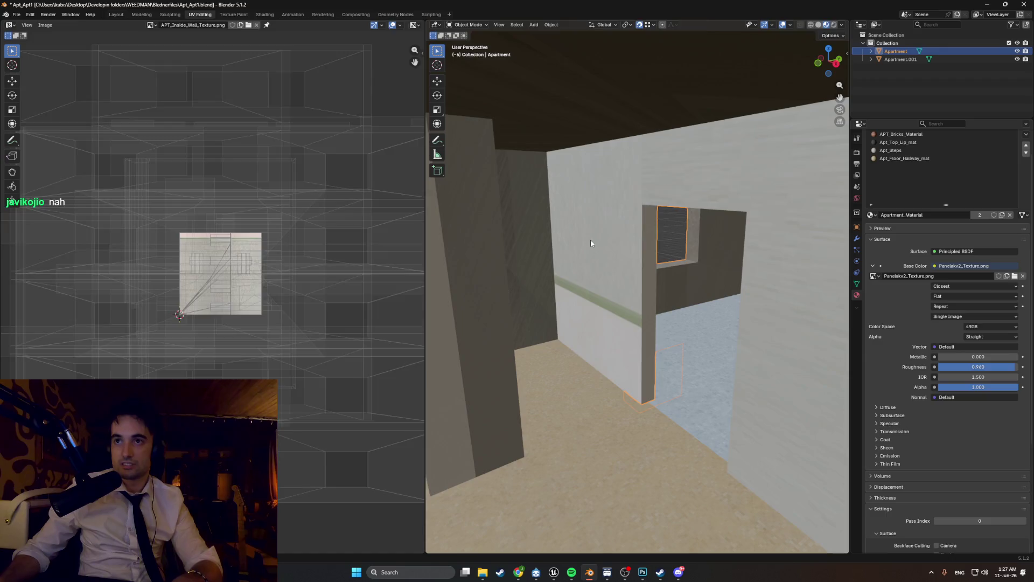
pyautogui.press('Tab')
pyautogui.press('1')
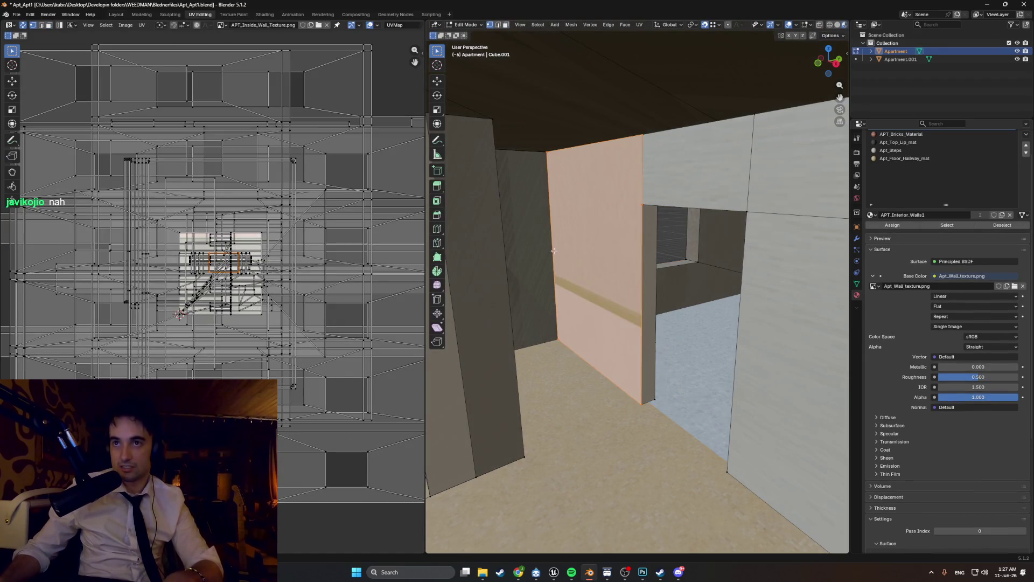
pyautogui.click(552, 251)
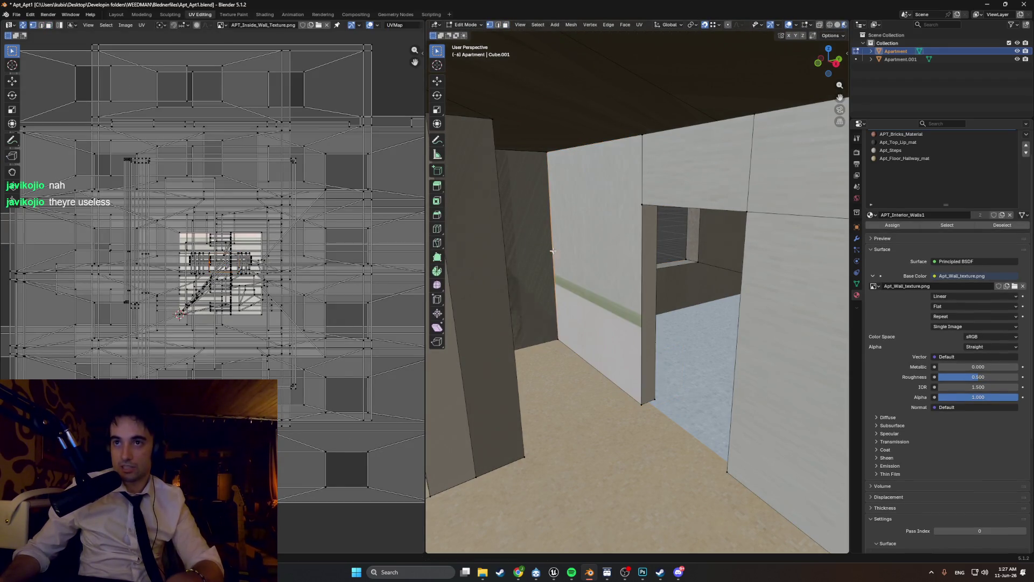
# Step: Move the selected left-edge vertex to a new position
pyautogui.press('g')
pyautogui.click(599, 227)
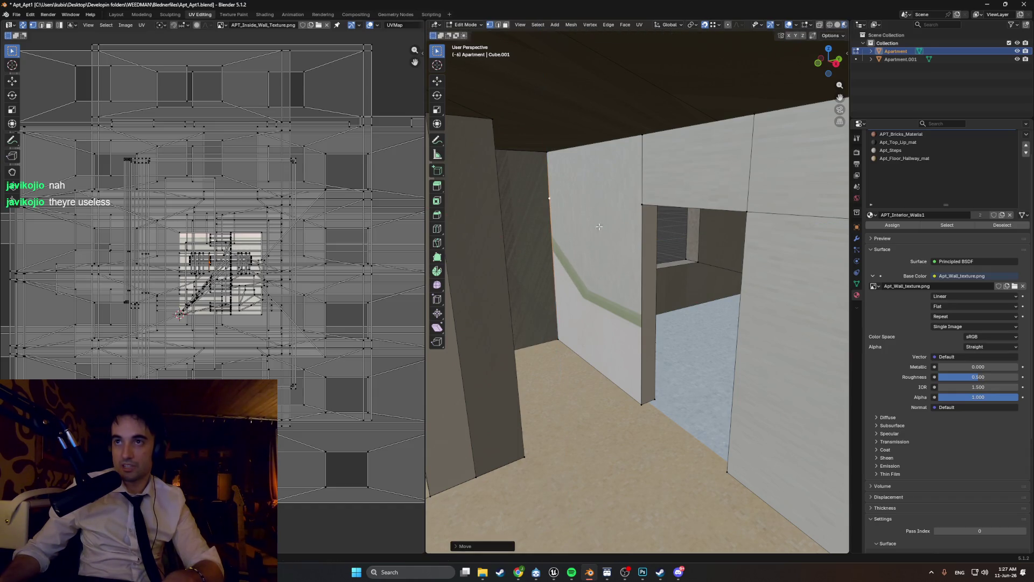
pyautogui.click(552, 200)
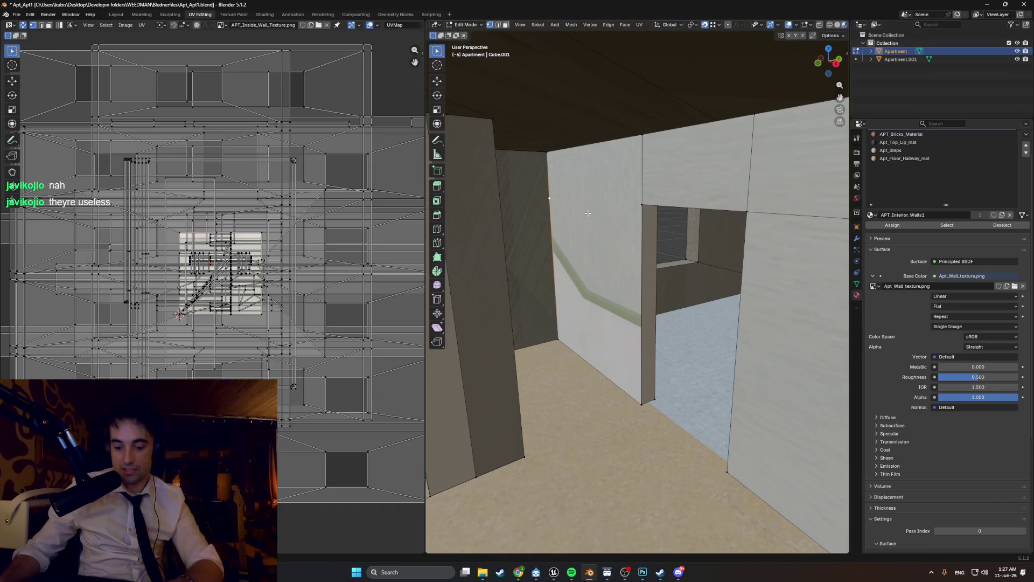
# Step: Knife-cut an edge from the wall's left corner to the doorway's top corner, then select the left wall face
pyautogui.press('k')
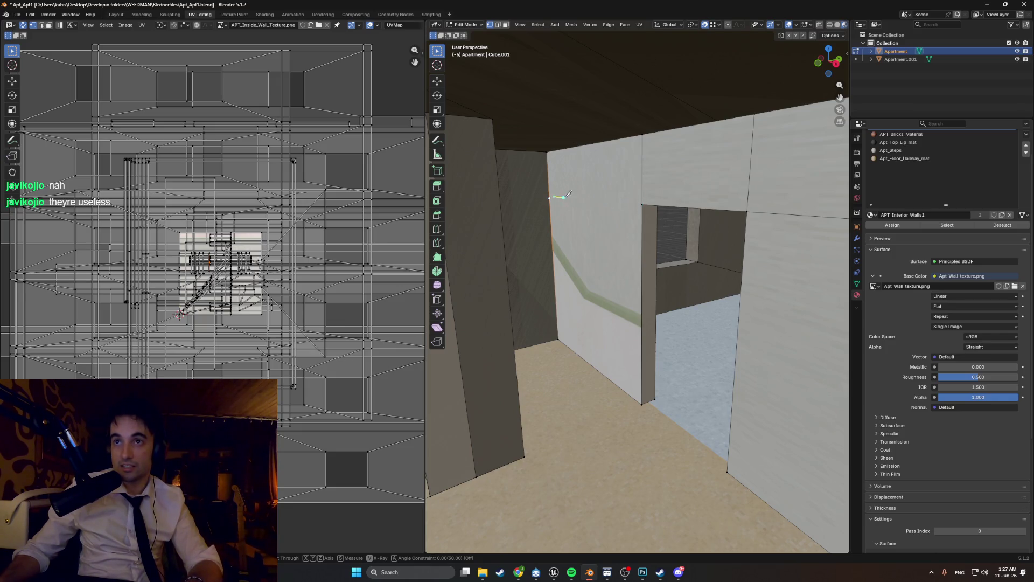
pyautogui.press('Escape')
pyautogui.press('k')
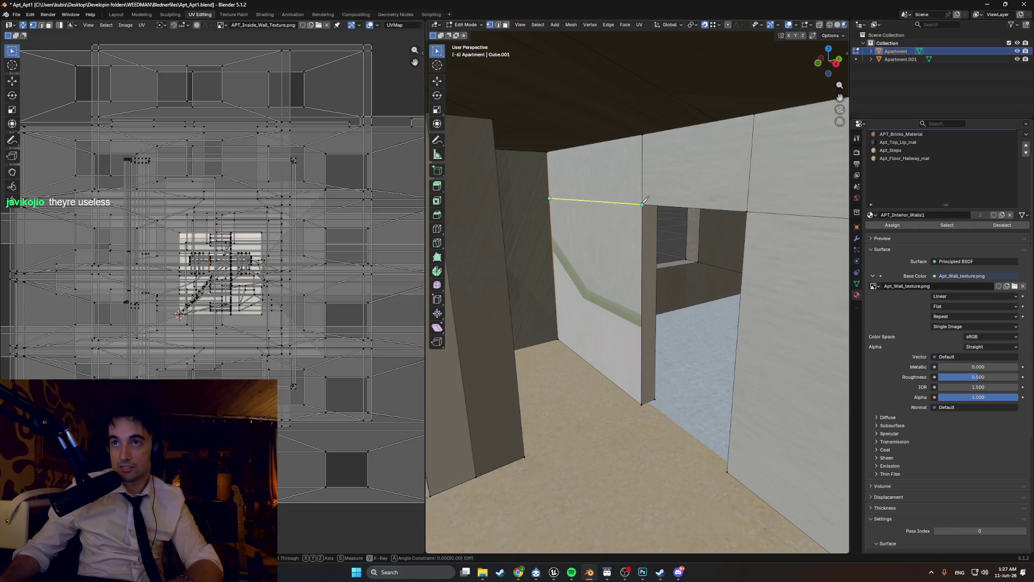
pyautogui.press('Return')
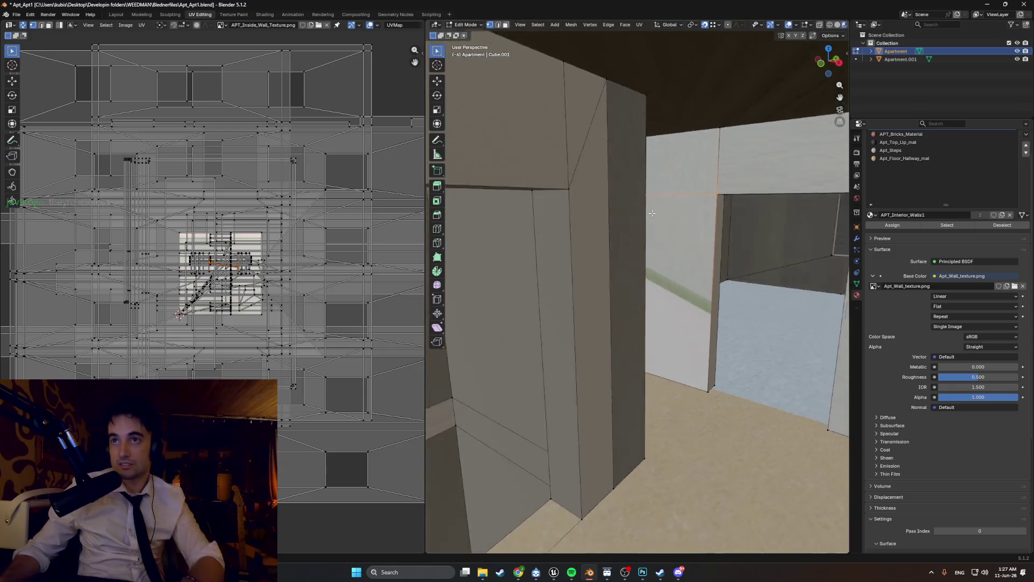
pyautogui.moveTo(627, 191)
pyautogui.mouseDown(button='middle')
pyautogui.moveTo(608, 205)
pyautogui.moveTo(653, 214)
pyautogui.moveTo(626, 228)
pyautogui.mouseUp(button='middle')
pyautogui.scroll(3, 639, 218)
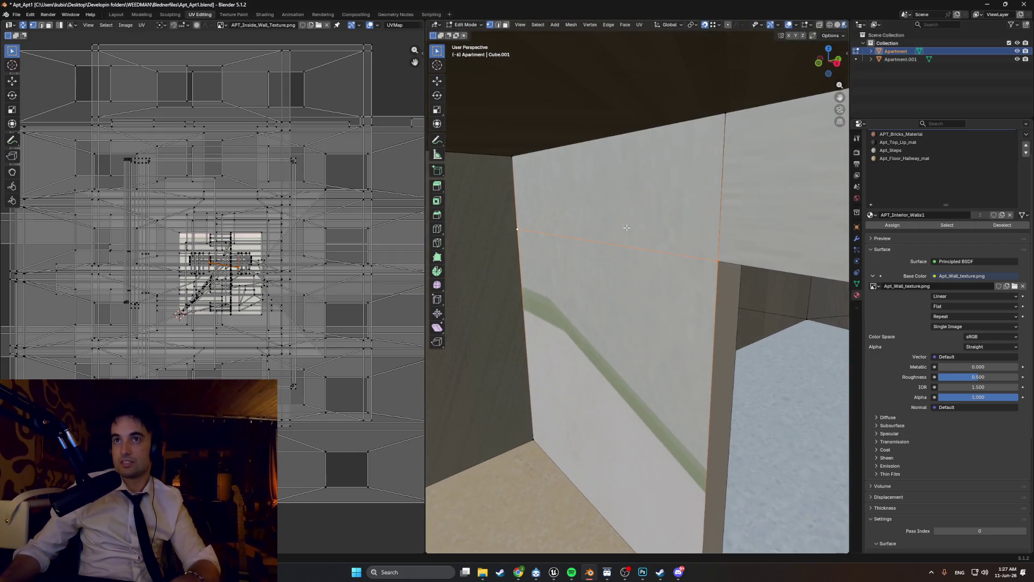
pyautogui.moveTo(656, 337)
pyautogui.mouseDown(button='middle')
pyautogui.moveTo(635, 312)
pyautogui.moveTo(560, 301)
pyautogui.moveTo(533, 275)
pyautogui.moveTo(652, 296)
pyautogui.moveTo(641, 314)
pyautogui.moveTo(733, 320)
pyautogui.mouseUp(button='middle')
pyautogui.press('3')
pyautogui.click(547, 287)
pyautogui.rightClick(547, 287)
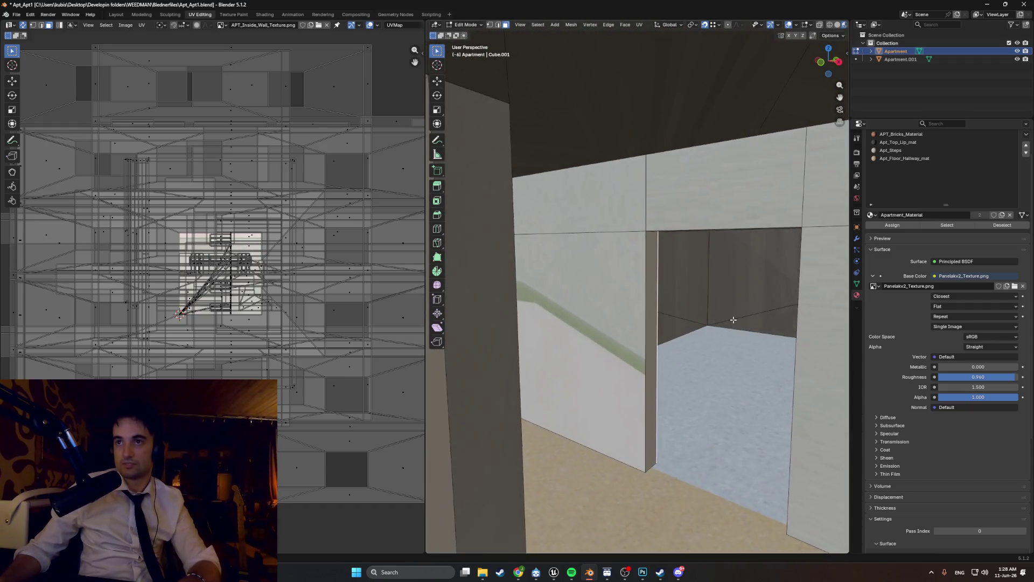
pyautogui.scroll(-3, 660, 307)
pyautogui.moveTo(640, 289)
pyautogui.mouseDown(button='middle')
pyautogui.moveTo(664, 273)
pyautogui.moveTo(557, 300)
pyautogui.moveTo(638, 329)
pyautogui.mouseUp(button='middle')
pyautogui.scroll(5, 656, 279)
pyautogui.scroll(-3, 641, 279)
pyautogui.moveTo(642, 292)
pyautogui.mouseDown(button='middle')
pyautogui.moveTo(681, 311)
pyautogui.moveTo(647, 302)
pyautogui.moveTo(576, 317)
pyautogui.mouseUp(button='middle')
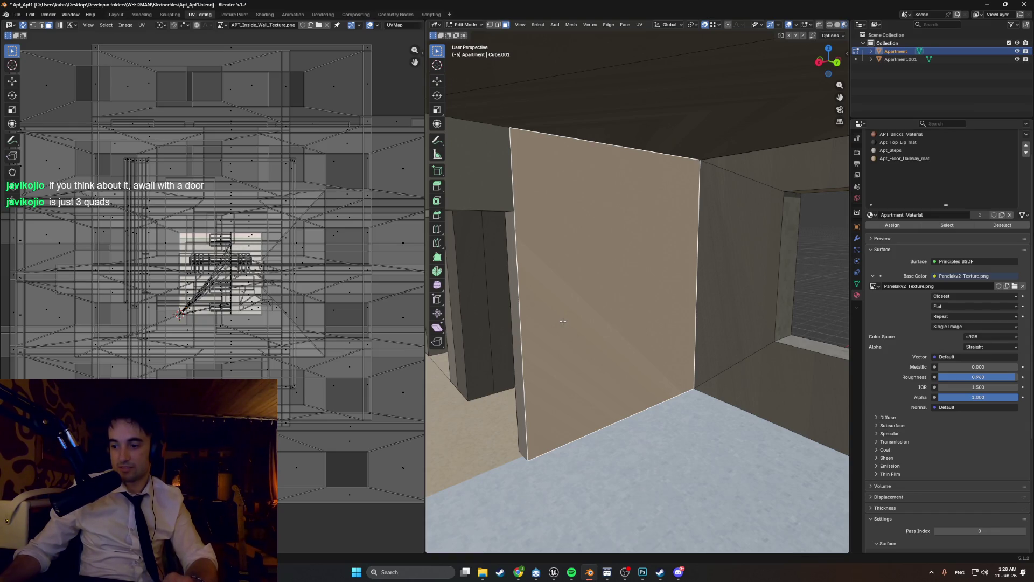
pyautogui.moveTo(562, 321)
pyautogui.mouseDown(button='middle')
pyautogui.moveTo(646, 332)
pyautogui.moveTo(545, 306)
pyautogui.moveTo(558, 276)
pyautogui.moveTo(609, 278)
pyautogui.mouseUp(button='middle')
pyautogui.scroll(3, 596, 292)
pyautogui.scroll(-3, 597, 292)
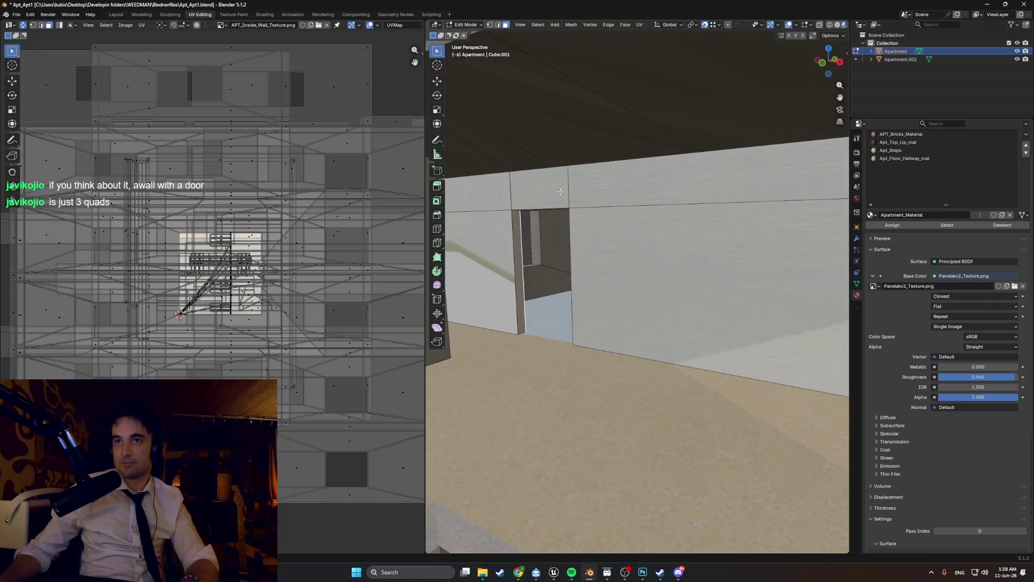